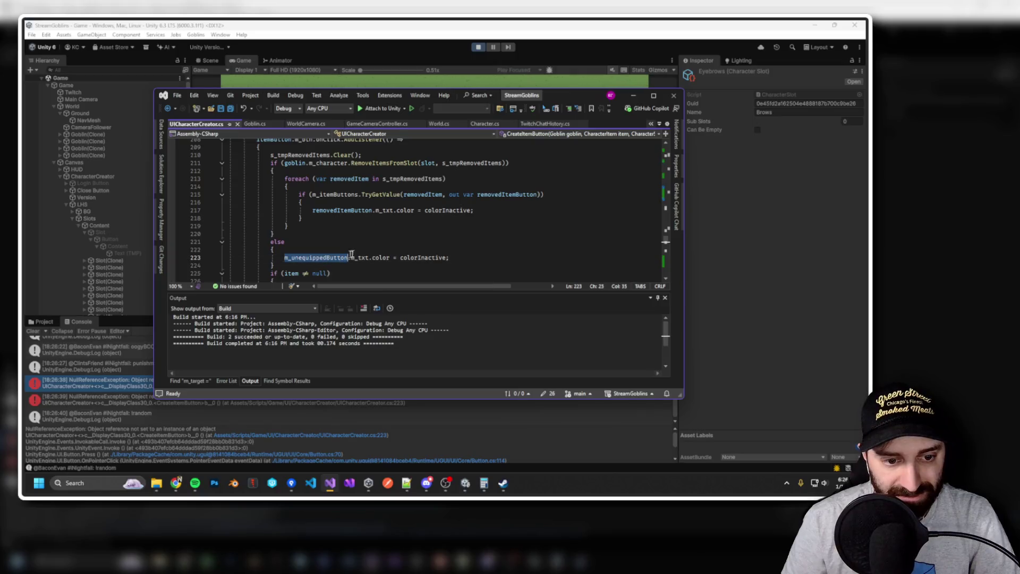
Insert 'if (null != m_unequippedButton)' above the colorInactive assignment at line 223.
{"action": "scroll", "coordinate": [405, 240], "scroll_direction": "up", "scroll_amount": 2}
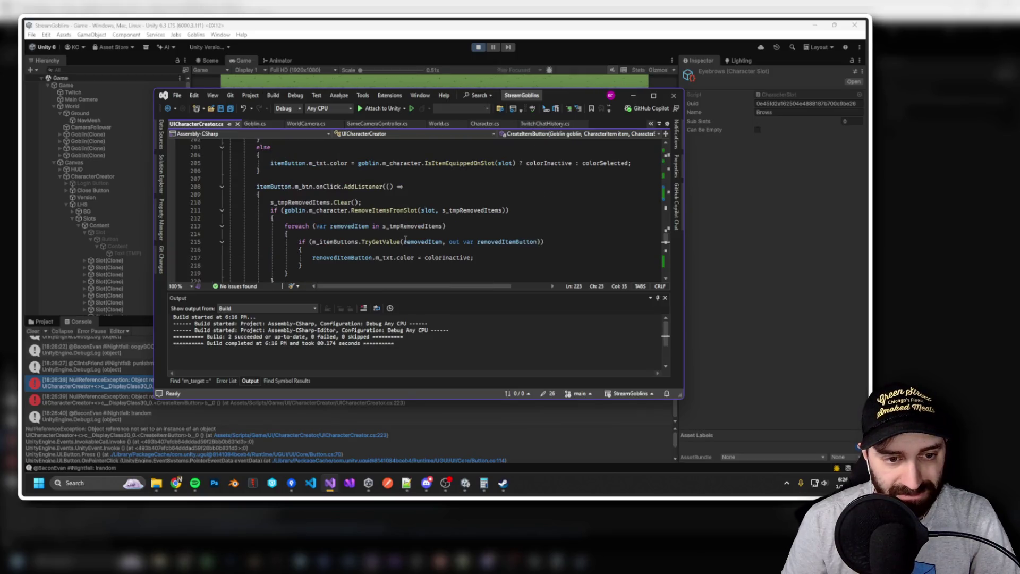
{"action": "scroll", "coordinate": [405, 239], "scroll_direction": "down", "scroll_amount": 3}
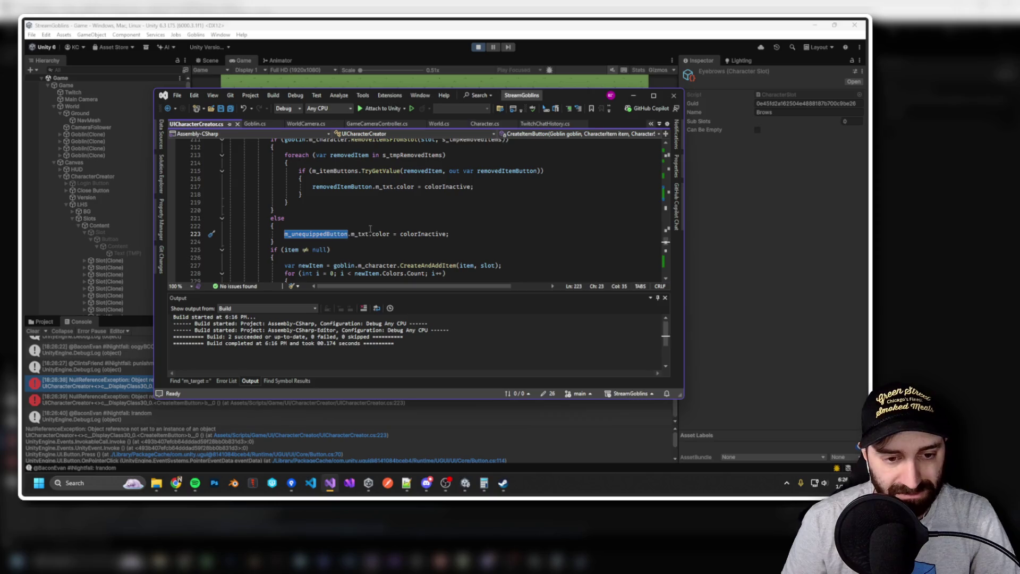
{"action": "scroll", "coordinate": [371, 231], "scroll_direction": "up", "scroll_amount": 1}
{"action": "scroll", "coordinate": [398, 236], "scroll_direction": "down", "scroll_amount": 2}
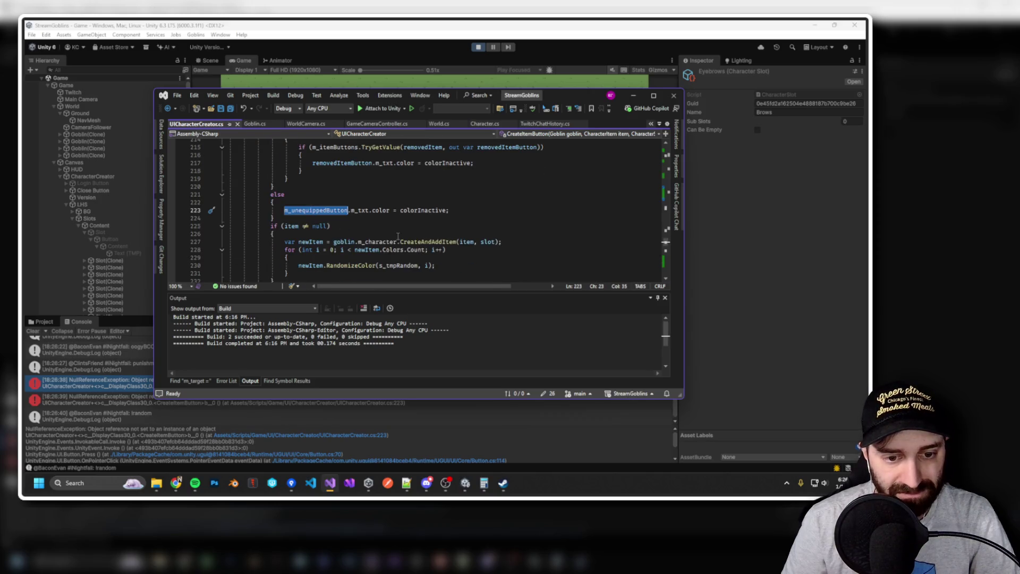
{"action": "key", "text": "ctrl+Return"}
{"action": "type", "text": "if(nbul"}
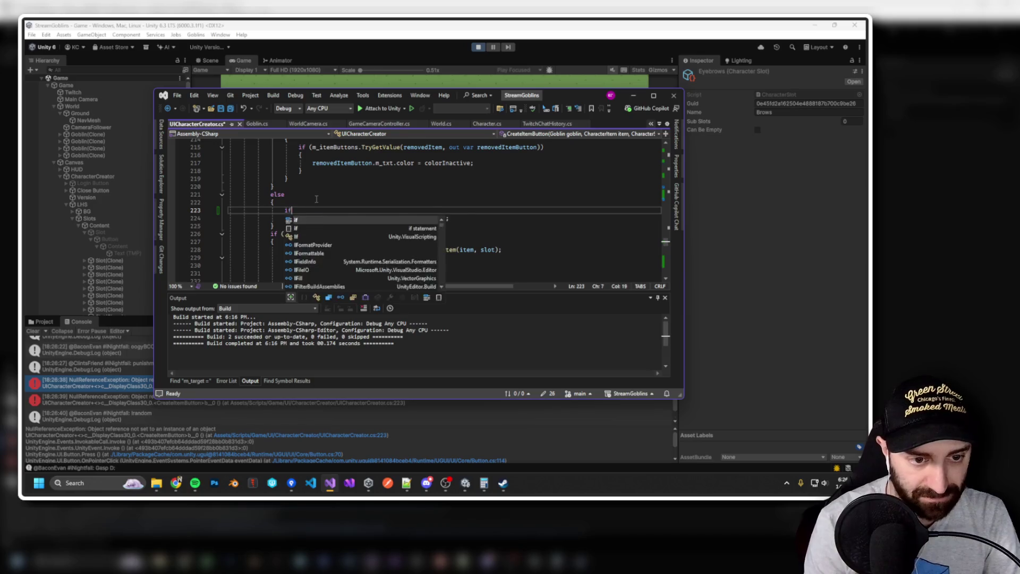
{"action": "key", "text": "BackSpace"}
{"action": "key", "text": "BackSpace"}
{"action": "key", "text": "BackSpace"}
{"action": "type", "text": "ull != m_unequippedButton)"}
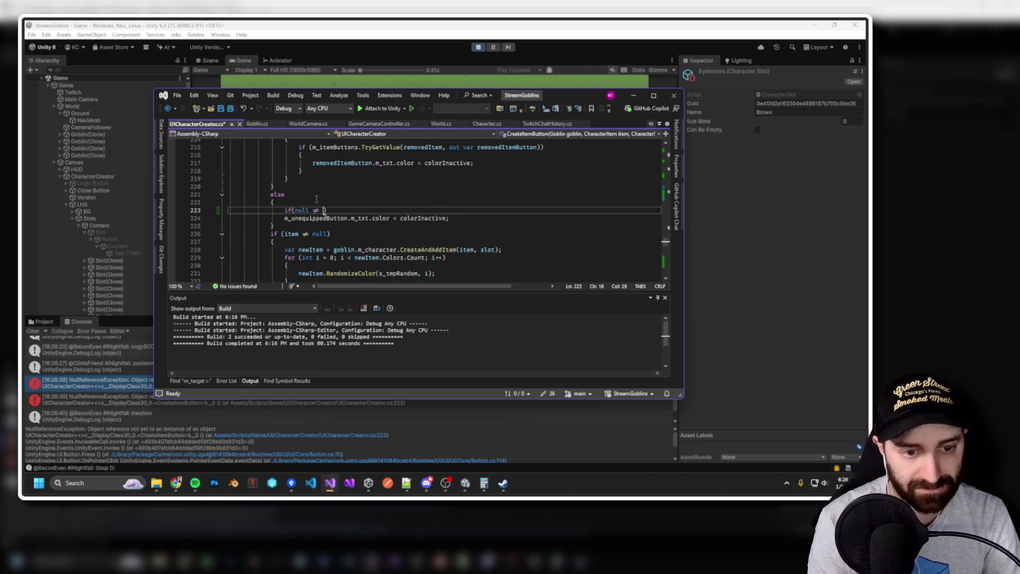
Wrap the colour assignment in braces under the null check, then return to the running game.
{"action": "key", "text": "Return"}
{"action": "type", "text": "{"}
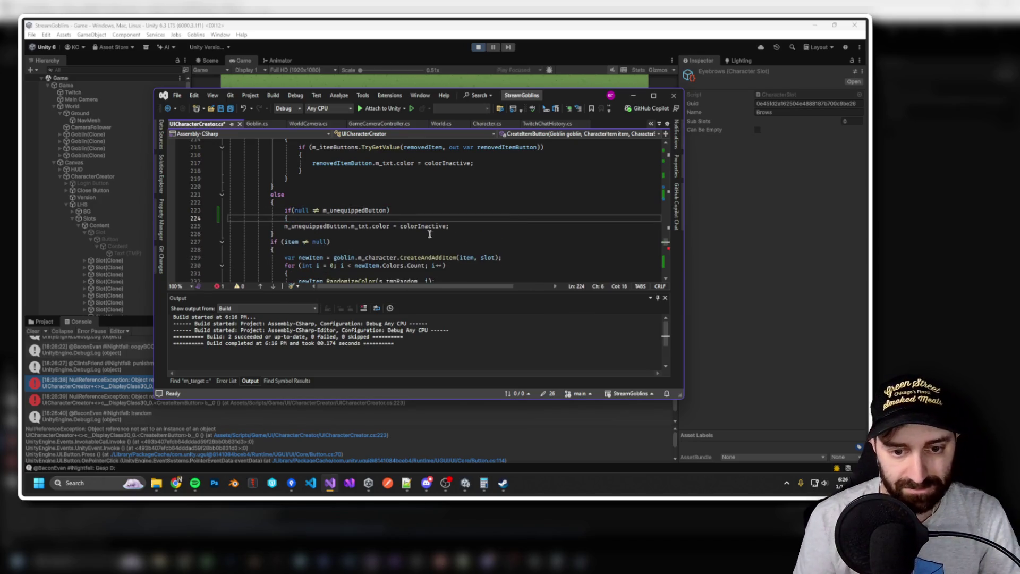
{"action": "key", "text": "Delete"}
{"action": "key", "text": "Down"}
{"action": "key", "text": "End"}
{"action": "key", "text": "Return"}
{"action": "type", "text": "}"}
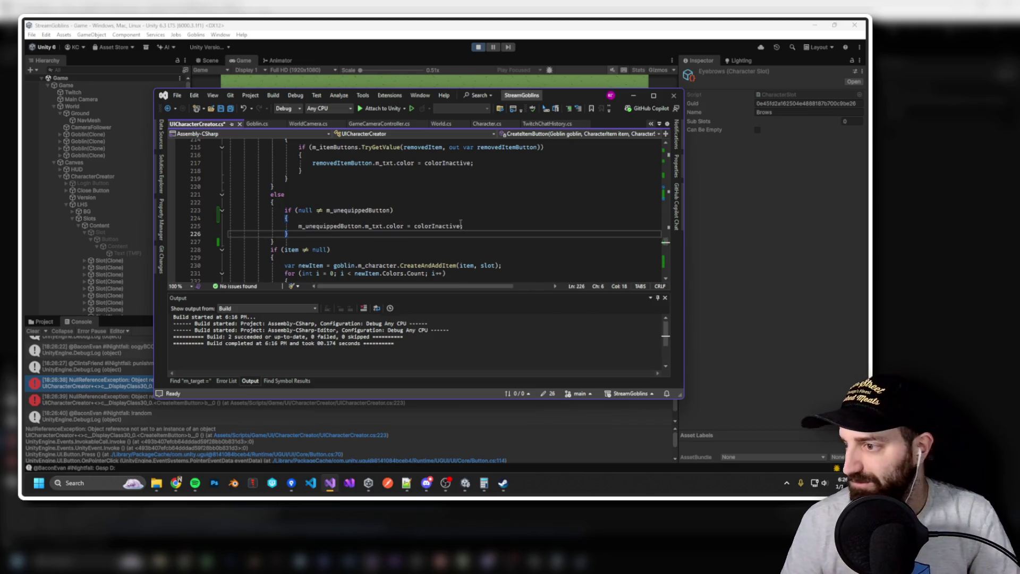
{"action": "left_click", "coordinate": [519, 85]}
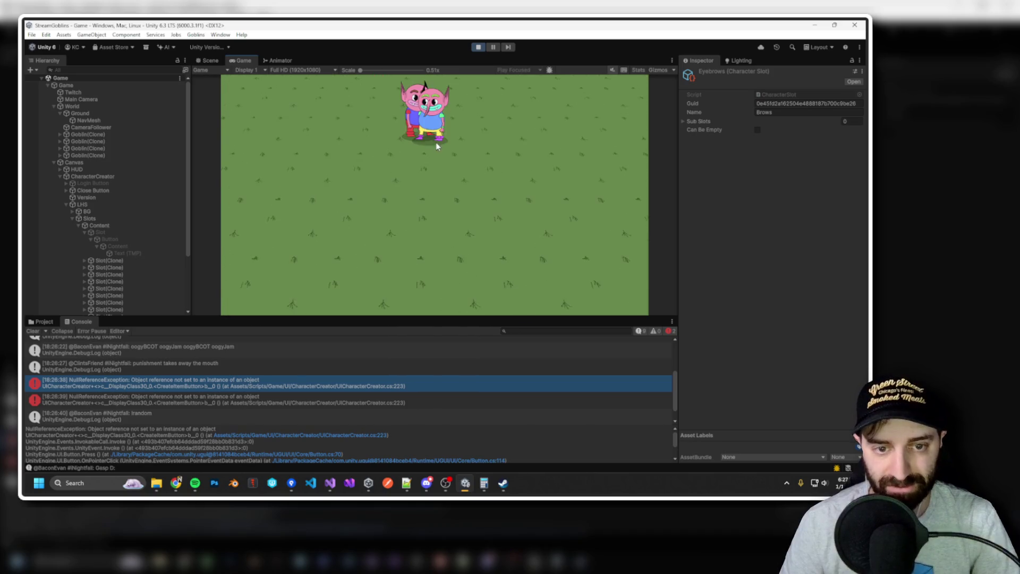
Test opening, switching goblins in, and closing the character creator on three goblins, then return to Visual Studio.
{"action": "left_click", "coordinate": [499, 134]}
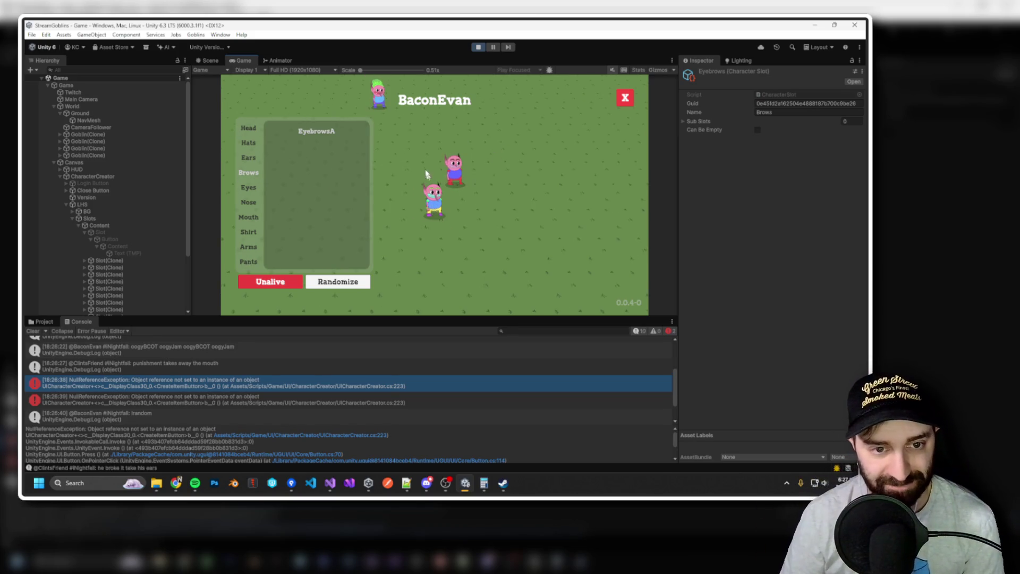
{"action": "left_click", "coordinate": [478, 164]}
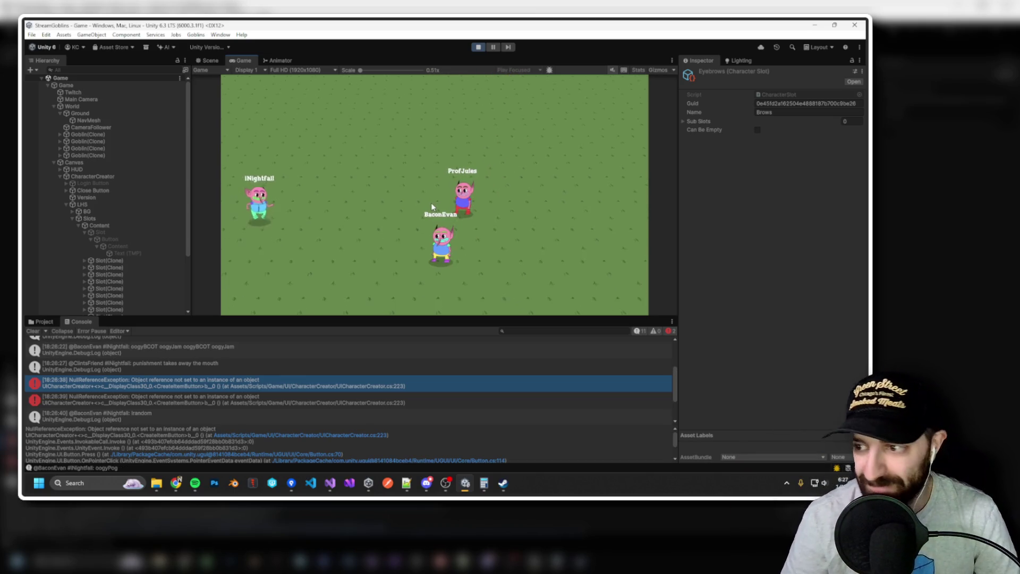
{"action": "left_click", "coordinate": [445, 242]}
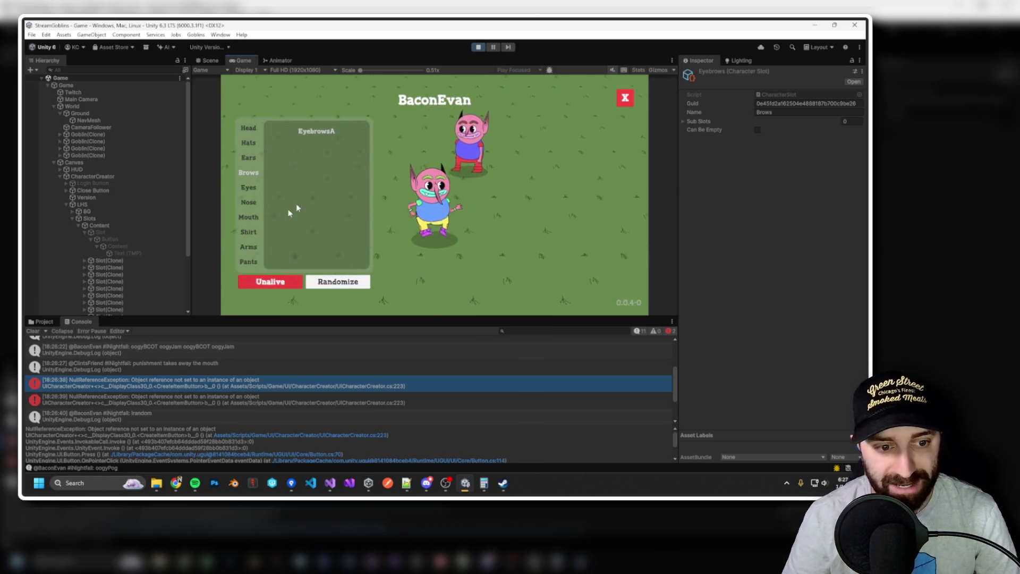
{"action": "left_click", "coordinate": [471, 173]}
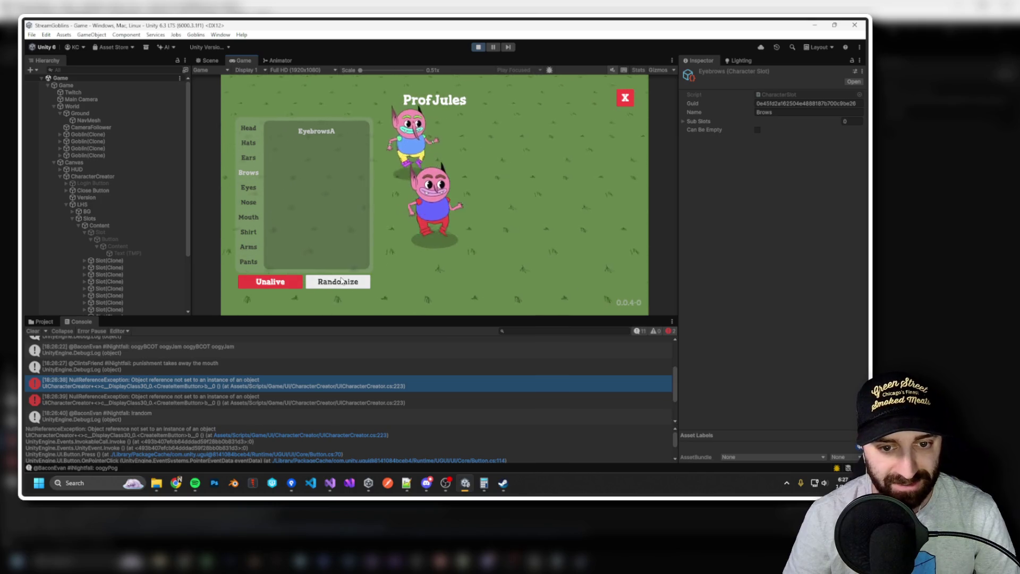
{"action": "left_click", "coordinate": [461, 199]}
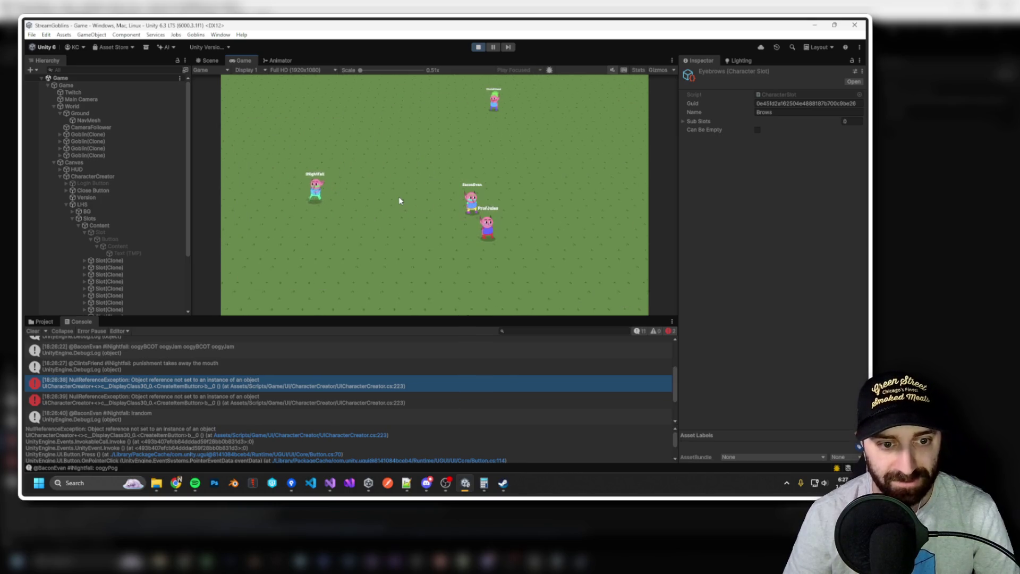
{"action": "left_click", "coordinate": [273, 213]}
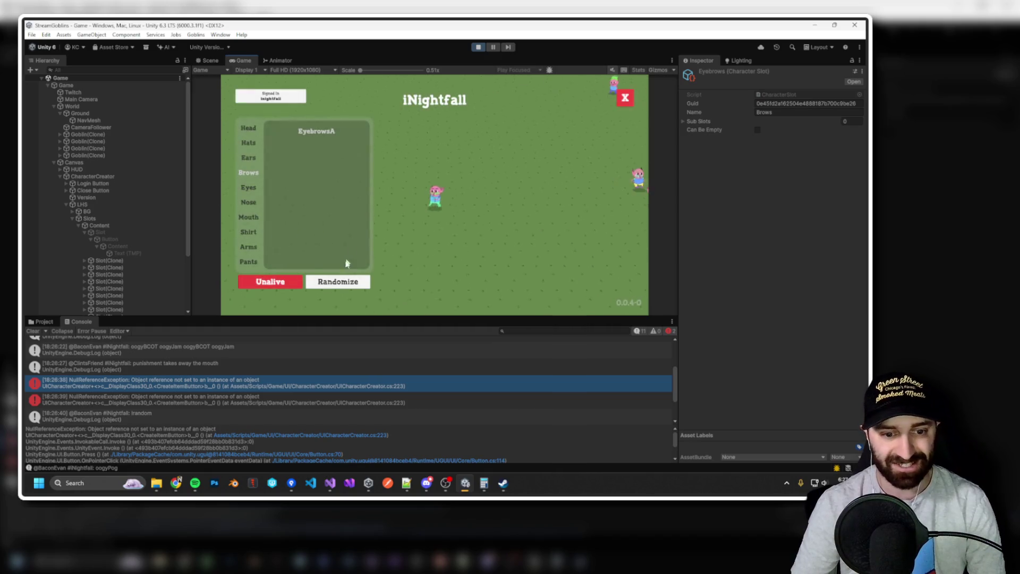
{"action": "left_click", "coordinate": [433, 201]}
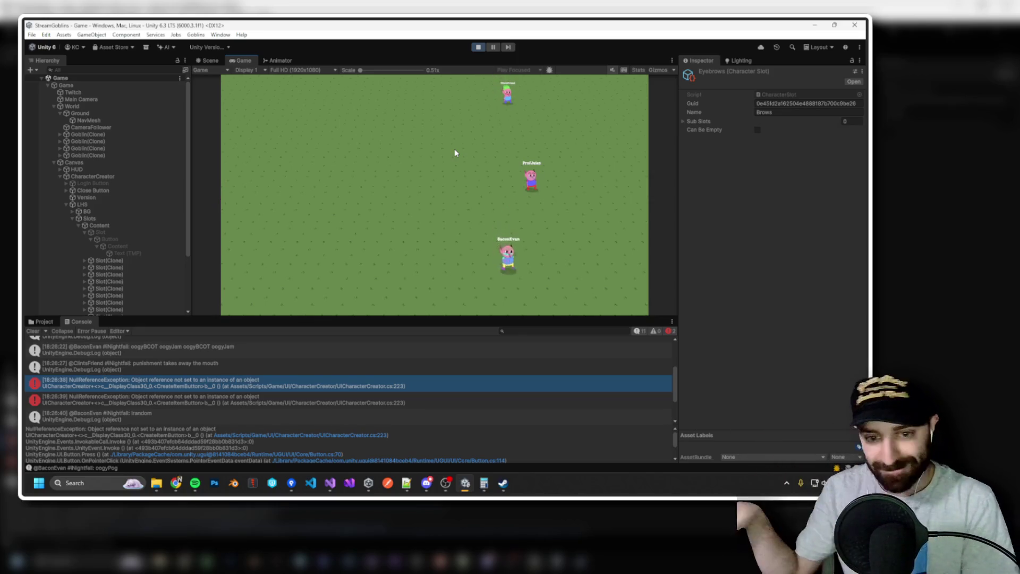
{"action": "key", "text": "alt+Tab"}
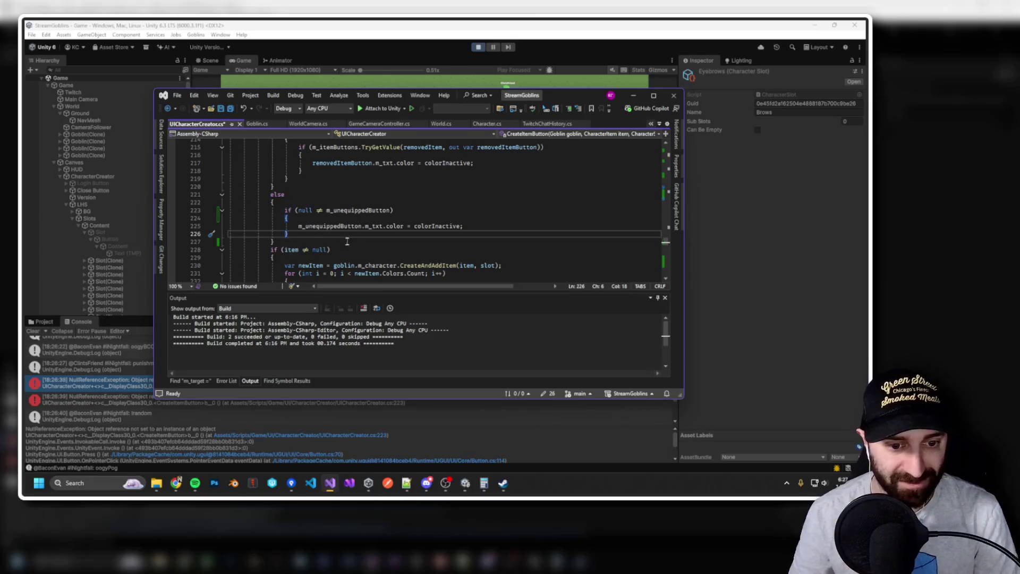
Search UICharacterCreator.cs for m_unequippedButton and jump to the else branch at line 245.
{"action": "double_click", "coordinate": [339, 226]}
{"action": "key", "text": "ctrl+f"}
{"action": "key", "text": "Return"}
{"action": "left_click", "coordinate": [286, 201]}
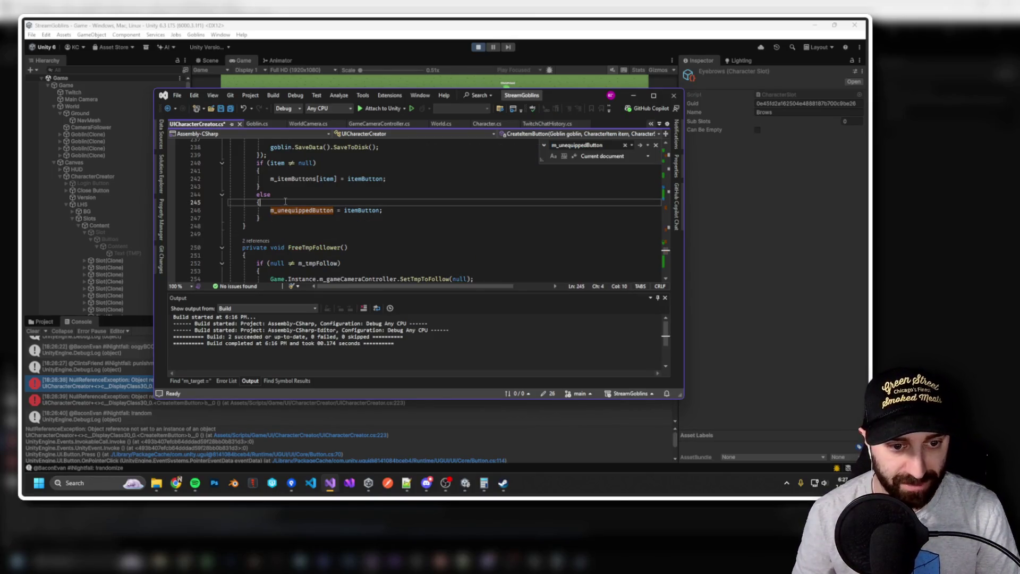
Step through the remaining m_unequippedButton occurrences, ending back at the line-245 else branch.
{"action": "double_click", "coordinate": [311, 210]}
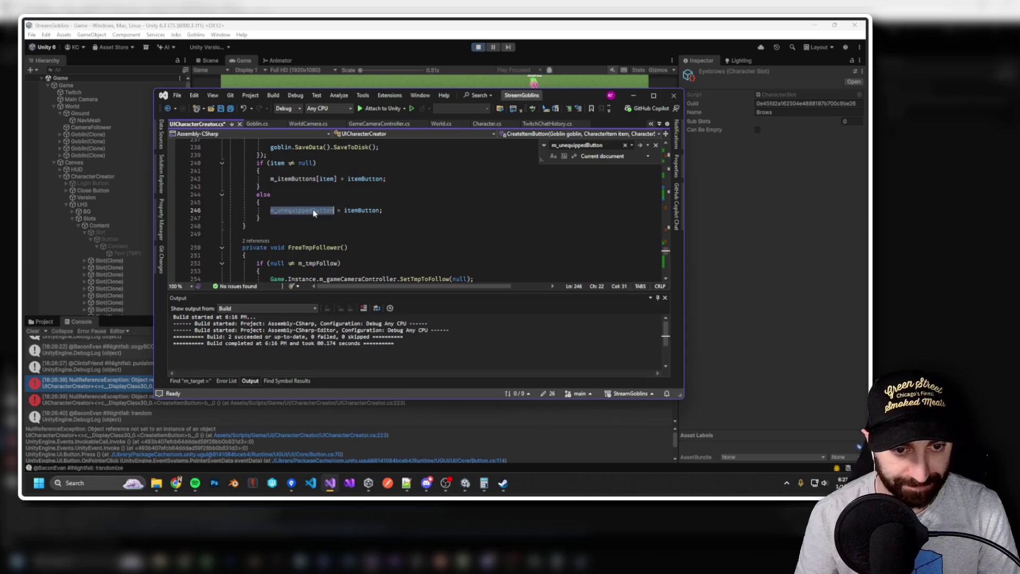
{"action": "key", "text": "ctrl+f"}
{"action": "key", "text": "Return"}
{"action": "key", "text": "Return"}
{"action": "key", "text": "Return"}
{"action": "key", "text": "Return"}
{"action": "key", "text": "Return"}
{"action": "key", "text": "Return"}
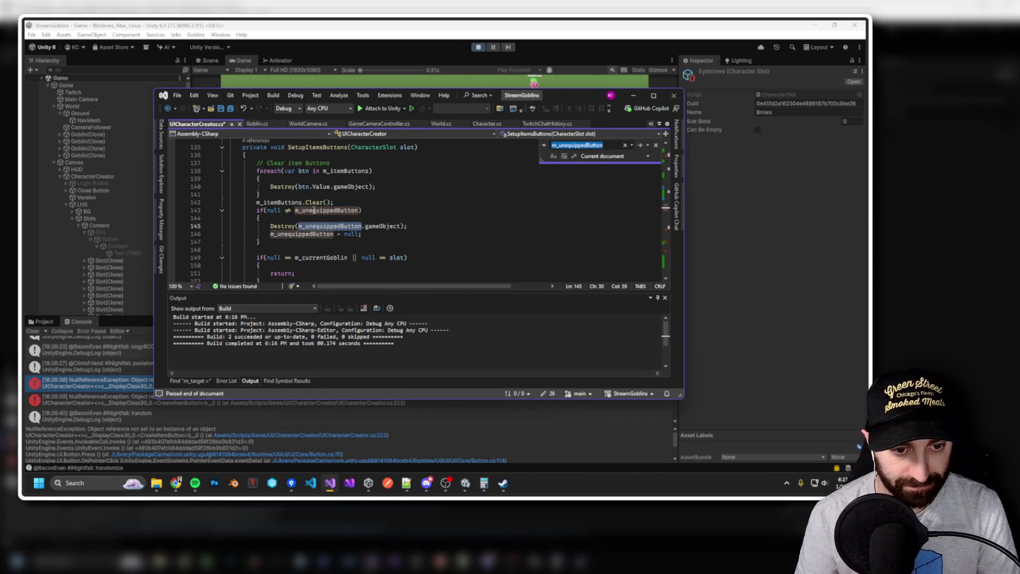
{"action": "scroll", "coordinate": [410, 195], "scroll_direction": "up", "scroll_amount": 1}
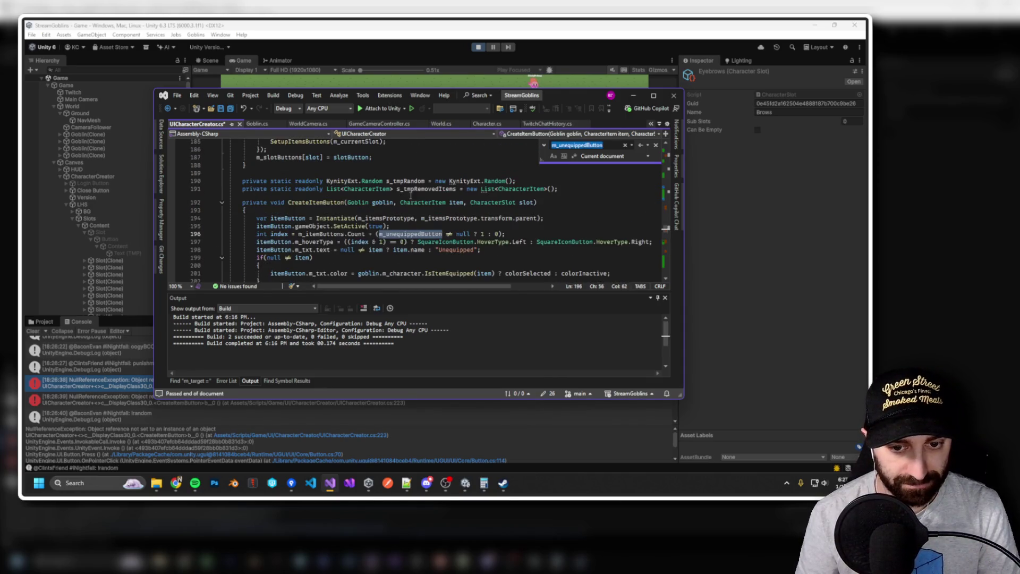
{"action": "key", "text": "Return"}
{"action": "key", "text": "Return"}
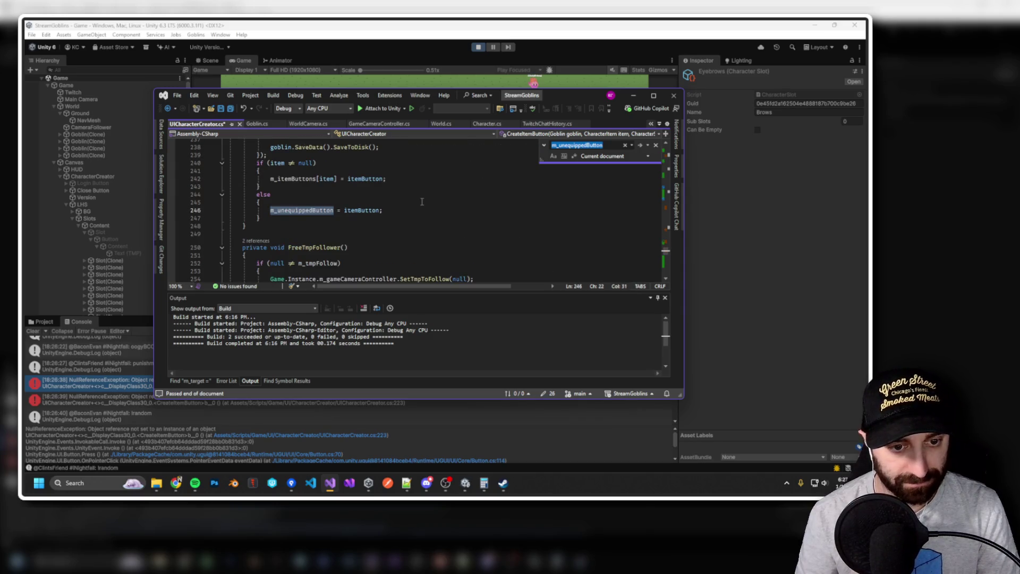
{"action": "left_click", "coordinate": [422, 202]}
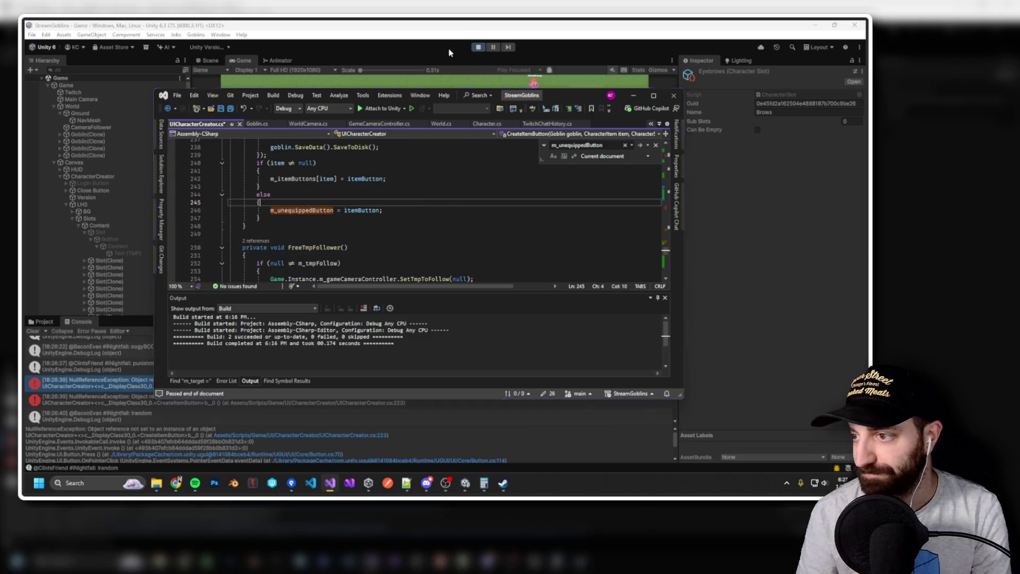
{"action": "left_click", "coordinate": [449, 49]}
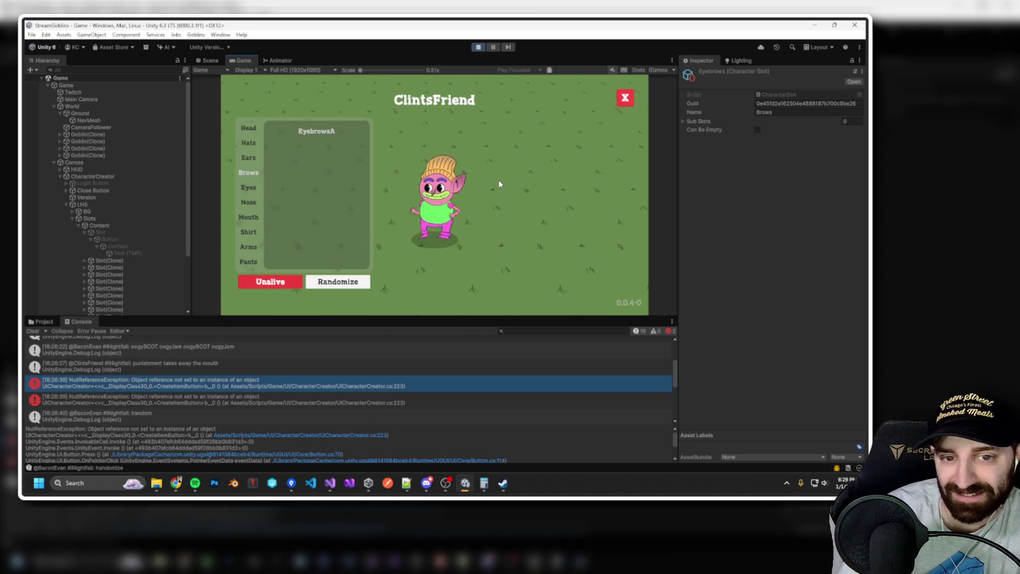
Bring Visual Studio back over the game, showing the m_unequippedButton else-branch assignment.
{"action": "left_click", "coordinate": [330, 482]}
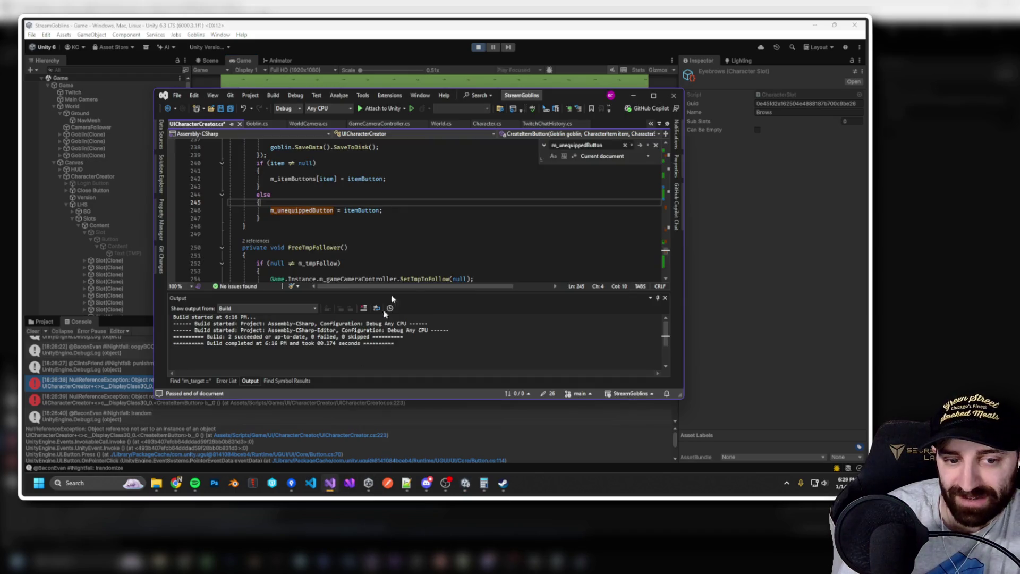
Drag the Visual Studio window down and right to uncover Unity, then stop the running game.
{"action": "scroll", "coordinate": [418, 214], "scroll_direction": "down", "scroll_amount": 8}
{"action": "mouse_move", "coordinate": [565, 102]}
{"action": "left_mouse_down"}
{"action": "mouse_move", "coordinate": [584, 196]}
{"action": "mouse_move", "coordinate": [869, 202]}
{"action": "left_mouse_up"}
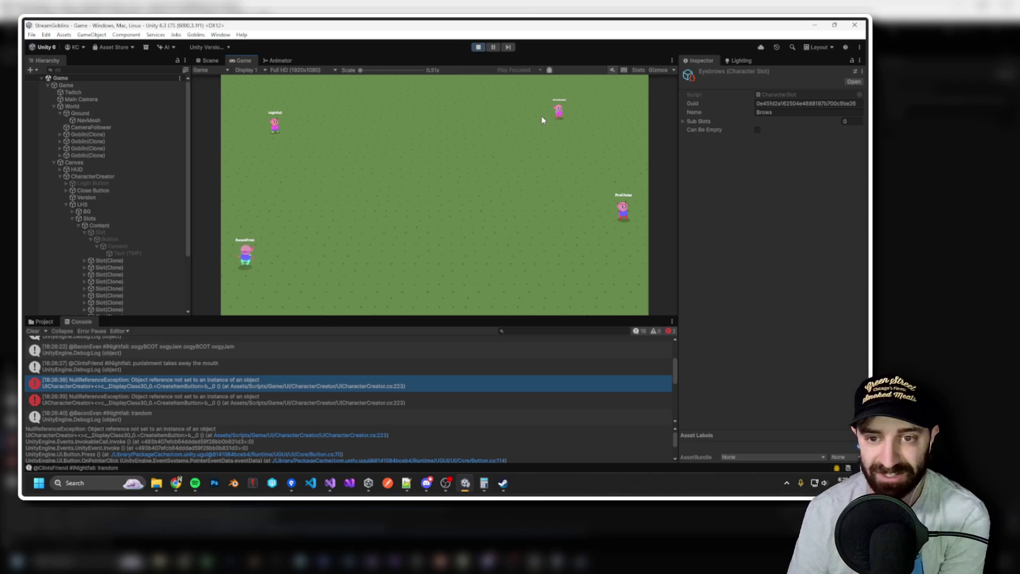
{"action": "left_click", "coordinate": [479, 47]}
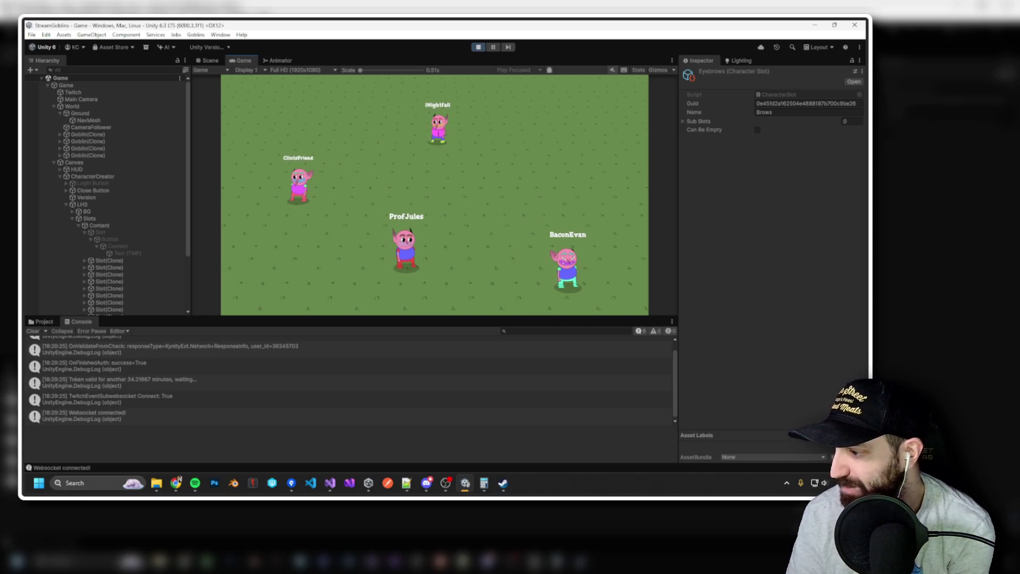
Get back to Unity's running game with goblins on the field and open a goblin's character creator.
{"action": "key", "text": "alt+Tab"}
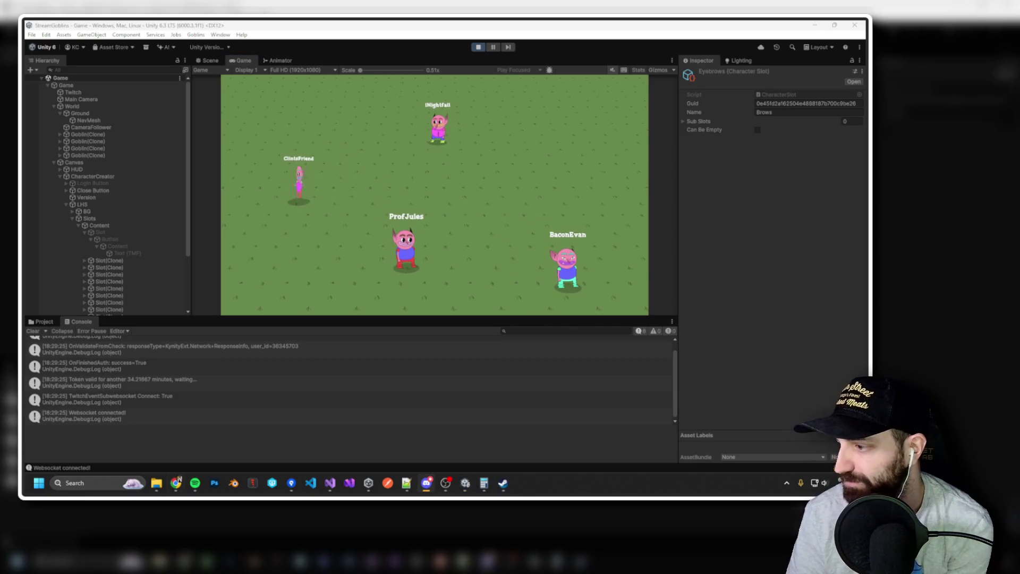
{"action": "key", "text": "alt+Tab"}
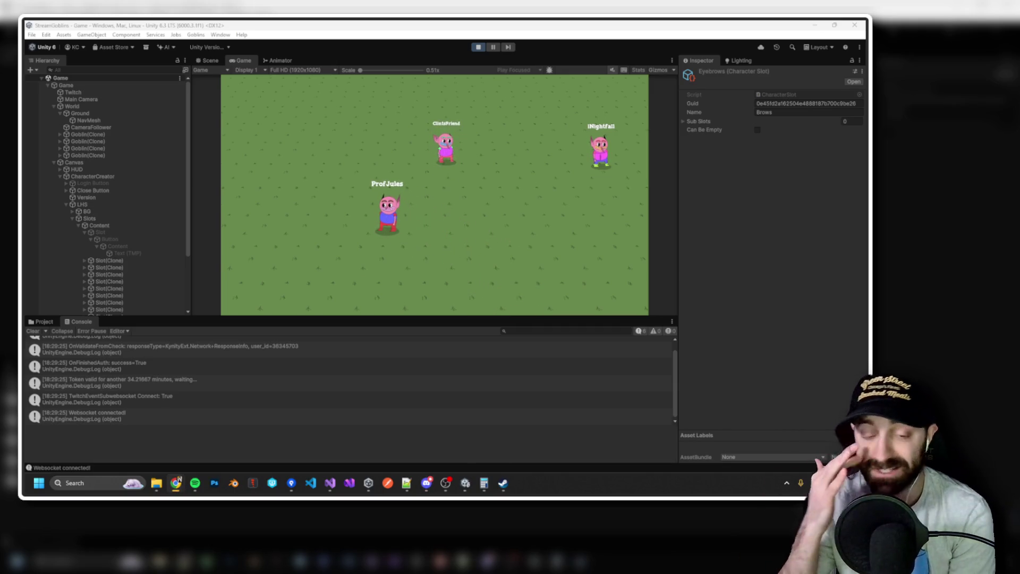
{"action": "scroll", "coordinate": [375, 213], "scroll_direction": "down", "scroll_amount": 3}
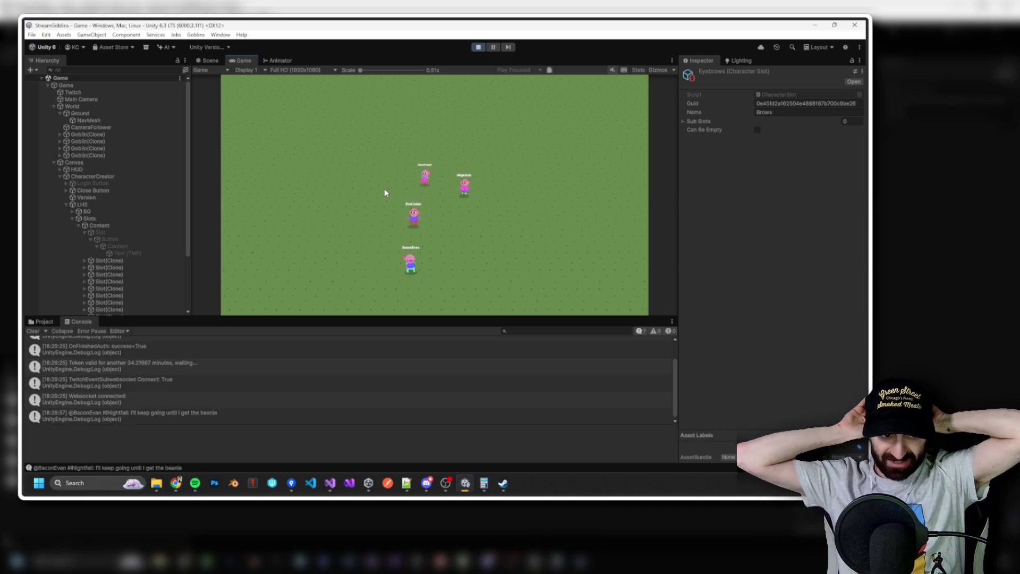
{"action": "left_click", "coordinate": [431, 279]}
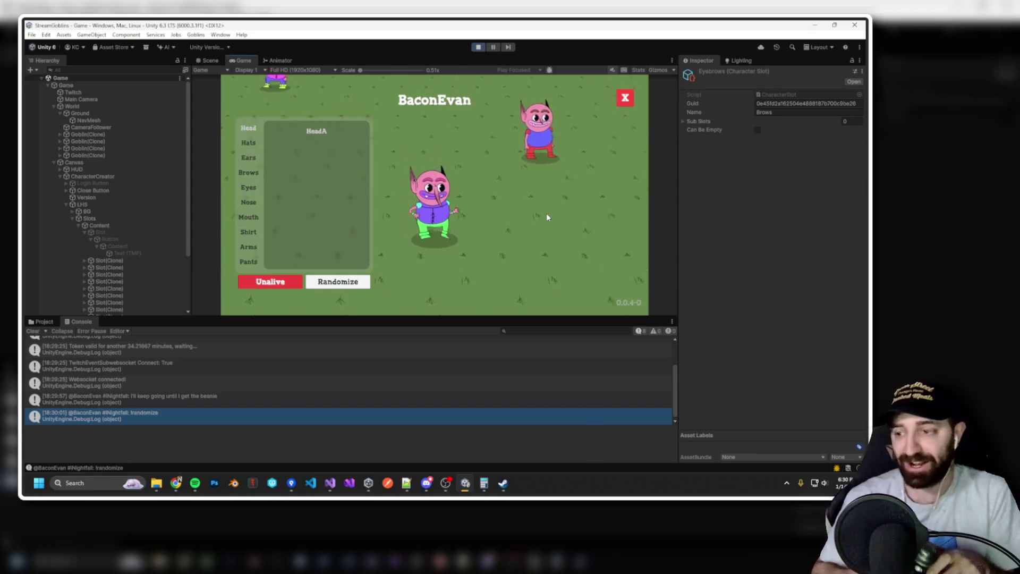
Show the Hats category in the goblin's character creator.
{"action": "left_click", "coordinate": [248, 143]}
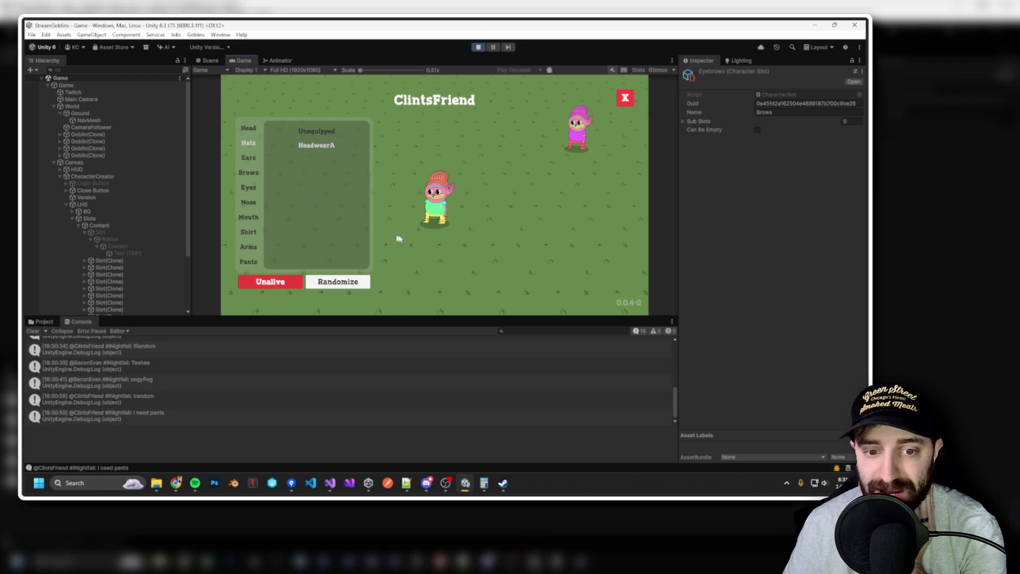
Browse the goblin's Pants options (PantsA, PantsB), then close the character creator.
{"action": "scroll", "coordinate": [447, 241], "scroll_direction": "up", "scroll_amount": 3}
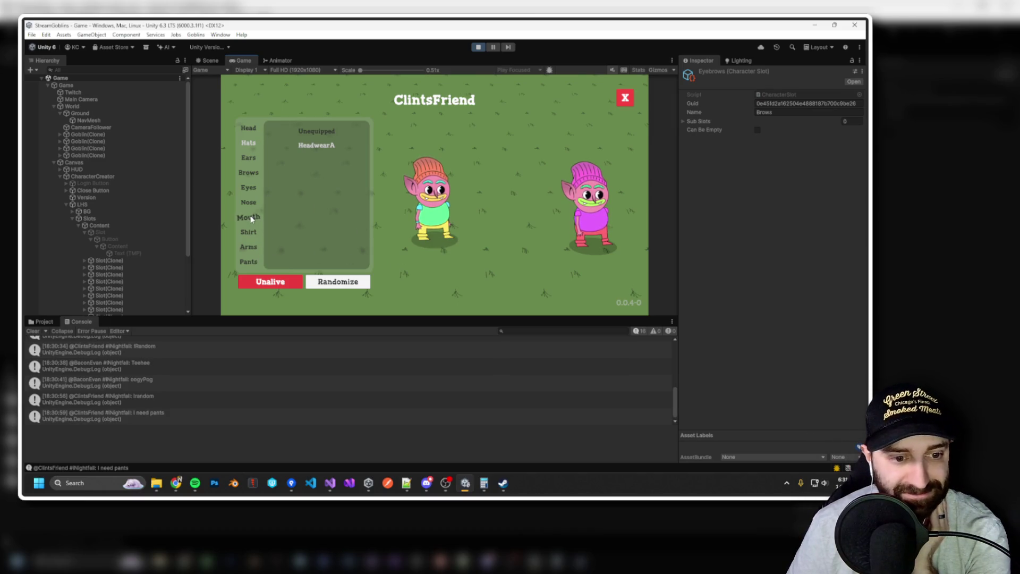
{"action": "left_click", "coordinate": [249, 262]}
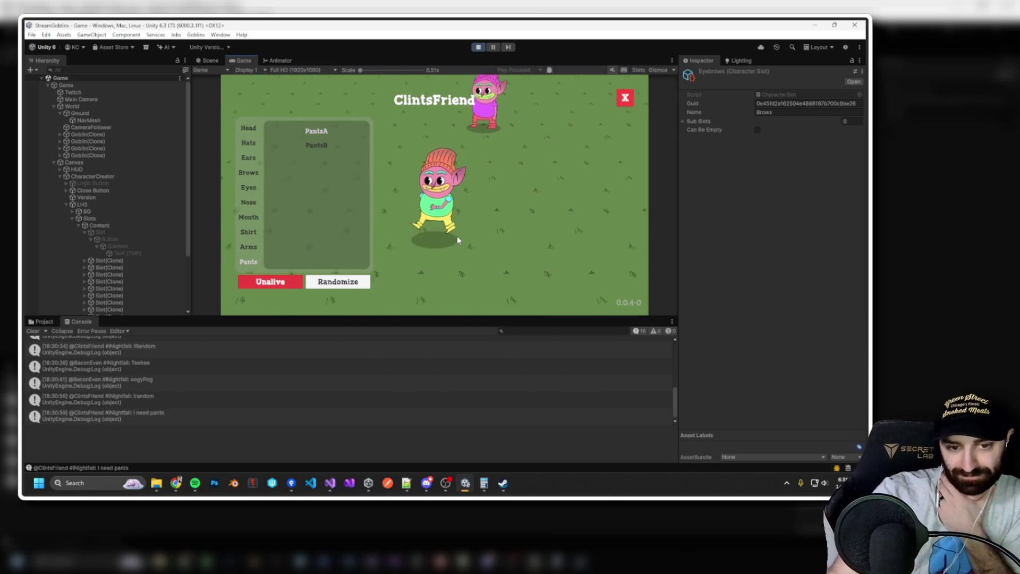
{"action": "scroll", "coordinate": [458, 238], "scroll_direction": "down", "scroll_amount": 3}
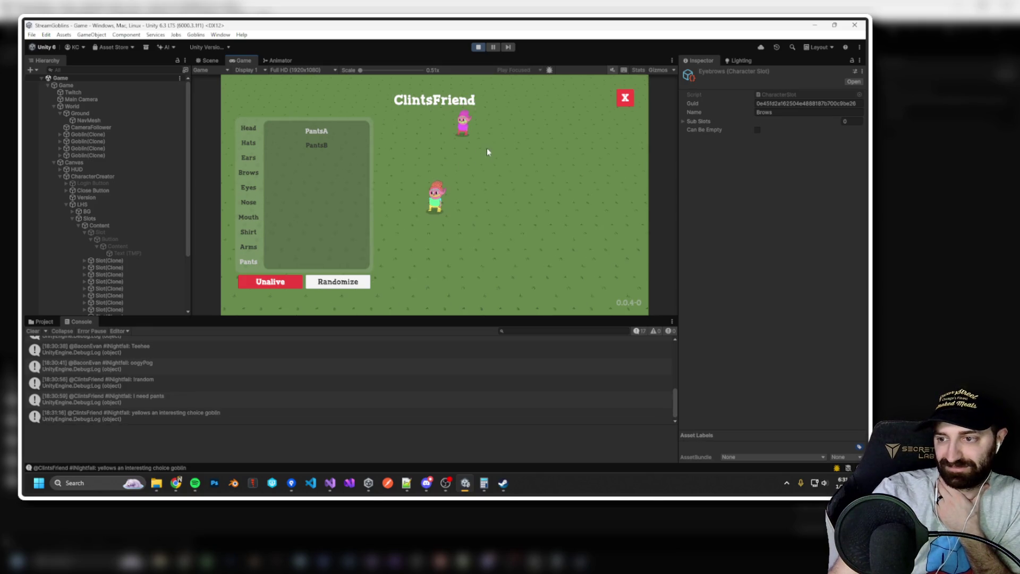
{"action": "key", "text": "Escape"}
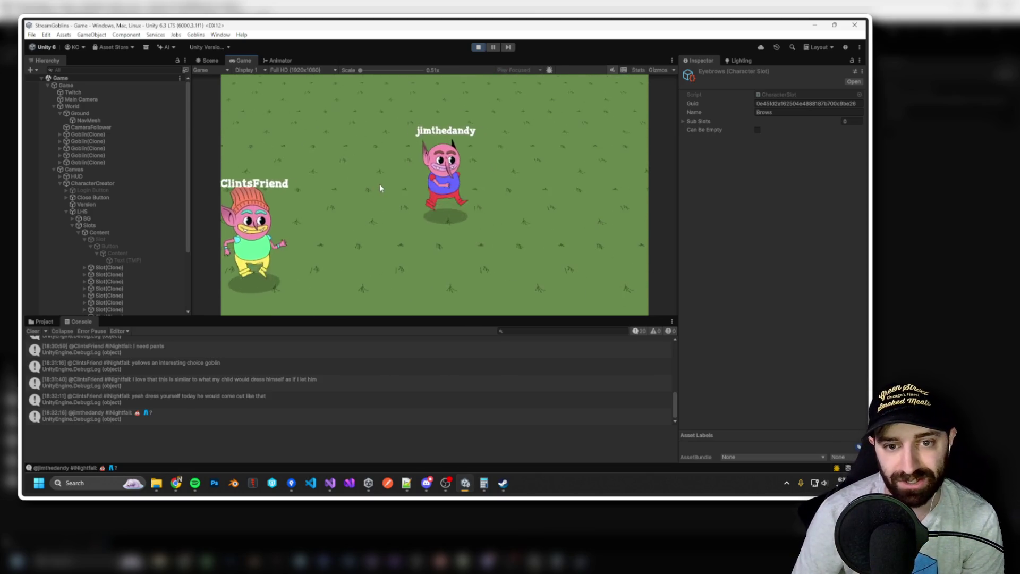
Open the creator, switch to a different goblin, randomize its outfit, and close the panel.
{"action": "left_click", "coordinate": [444, 178]}
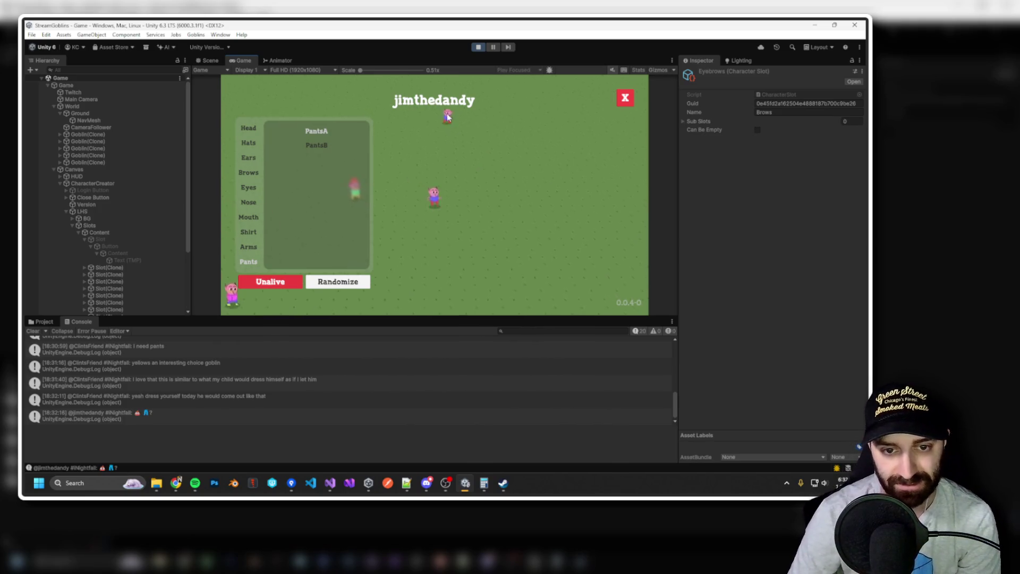
{"action": "left_click", "coordinate": [442, 252]}
{"action": "left_click", "coordinate": [344, 288]}
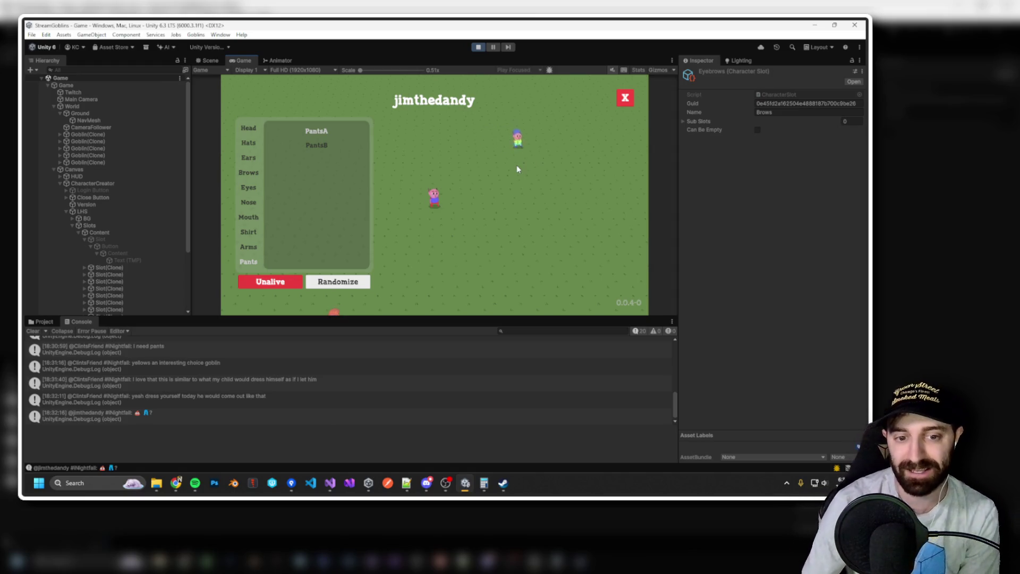
{"action": "key", "text": "Escape"}
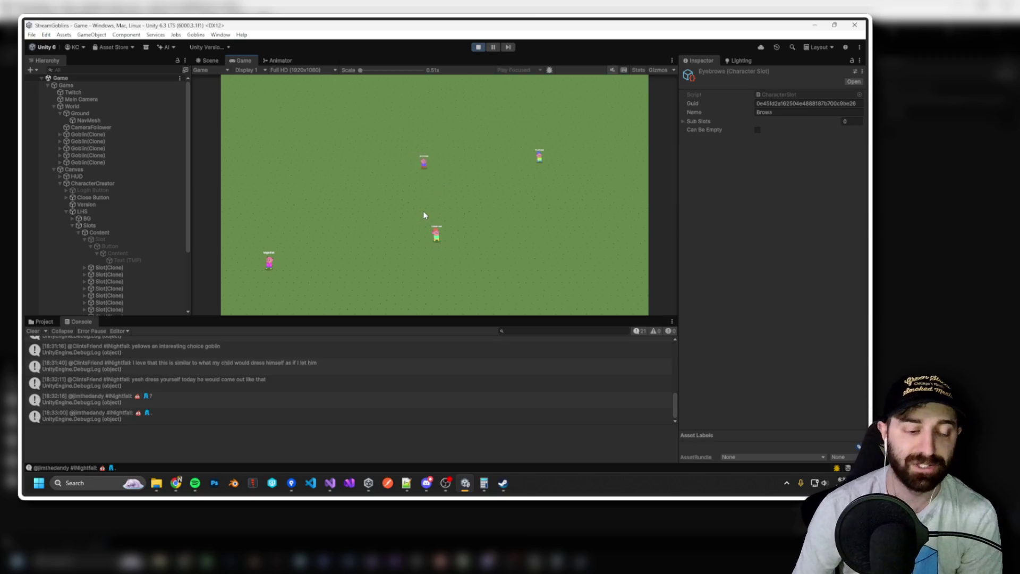
Bring the File Explorer window with the 15 Env Assets PSB files over the Unity editor.
{"action": "key", "text": "alt+Tab"}
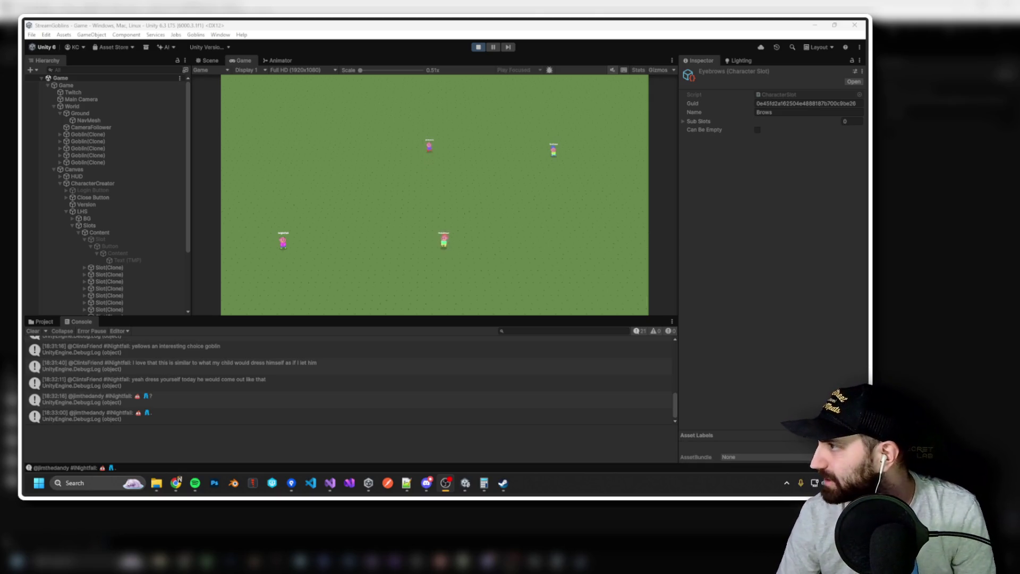
{"action": "key", "text": "alt+Tab"}
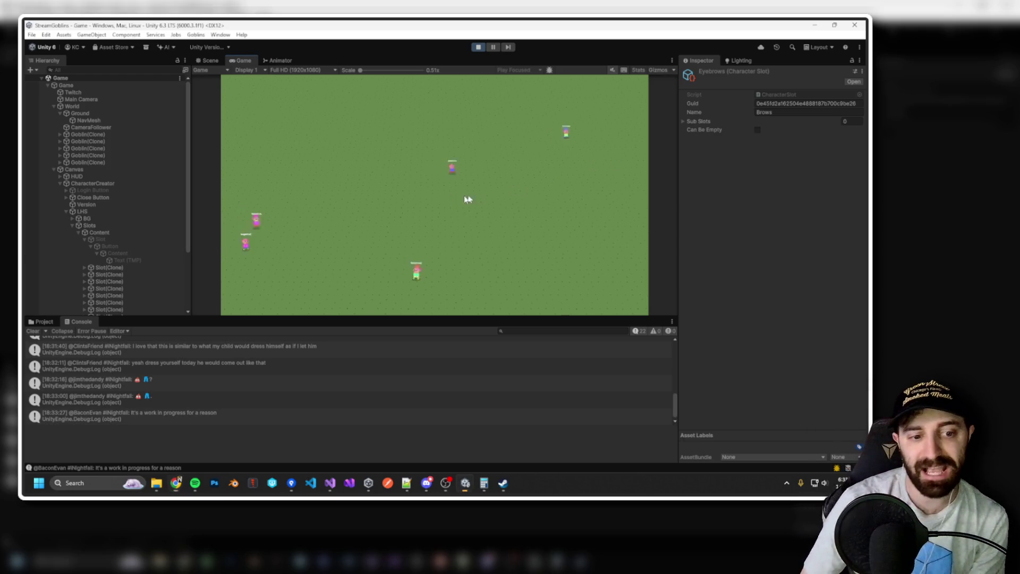
{"action": "key", "text": "alt+Tab"}
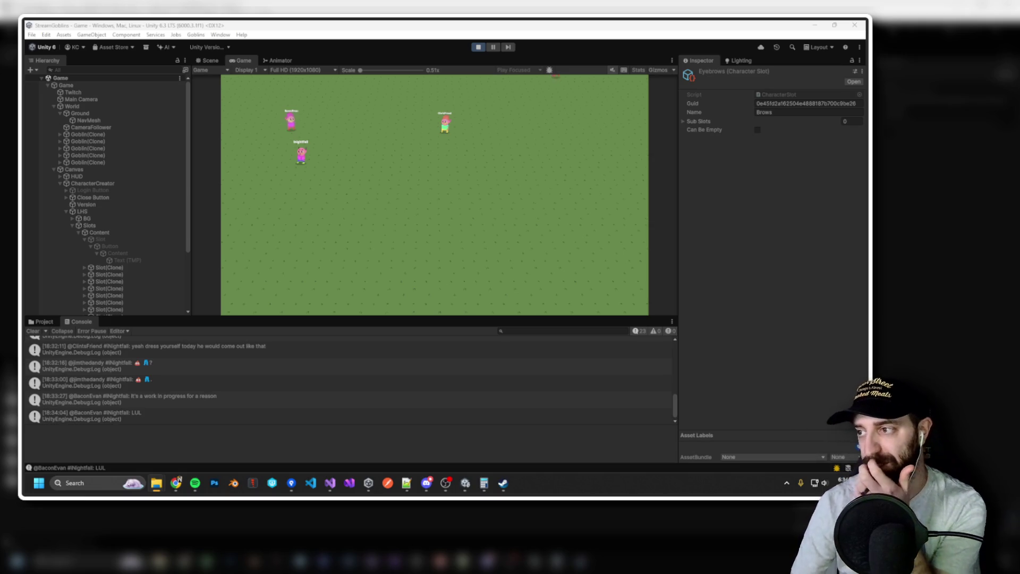
{"action": "mouse_move", "coordinate": [866, 80]}
{"action": "left_mouse_down"}
{"action": "mouse_move", "coordinate": [535, 80]}
{"action": "mouse_move", "coordinate": [529, 102]}
{"action": "left_mouse_up"}
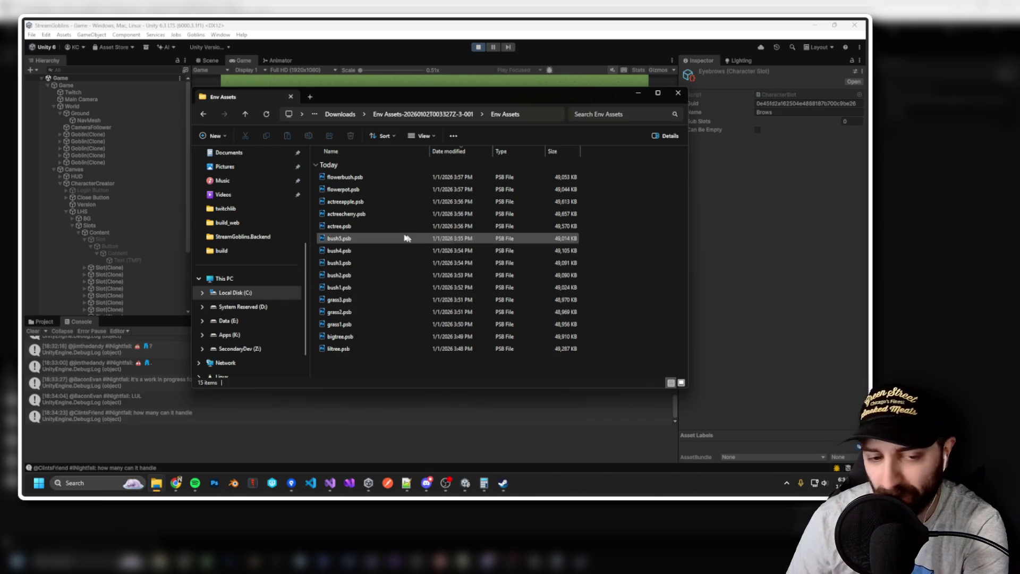
Open flowerbush.psb from the Env Assets folder in Photoshop, then minimize Photoshop to return to Unity.
{"action": "left_click", "coordinate": [377, 184]}
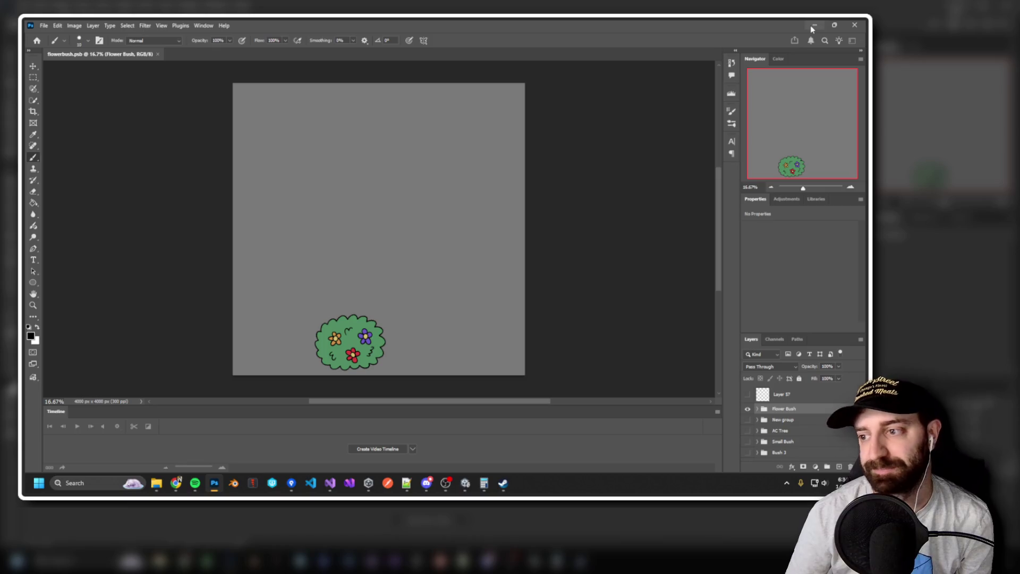
{"action": "left_click", "coordinate": [811, 26]}
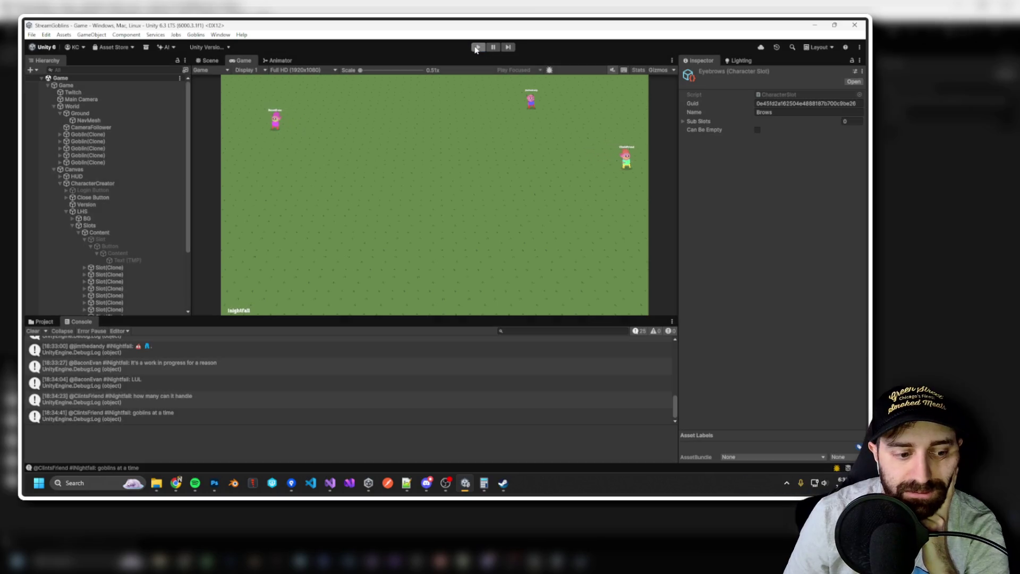
Stop Unity's play mode so the character creator layout shows in the Scene view.
{"action": "left_click", "coordinate": [478, 47]}
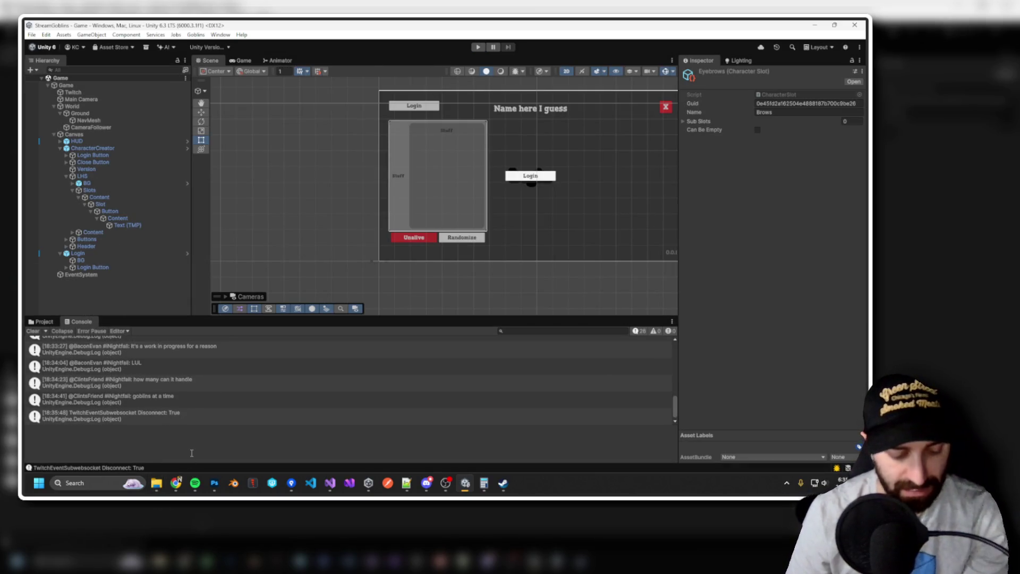
Open the AppData\LocalLow folder in File Explorer via %appdata%.
{"action": "key", "text": "super"}
{"action": "type", "text": "%"}
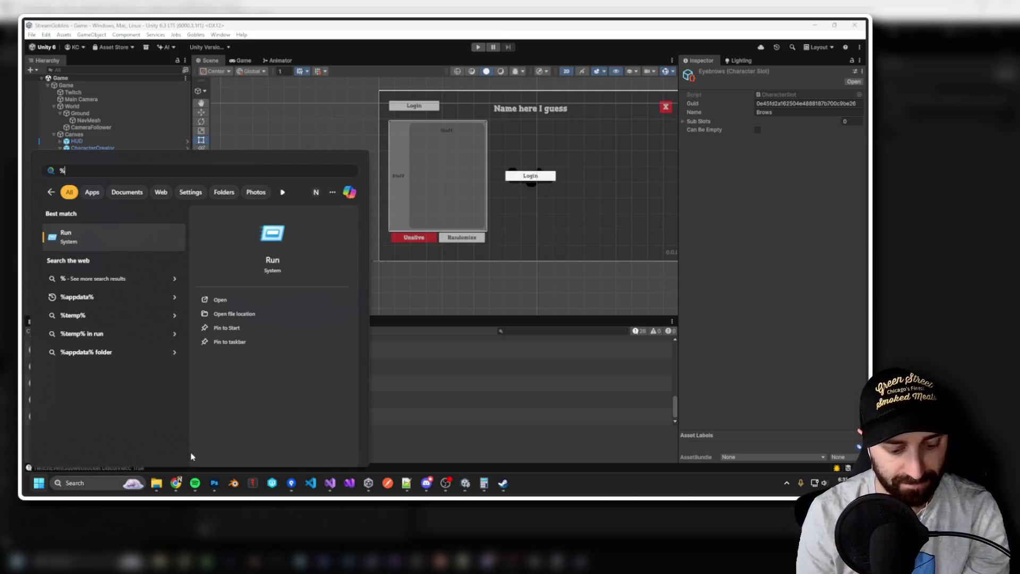
{"action": "type", "text": "appdata%"}
{"action": "key", "text": "Return"}
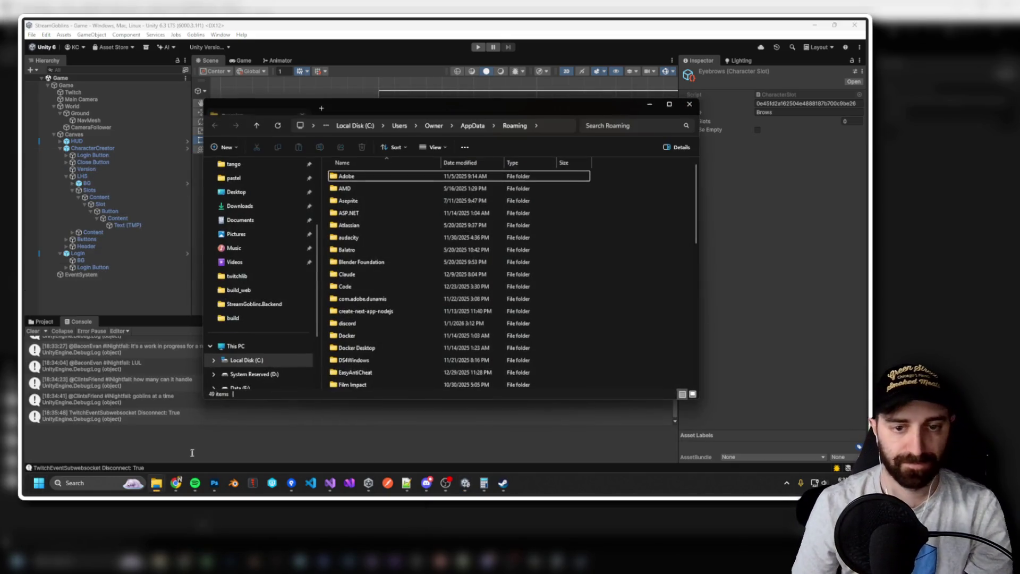
{"action": "left_click", "coordinate": [473, 126]}
{"action": "left_click", "coordinate": [353, 189]}
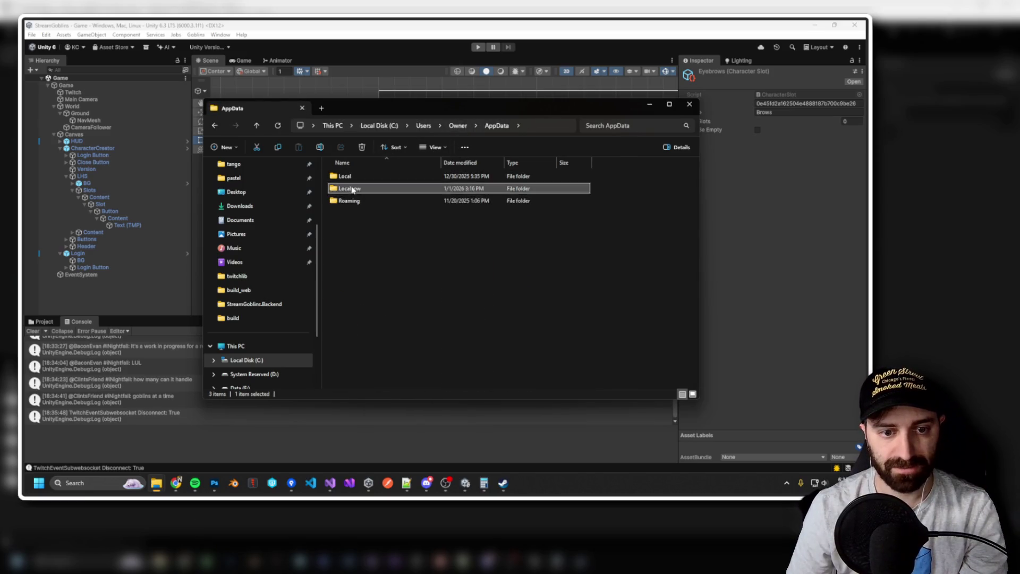
{"action": "double_click", "coordinate": [353, 189]}
{"action": "scroll", "coordinate": [417, 257], "scroll_direction": "down", "scroll_amount": 3}
Copy and paste the Wavy folder to create a Wavy - Copy backup, then return to Unity.
{"action": "left_click", "coordinate": [362, 384]}
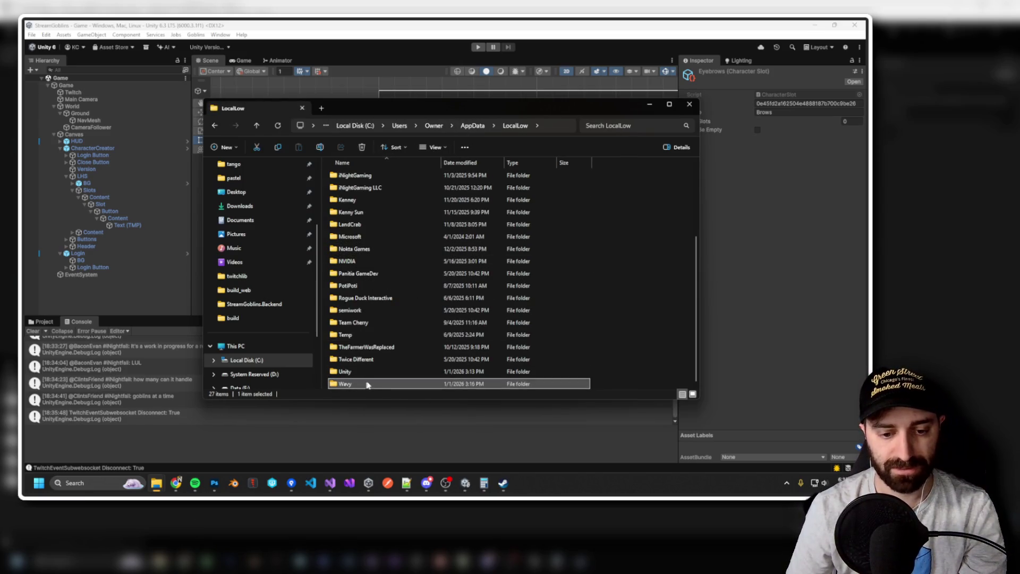
{"action": "key", "text": "ctrl+c"}
{"action": "key", "text": "ctrl+v"}
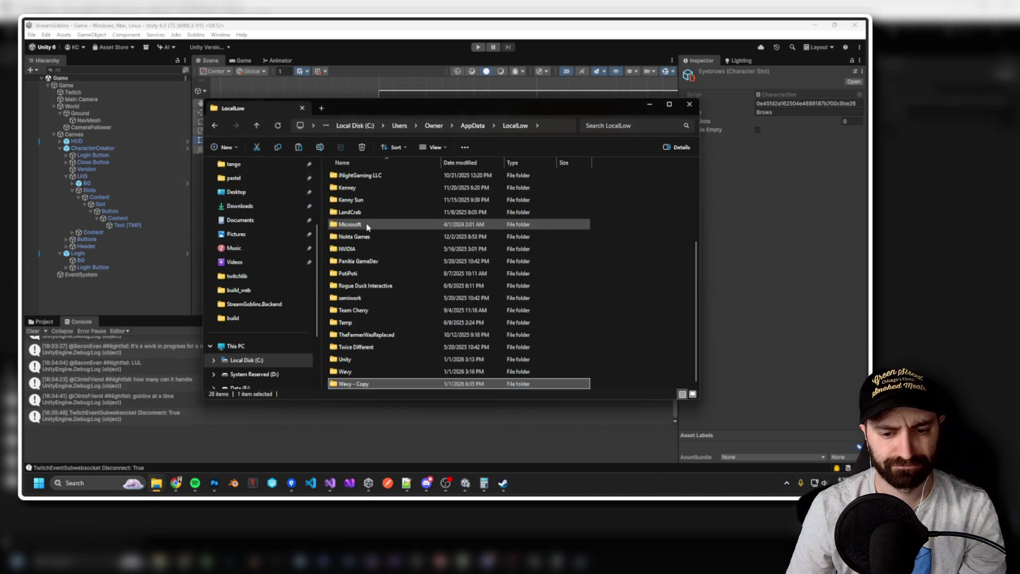
{"action": "left_click", "coordinate": [244, 88]}
Set World's Initial Entity Count to 500 and start play mode with the Stats overlay on.
{"action": "left_click", "coordinate": [81, 86]}
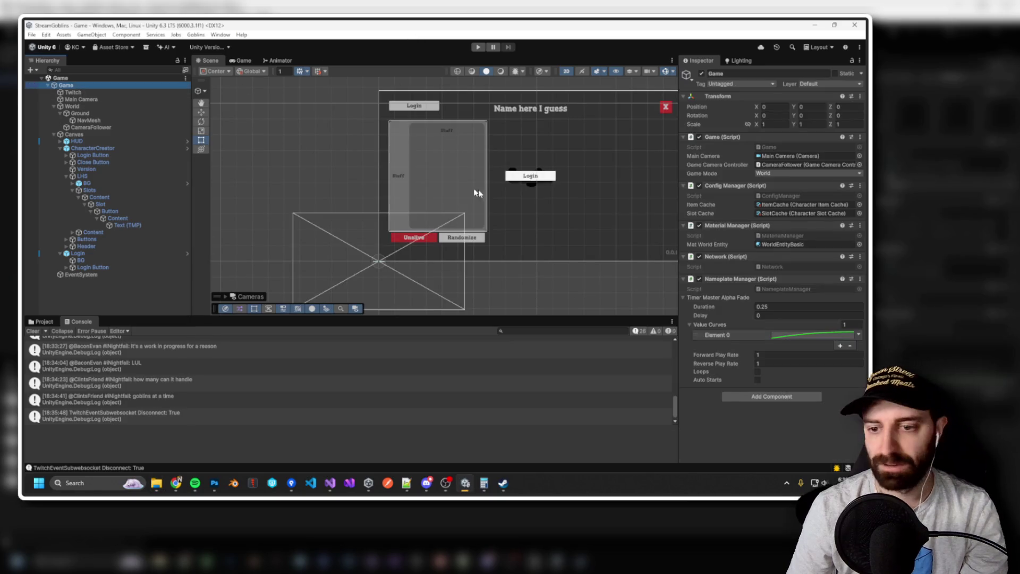
{"action": "left_click", "coordinate": [71, 107]}
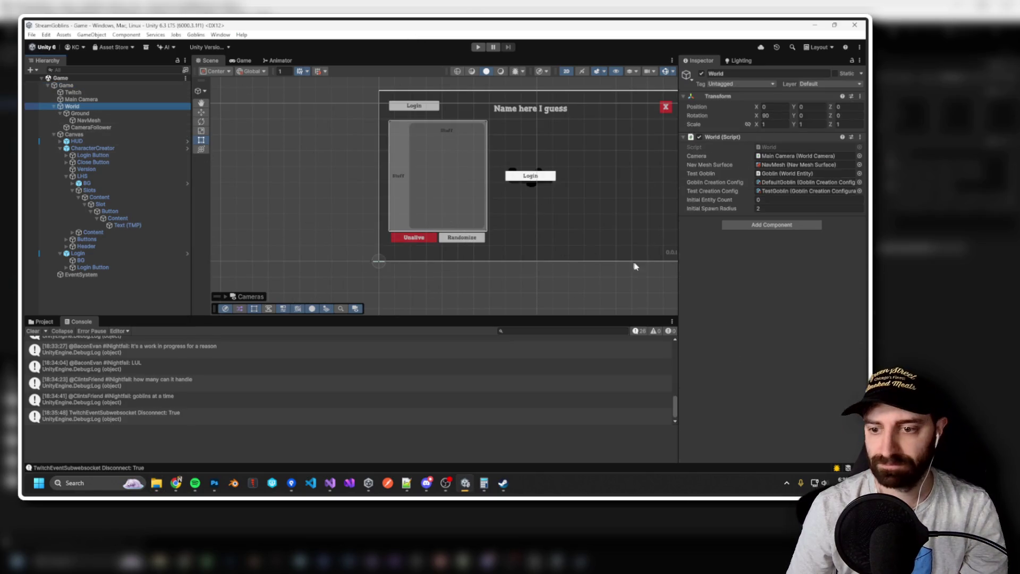
{"action": "left_click", "coordinate": [766, 199]}
{"action": "type", "text": "500"}
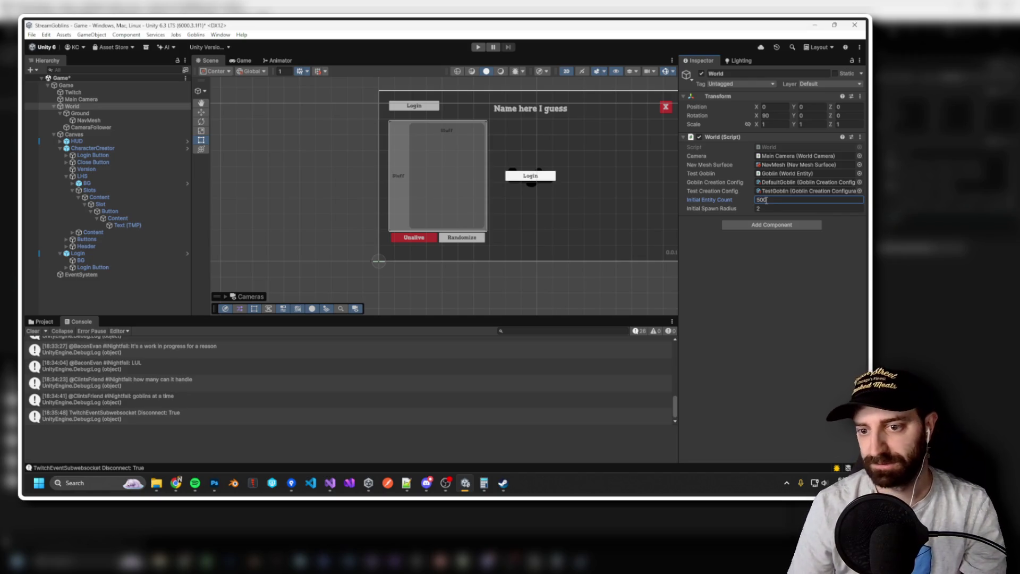
{"action": "left_click", "coordinate": [479, 48]}
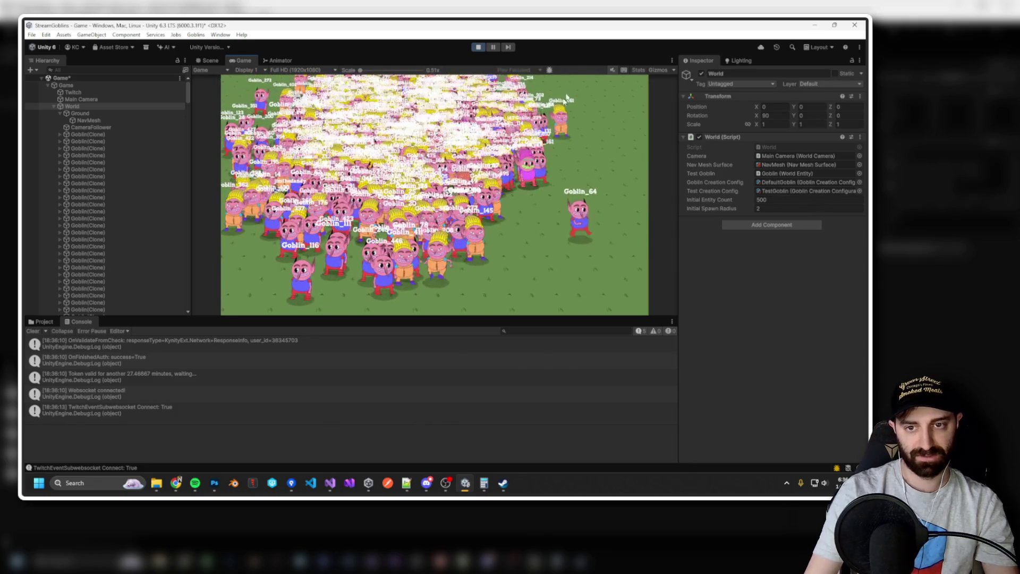
{"action": "left_click", "coordinate": [641, 71]}
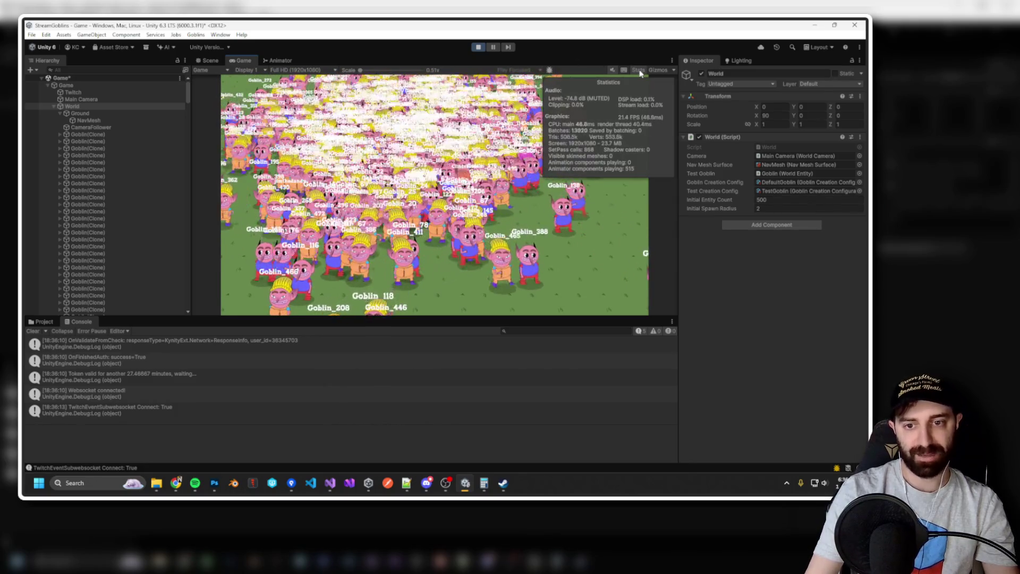
Hide Stats, open the character creator for the player's goblin, then show Stats again.
{"action": "left_click", "coordinate": [639, 71]}
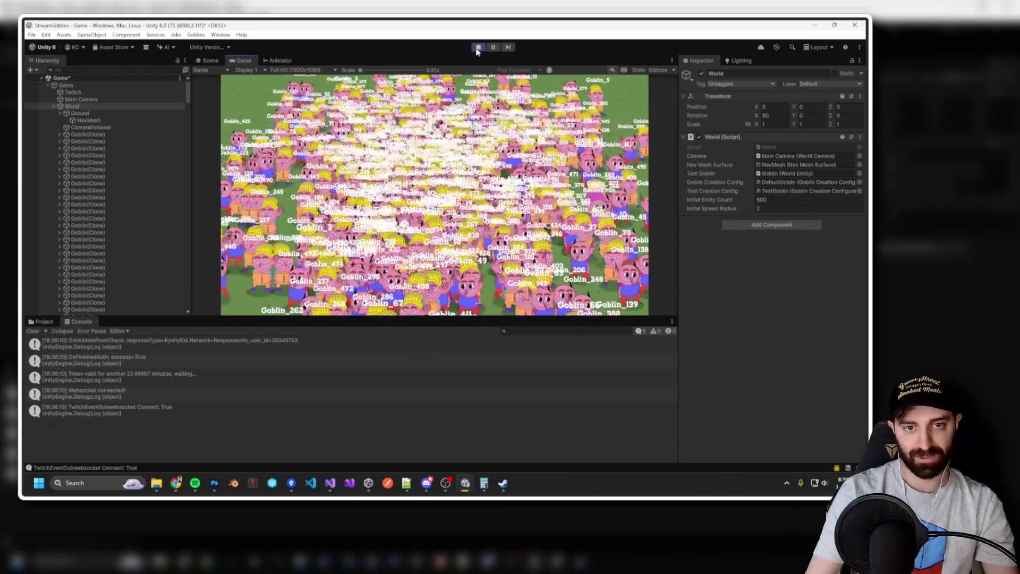
{"action": "left_click", "coordinate": [484, 121]}
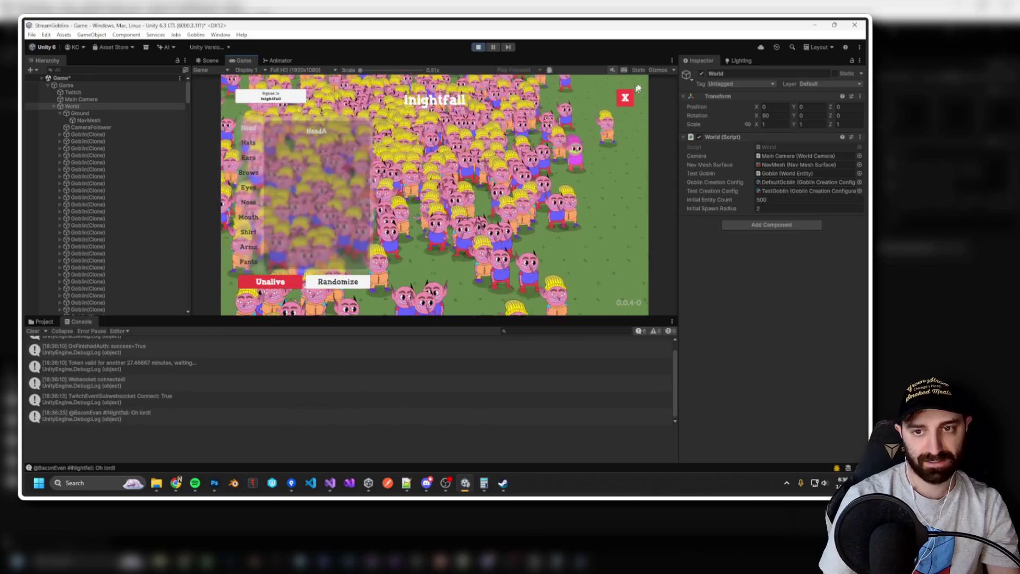
{"action": "left_click", "coordinate": [640, 71]}
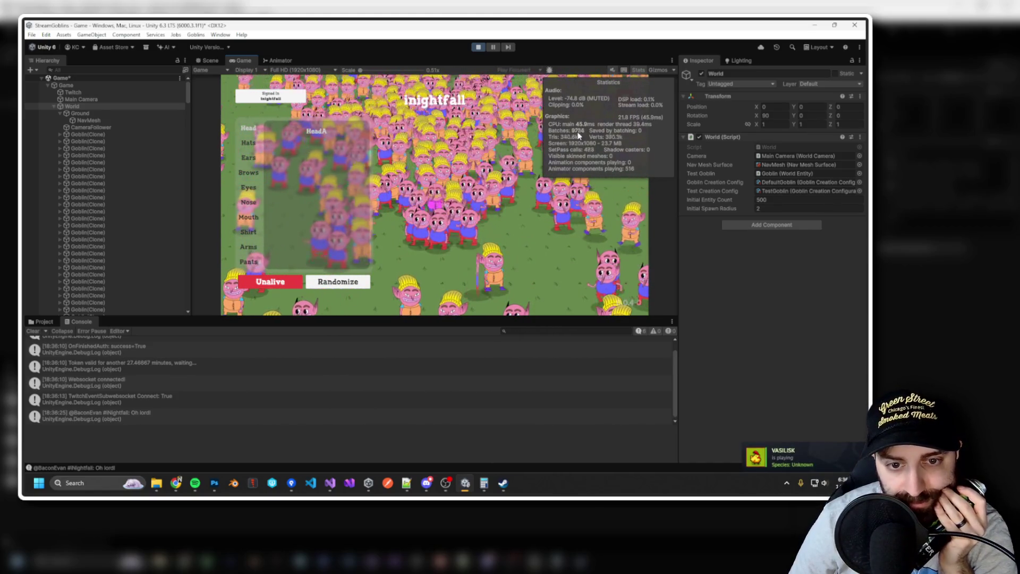
Zoom the Game view in and out, then toggle the character creator off and on to reveal goblin name labels.
{"action": "scroll", "coordinate": [462, 170], "scroll_direction": "down", "scroll_amount": 3}
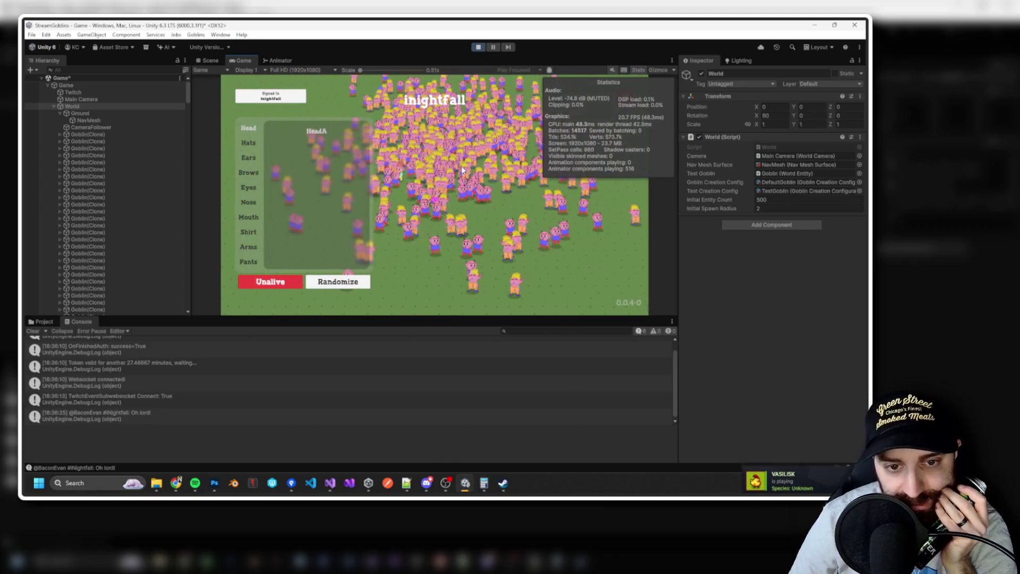
{"action": "scroll", "coordinate": [461, 170], "scroll_direction": "up", "scroll_amount": 5}
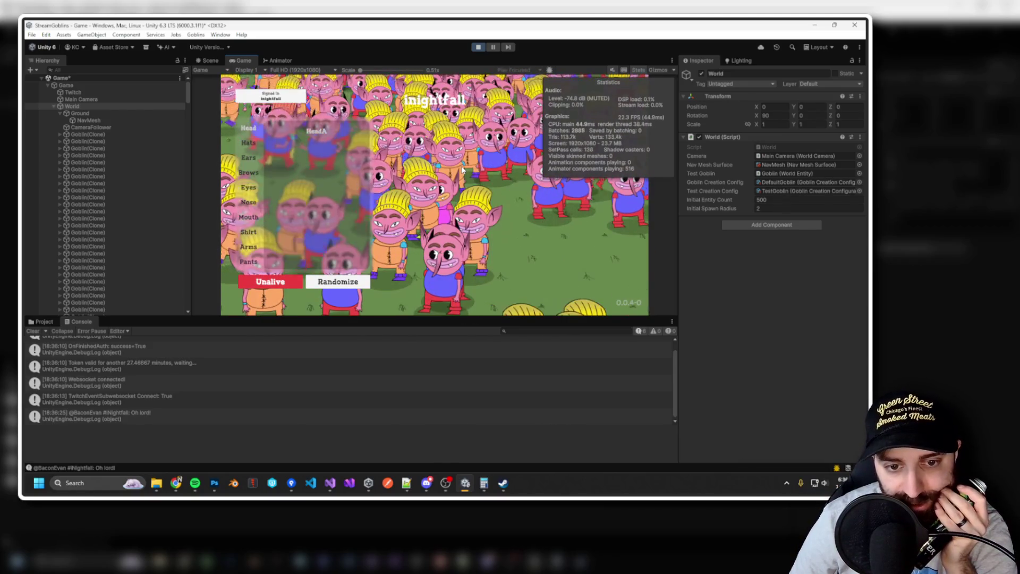
{"action": "scroll", "coordinate": [463, 169], "scroll_direction": "down", "scroll_amount": 5}
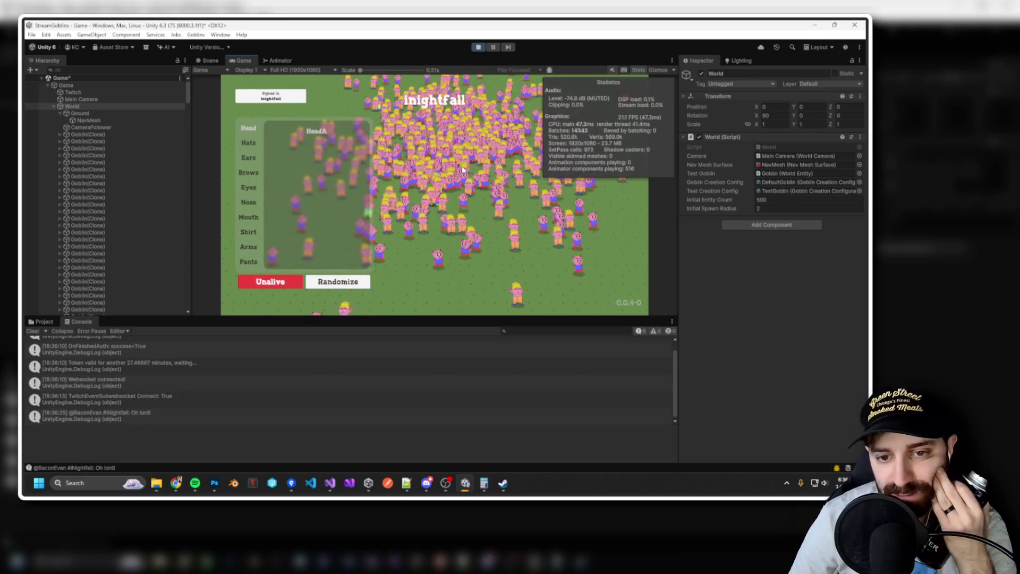
{"action": "scroll", "coordinate": [489, 186], "scroll_direction": "up", "scroll_amount": 5}
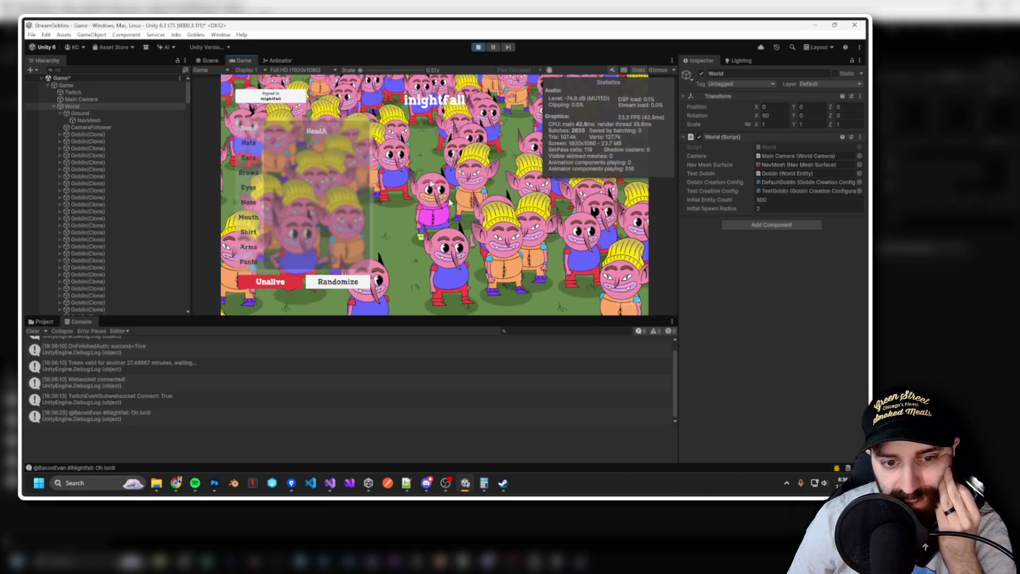
{"action": "scroll", "coordinate": [450, 202], "scroll_direction": "down", "scroll_amount": 5}
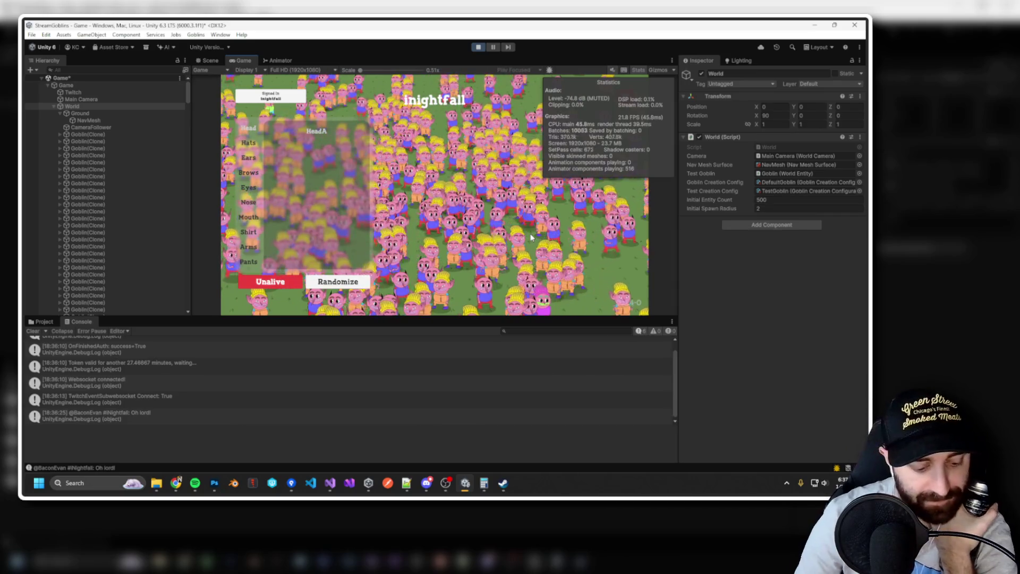
{"action": "key", "text": "Escape"}
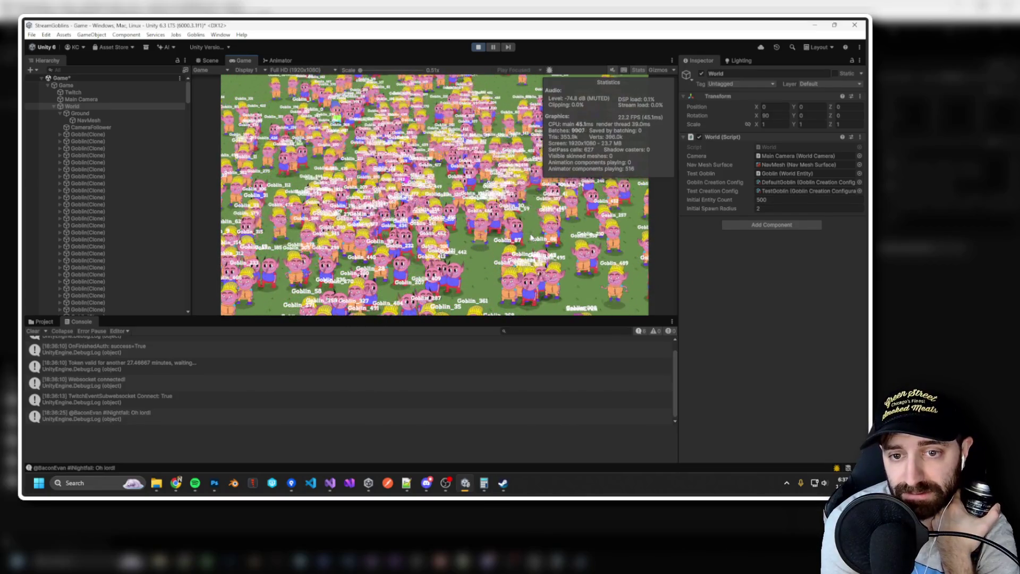
{"action": "left_click", "coordinate": [531, 238]}
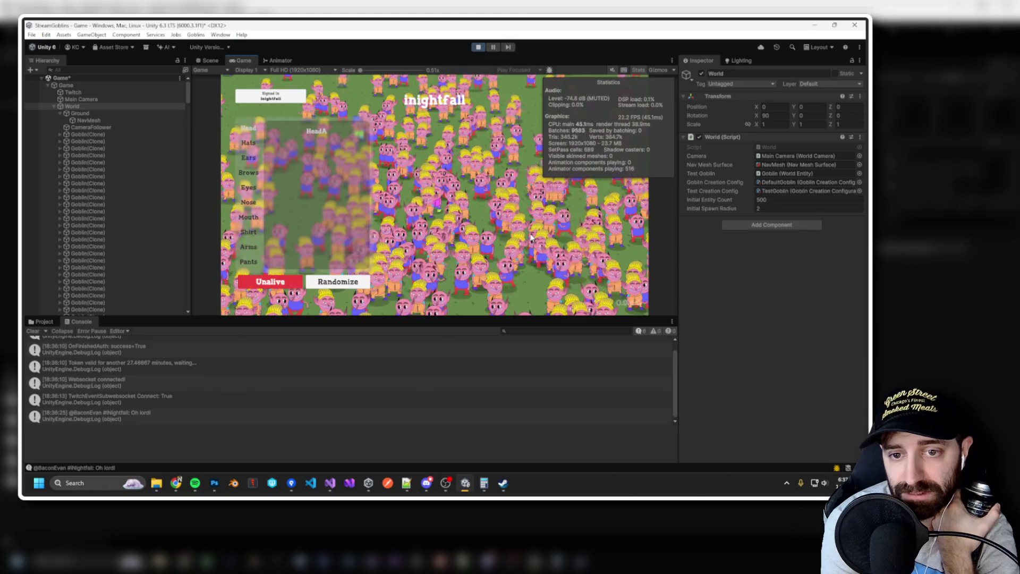
{"action": "left_click", "coordinate": [532, 238]}
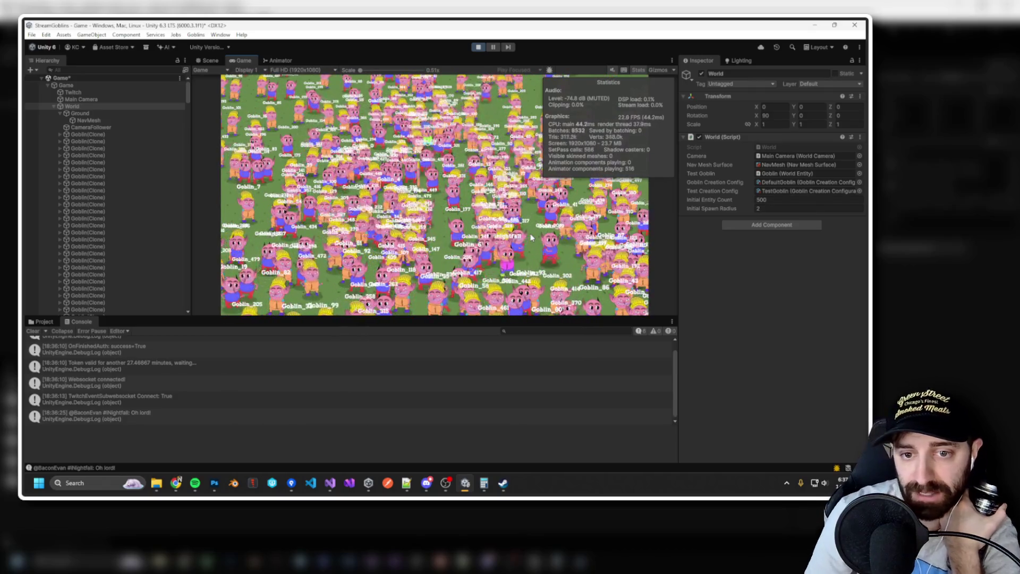
Open one goblin's customization panel, then stop play mode.
{"action": "left_click", "coordinate": [579, 130]}
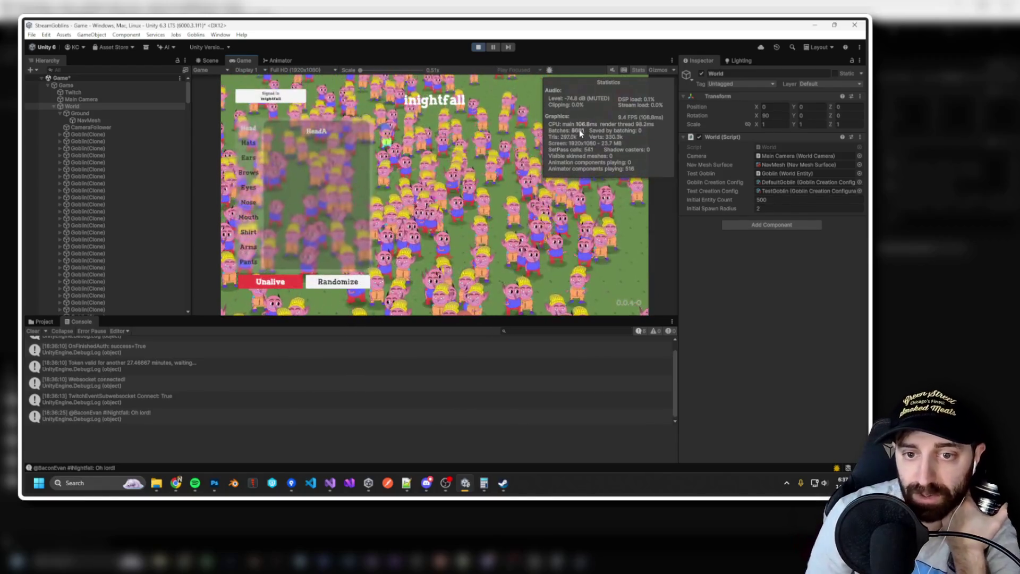
{"action": "left_click", "coordinate": [479, 47]}
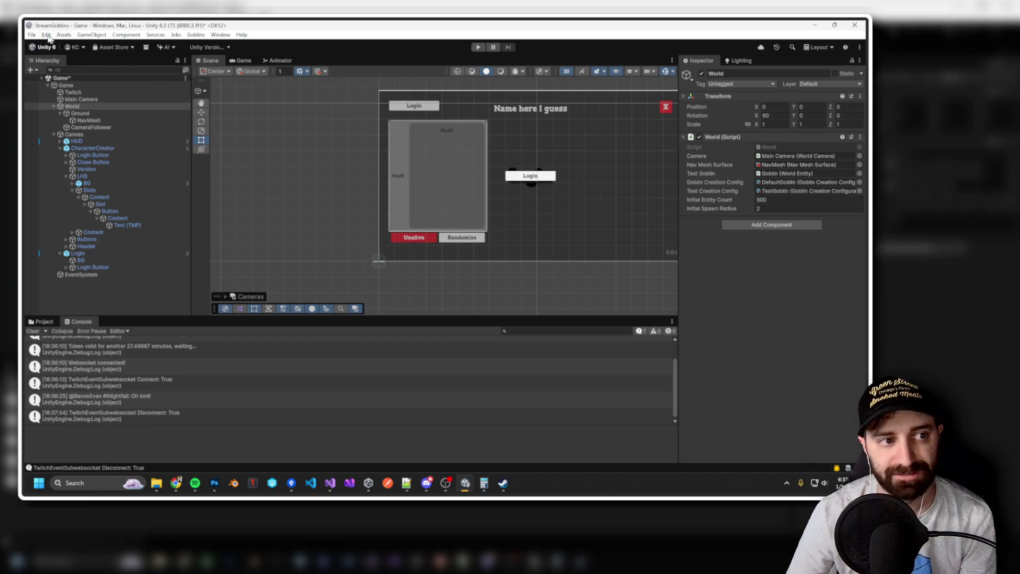
{"action": "left_click", "coordinate": [31, 35]}
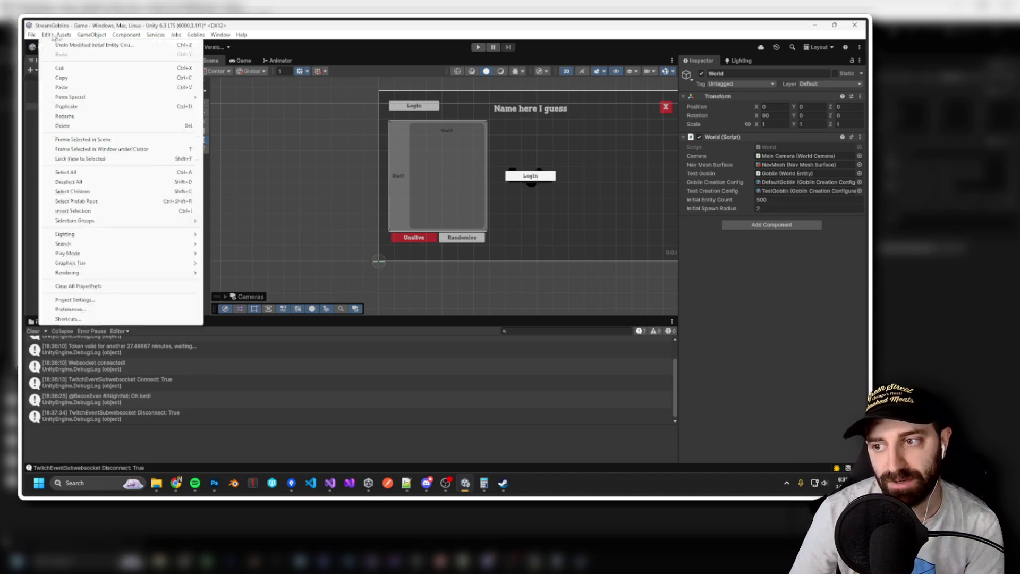
Dismiss the Edit menu, show Assets/Slots/Slots in the Project tab, and restart play mode.
{"action": "left_click", "coordinate": [386, 41]}
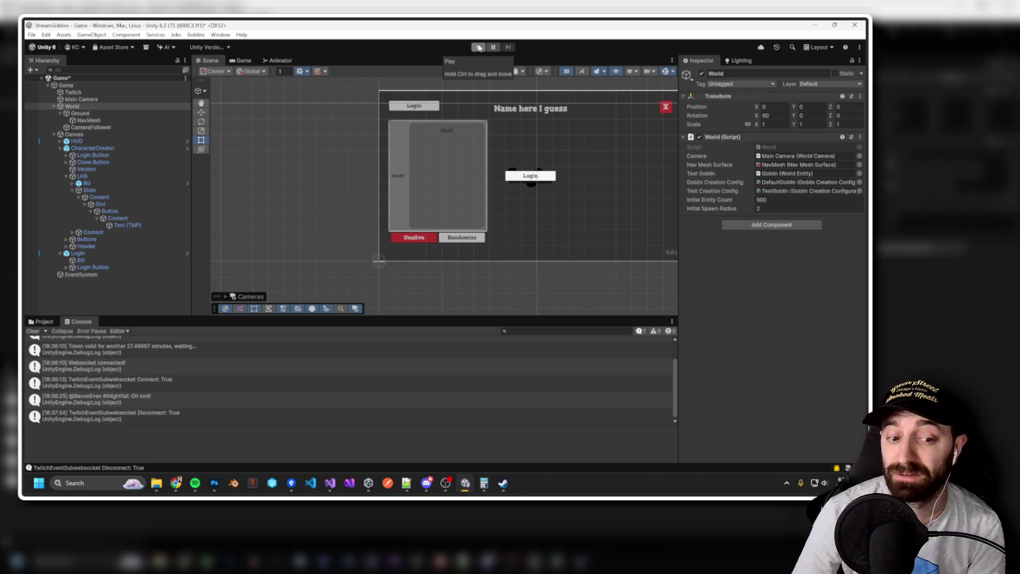
{"action": "left_click", "coordinate": [42, 322]}
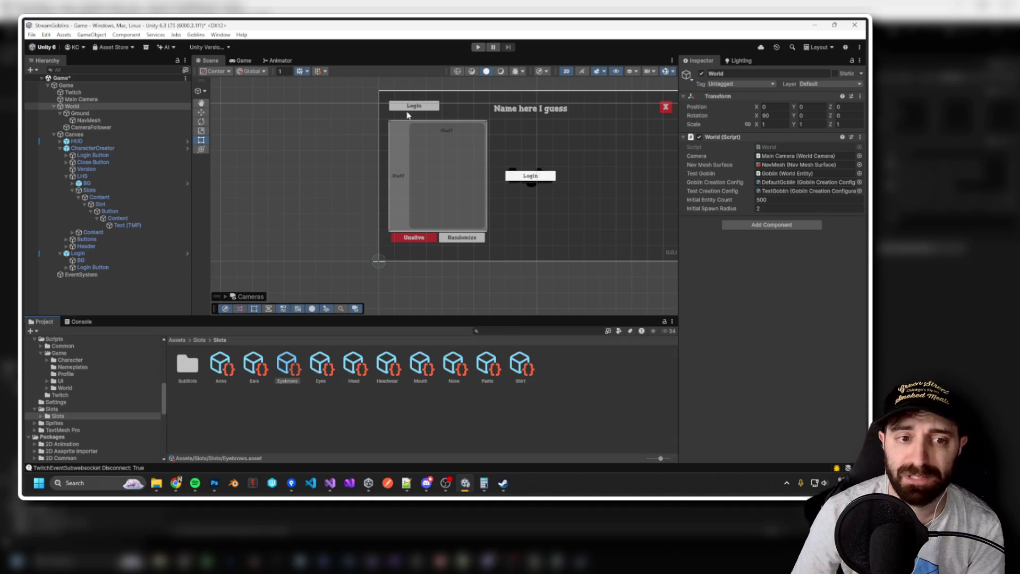
{"action": "left_click", "coordinate": [476, 47]}
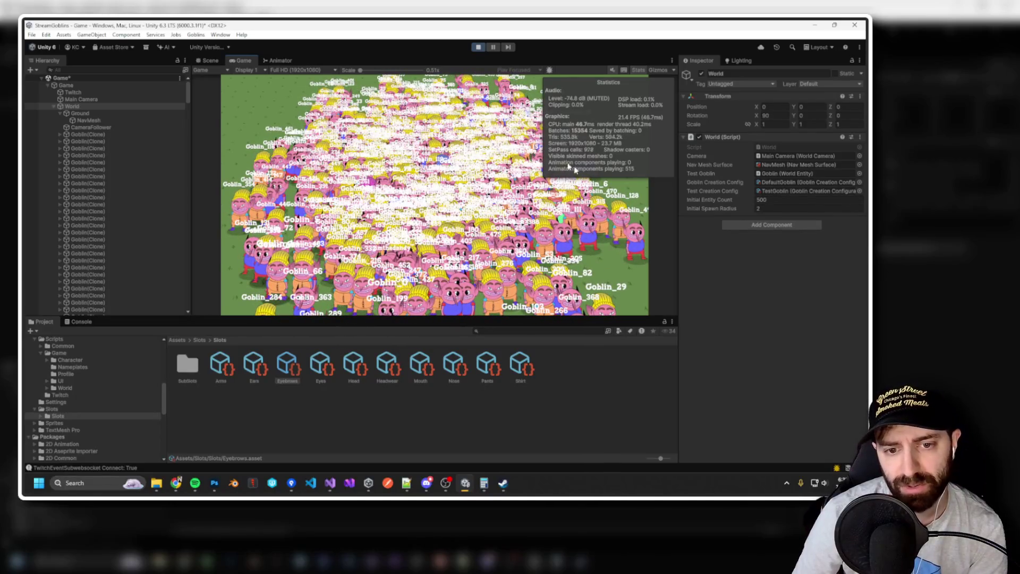
Switch to the Scene tab in 3D perspective and frame the World object.
{"action": "left_click", "coordinate": [209, 60]}
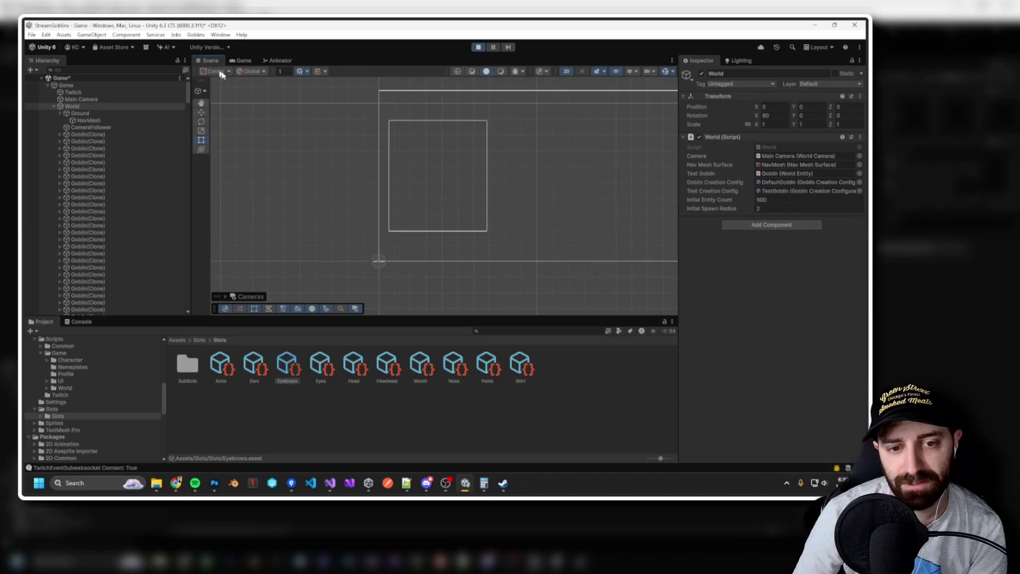
{"action": "left_click", "coordinate": [568, 72]}
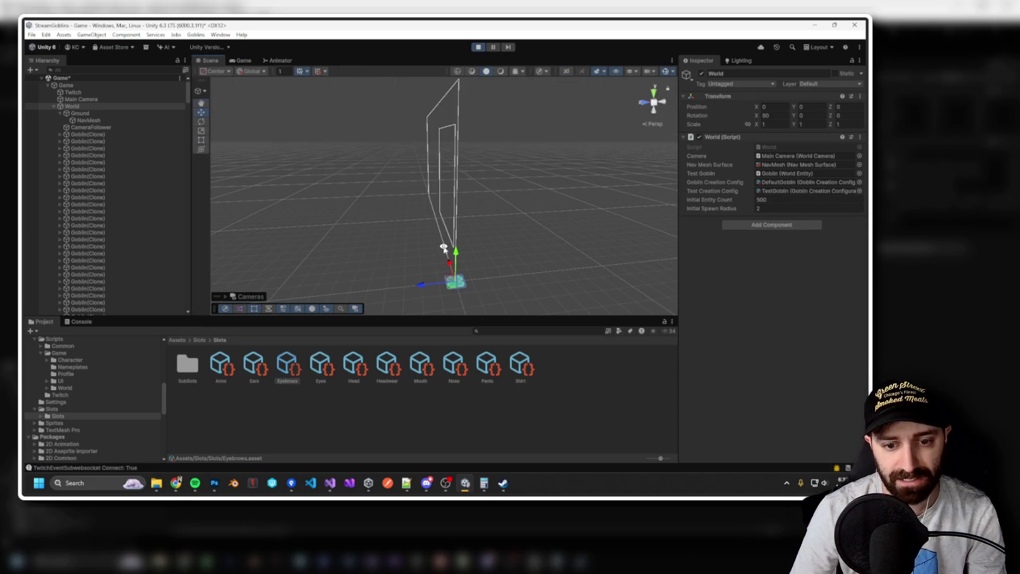
{"action": "left_click_drag", "start_coordinate": [443, 247], "coordinate": [484, 276]}
{"action": "key", "text": "f"}
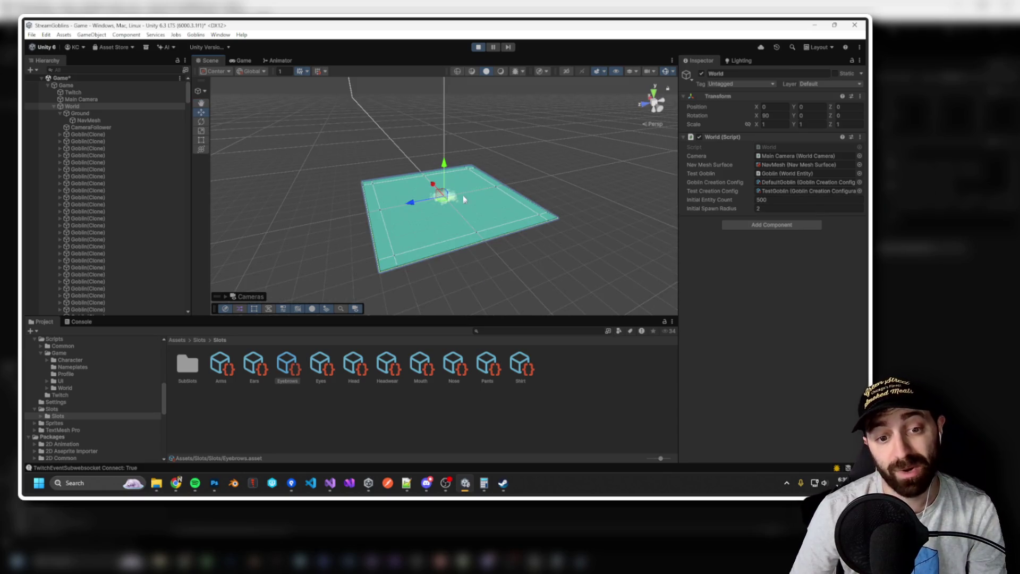
Zoom in and orbit to look down on the goblin crowd, then select the BG object.
{"action": "scroll", "coordinate": [460, 188], "scroll_direction": "up", "scroll_amount": 2}
{"action": "scroll", "coordinate": [473, 199], "scroll_direction": "up", "scroll_amount": 5}
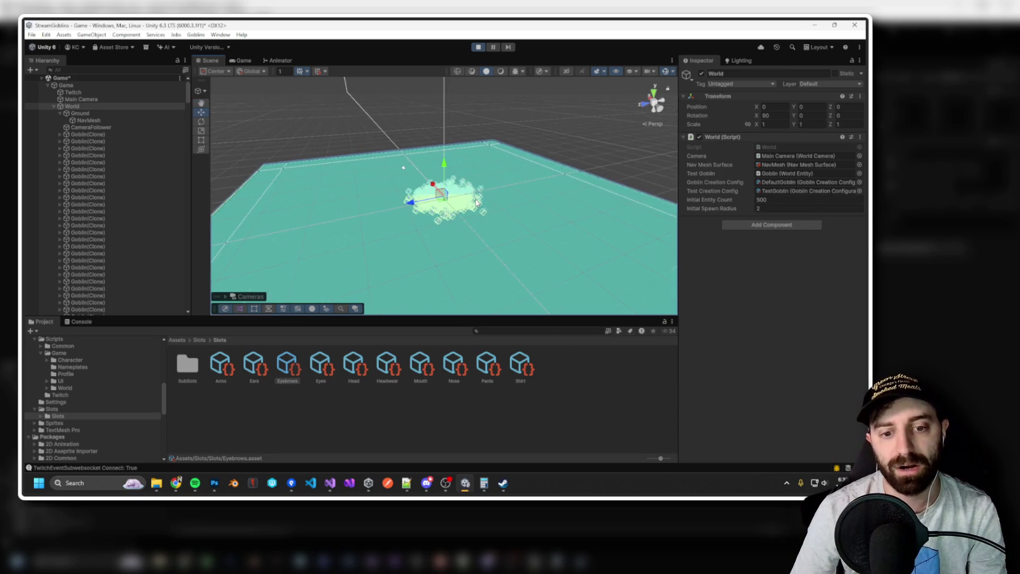
{"action": "scroll", "coordinate": [477, 202], "scroll_direction": "up", "scroll_amount": 3}
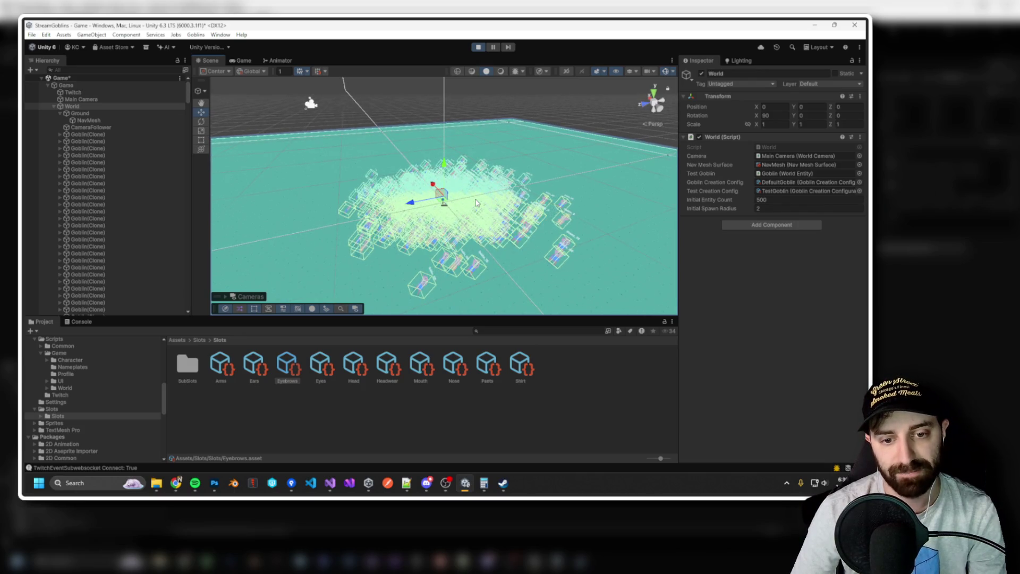
{"action": "scroll", "coordinate": [476, 202], "scroll_direction": "up", "scroll_amount": 2}
{"action": "scroll", "coordinate": [477, 203], "scroll_direction": "up", "scroll_amount": 4}
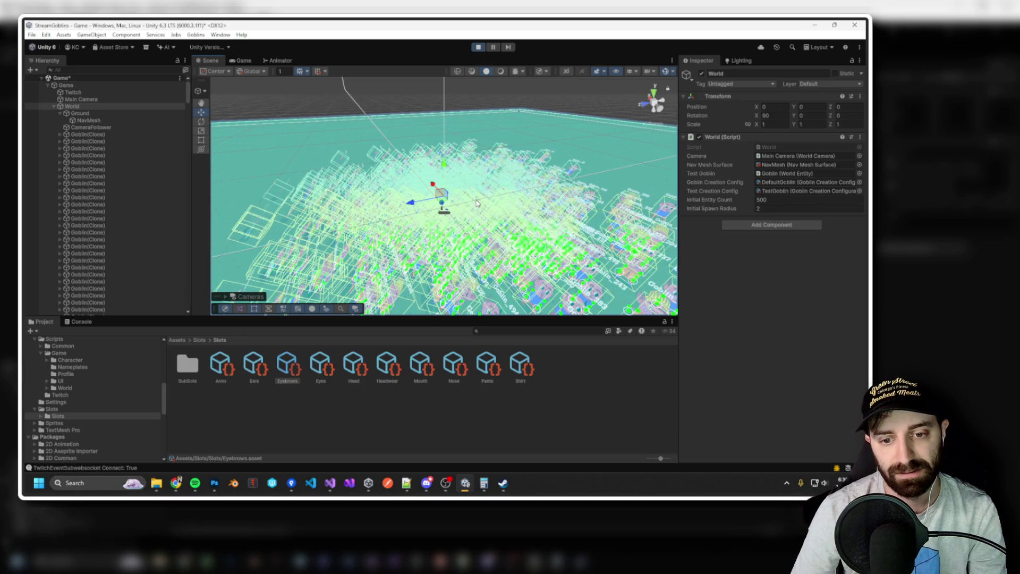
{"action": "scroll", "coordinate": [487, 239], "scroll_direction": "down", "scroll_amount": 2}
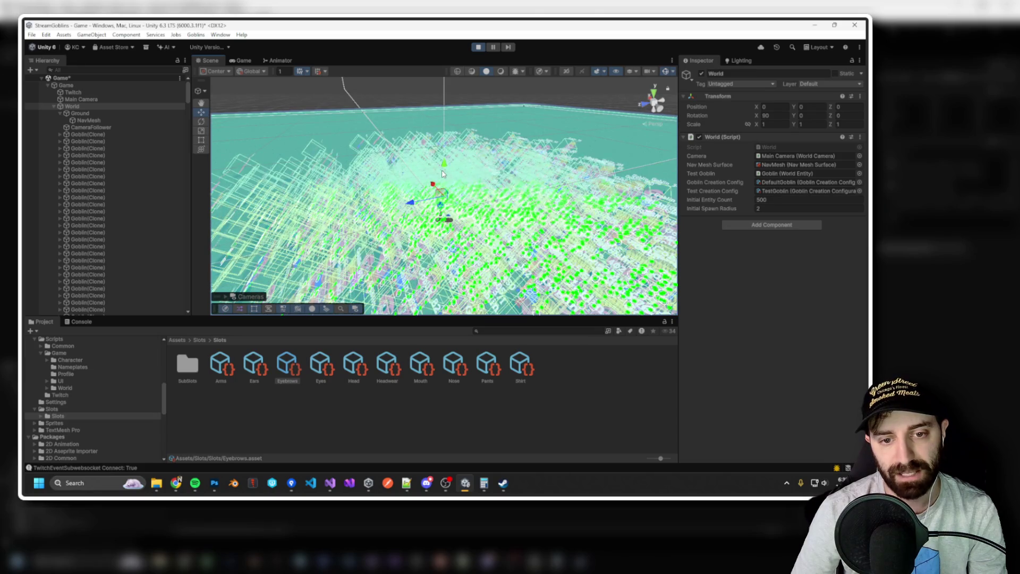
{"action": "left_click_drag", "start_coordinate": [539, 225], "coordinate": [585, 155]}
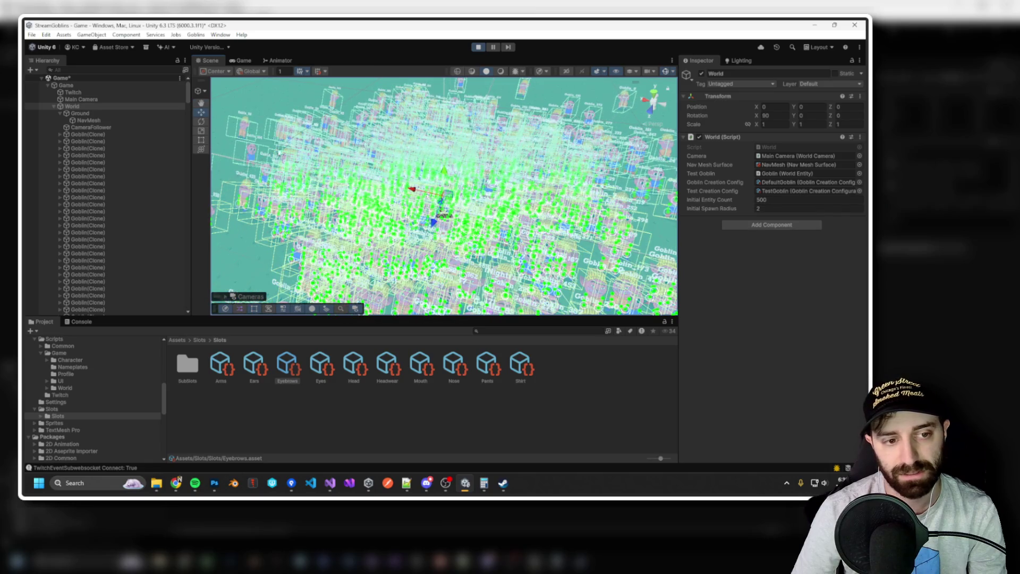
{"action": "left_click", "coordinate": [241, 137]}
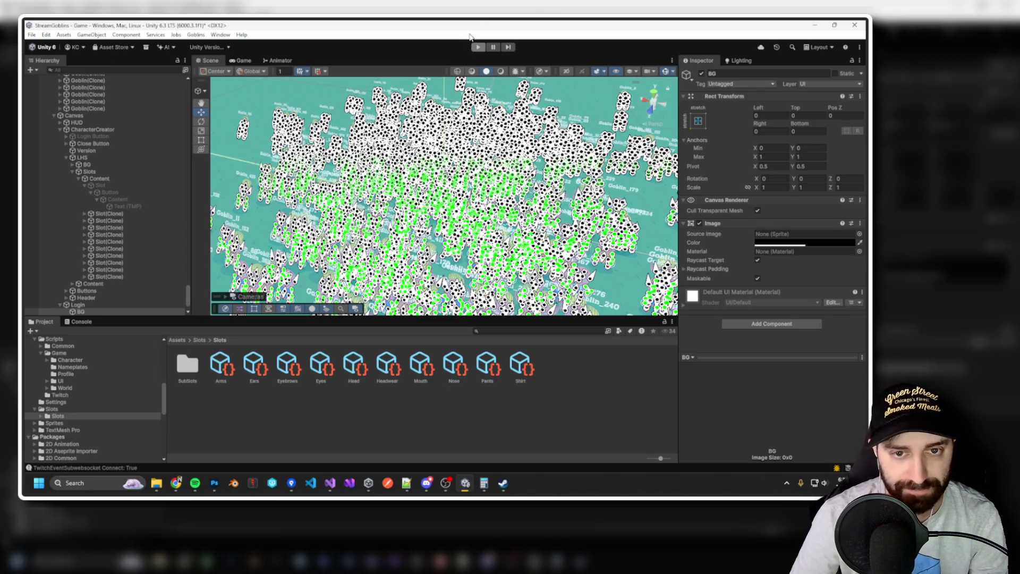
Stop play, set World's Initial Entity Count to 0, and restart the game.
{"action": "left_click", "coordinate": [479, 46]}
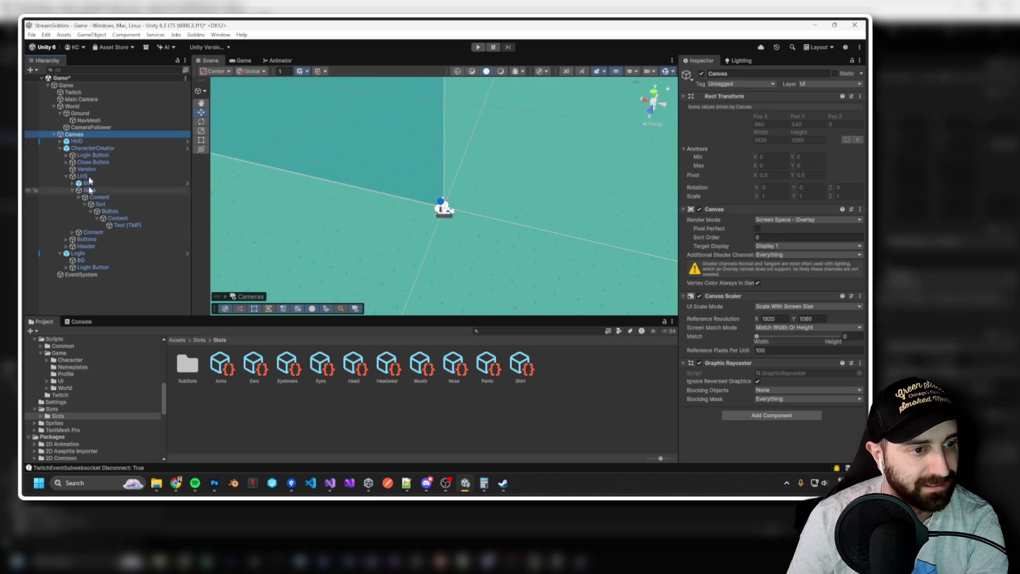
{"action": "left_click", "coordinate": [78, 107]}
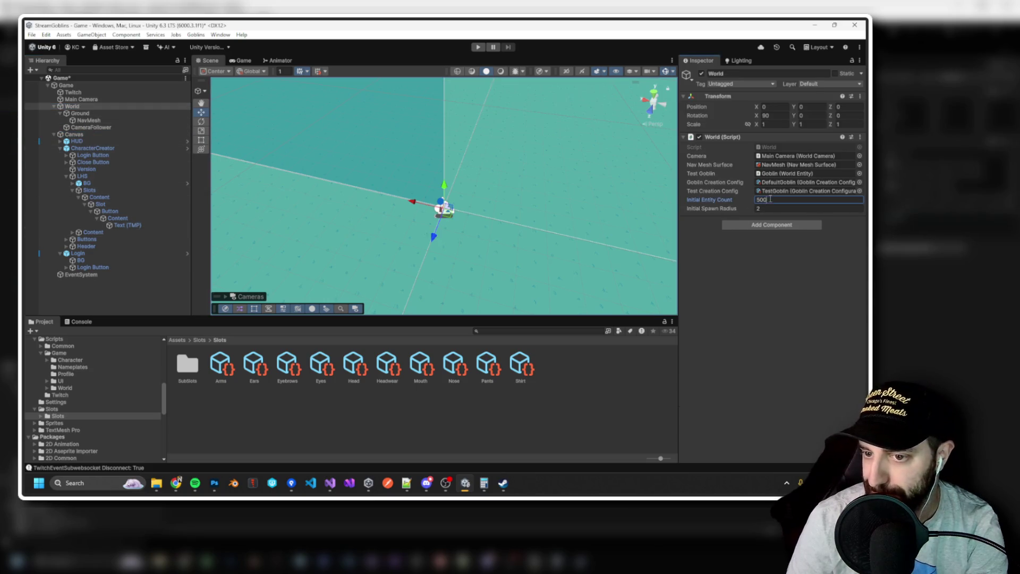
{"action": "type", "text": "0"}
{"action": "left_click", "coordinate": [478, 46]}
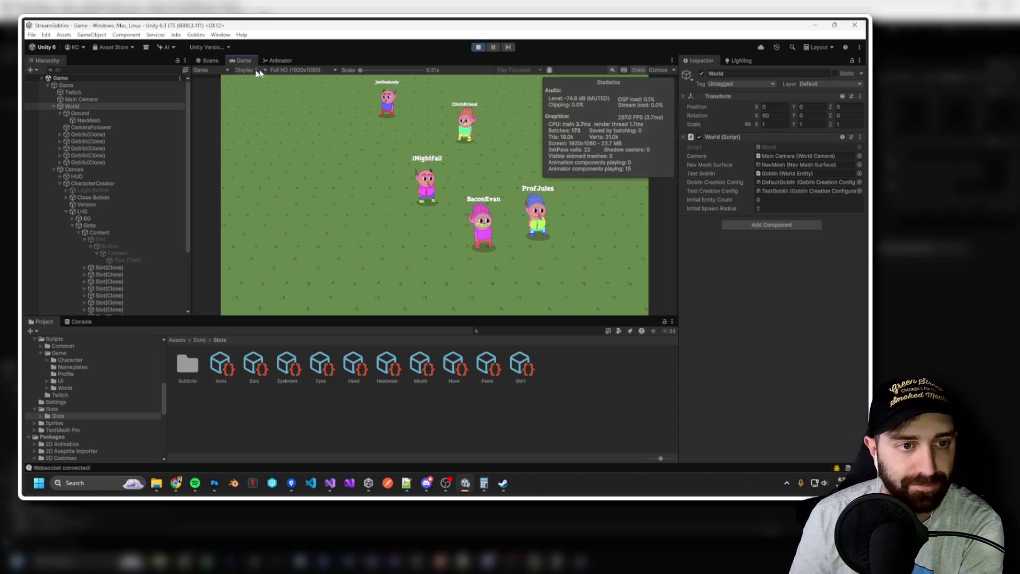
{"action": "left_click", "coordinate": [208, 60]}
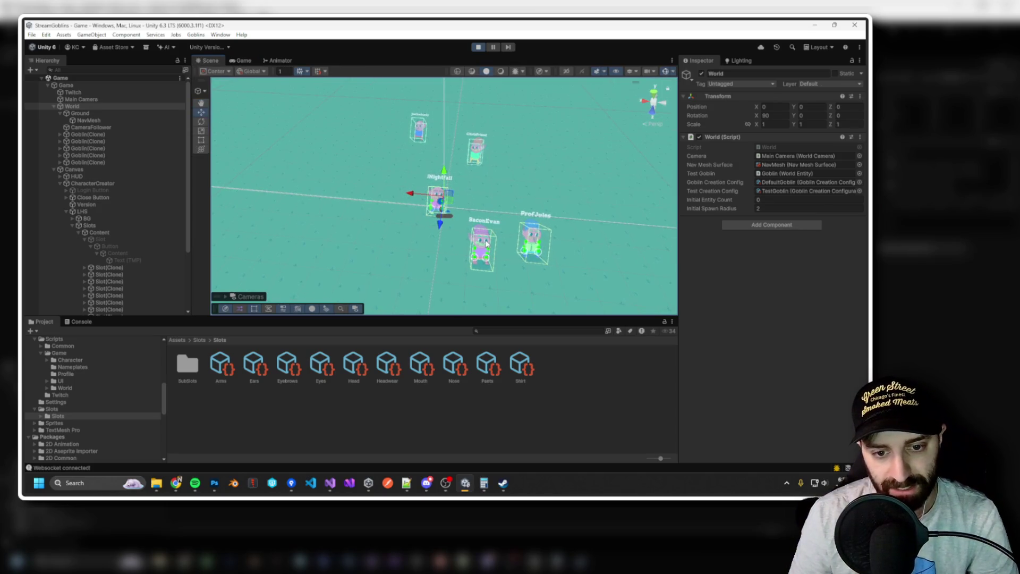
{"action": "left_click", "coordinate": [537, 272]}
{"action": "scroll", "coordinate": [536, 271], "scroll_direction": "up", "scroll_amount": 5}
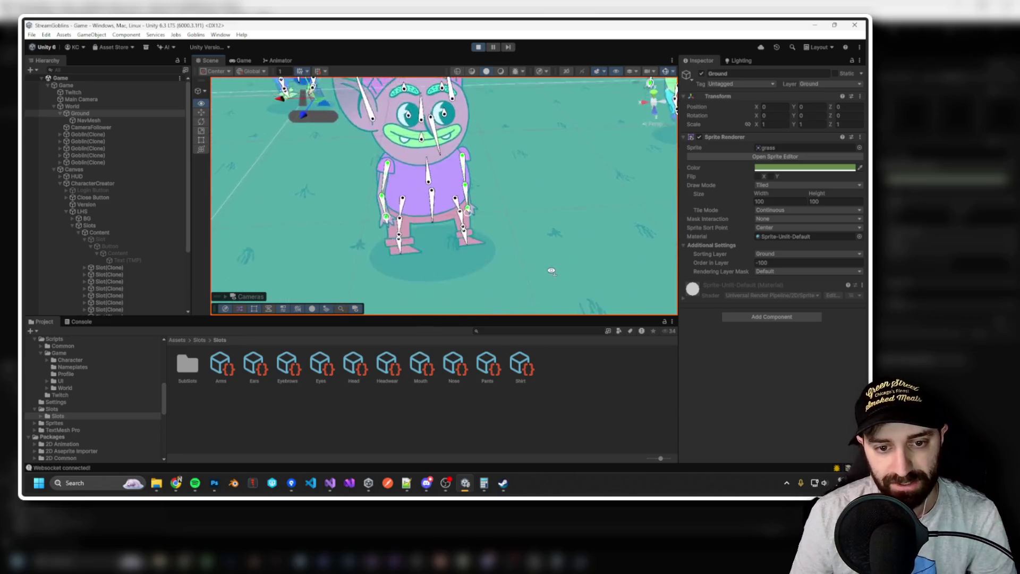
{"action": "scroll", "coordinate": [551, 271], "scroll_direction": "down", "scroll_amount": 10}
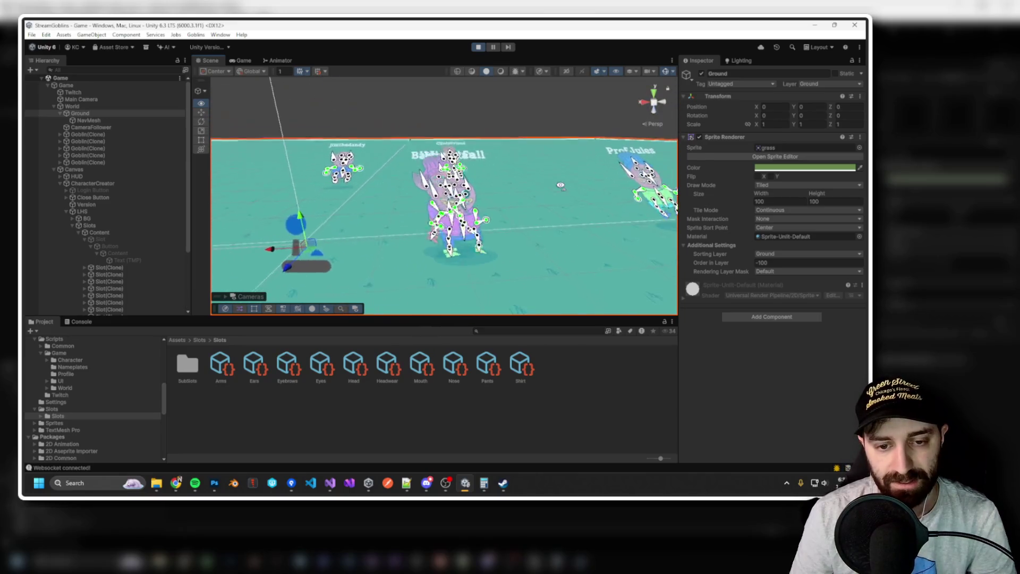
{"action": "key", "text": "f"}
{"action": "scroll", "coordinate": [567, 179], "scroll_direction": "up", "scroll_amount": 5}
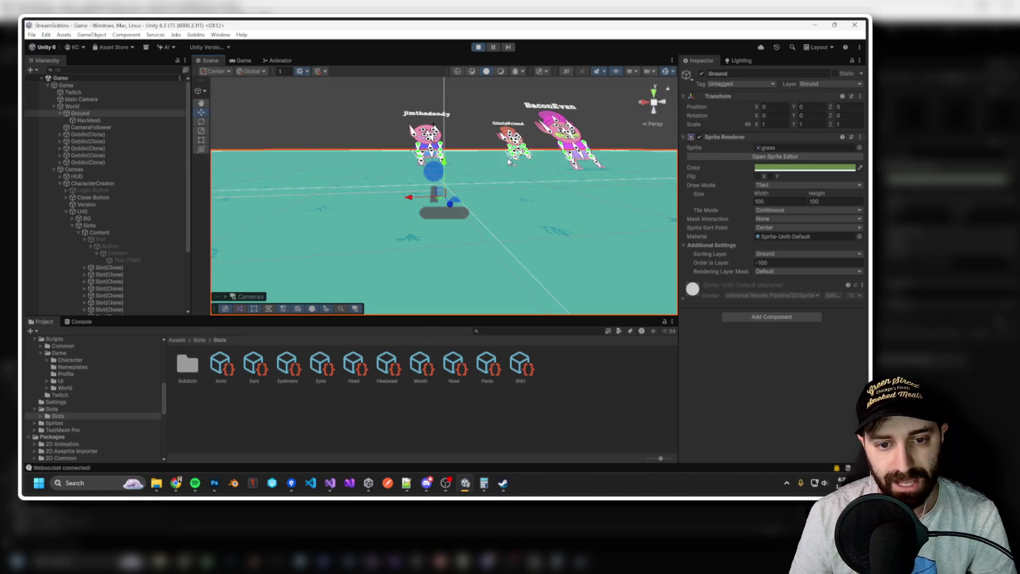
{"action": "scroll", "coordinate": [505, 175], "scroll_direction": "up", "scroll_amount": 8}
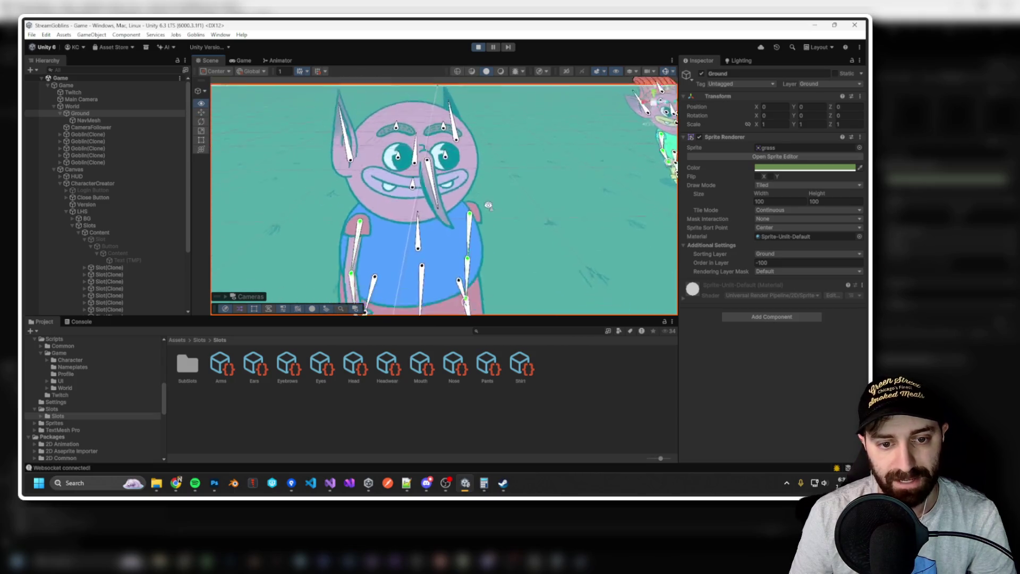
{"action": "scroll", "coordinate": [489, 205], "scroll_direction": "down", "scroll_amount": 5}
{"action": "left_click_drag", "start_coordinate": [392, 167], "coordinate": [519, 129]}
{"action": "scroll", "coordinate": [518, 128], "scroll_direction": "up", "scroll_amount": 3}
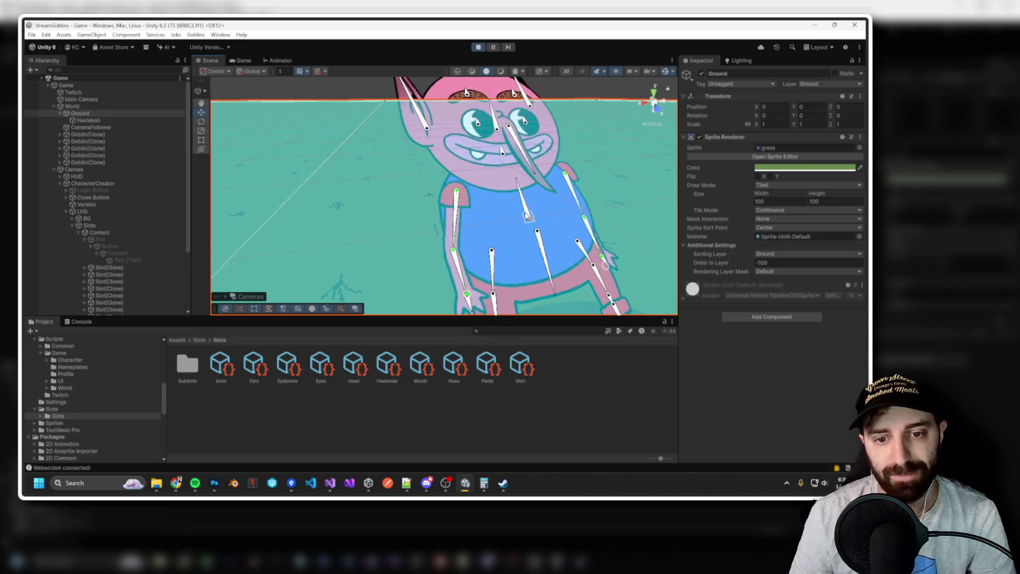
{"action": "scroll", "coordinate": [491, 136], "scroll_direction": "up", "scroll_amount": 2}
{"action": "scroll", "coordinate": [489, 135], "scroll_direction": "down", "scroll_amount": 4}
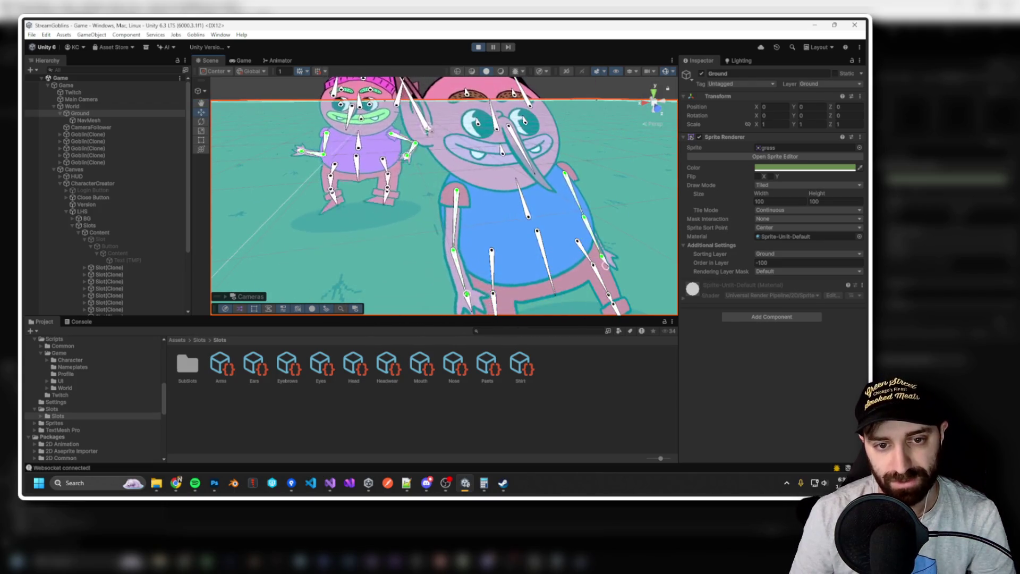
{"action": "scroll", "coordinate": [532, 184], "scroll_direction": "down", "scroll_amount": 5}
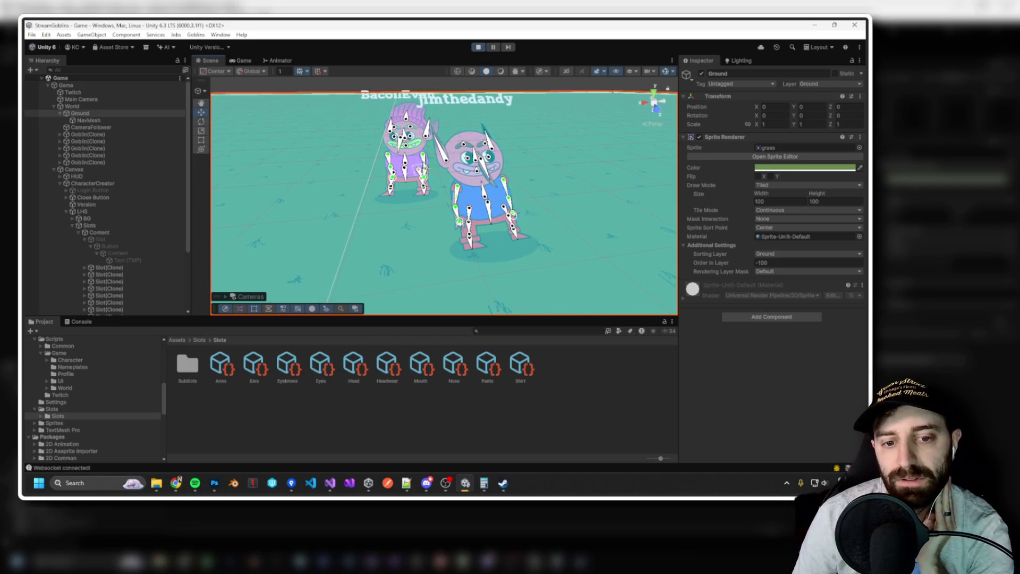
{"action": "mouse_move", "coordinate": [508, 158]}
{"action": "left_mouse_down"}
{"action": "mouse_move", "coordinate": [739, 222]}
{"action": "mouse_move", "coordinate": [395, 223]}
{"action": "left_mouse_up"}
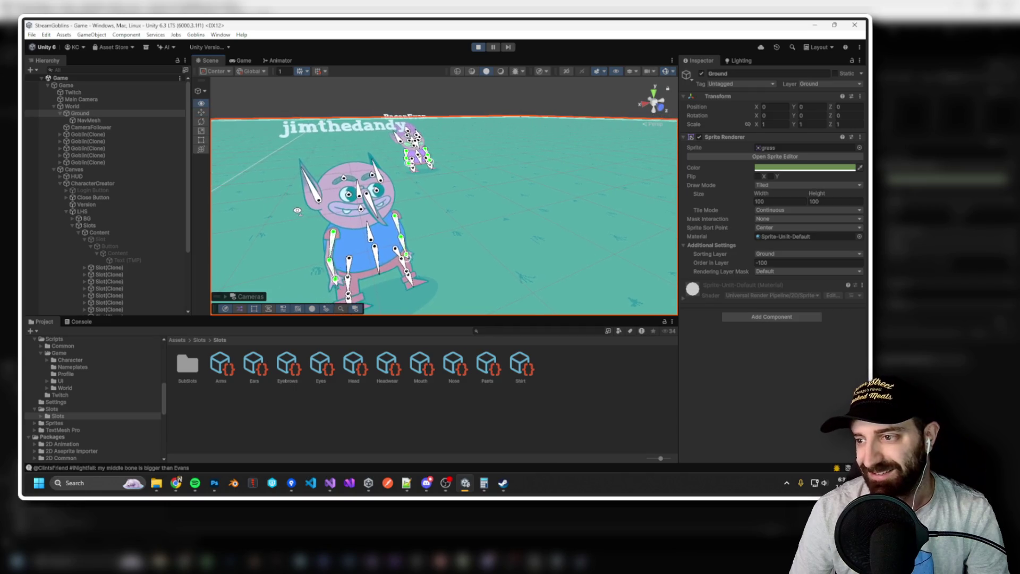
{"action": "left_click_drag", "start_coordinate": [392, 212], "coordinate": [367, 210]}
{"action": "scroll", "coordinate": [581, 126], "scroll_direction": "down", "scroll_amount": 5}
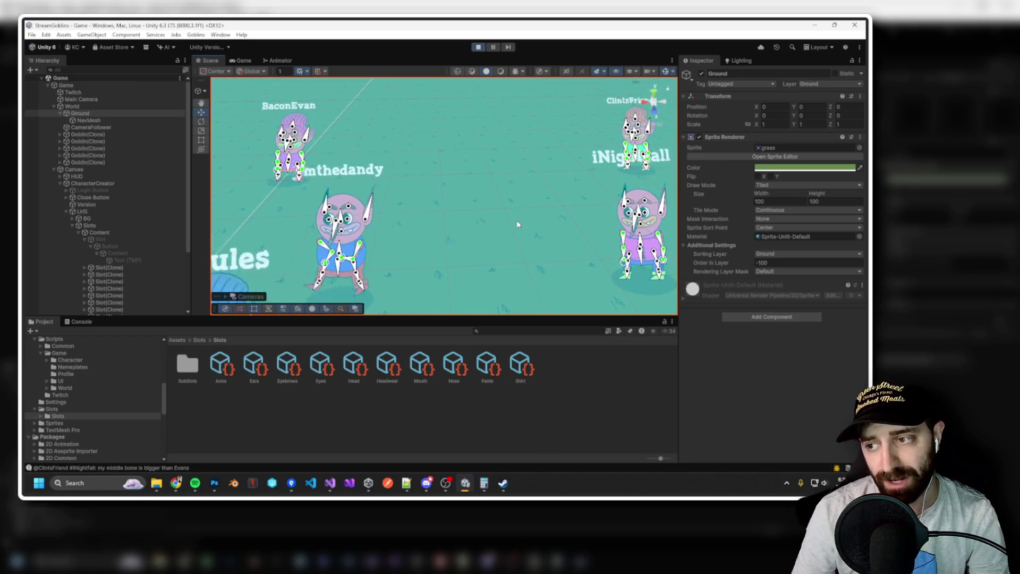
{"action": "mouse_move", "coordinate": [518, 224]}
{"action": "left_mouse_down"}
{"action": "mouse_move", "coordinate": [475, 242]}
{"action": "mouse_move", "coordinate": [483, 189]}
{"action": "mouse_move", "coordinate": [584, 183]}
{"action": "mouse_move", "coordinate": [492, 159]}
{"action": "left_mouse_up"}
{"action": "scroll", "coordinate": [503, 186], "scroll_direction": "up", "scroll_amount": 10}
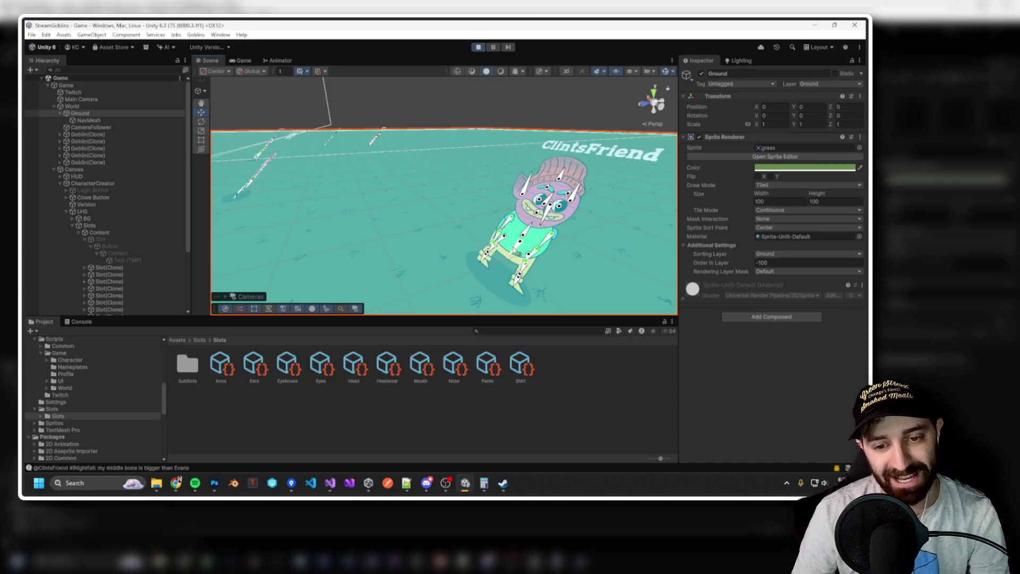
{"action": "mouse_move", "coordinate": [431, 158]}
{"action": "left_mouse_down"}
{"action": "mouse_move", "coordinate": [387, 155]}
{"action": "mouse_move", "coordinate": [493, 167]}
{"action": "mouse_move", "coordinate": [585, 160]}
{"action": "left_mouse_up"}
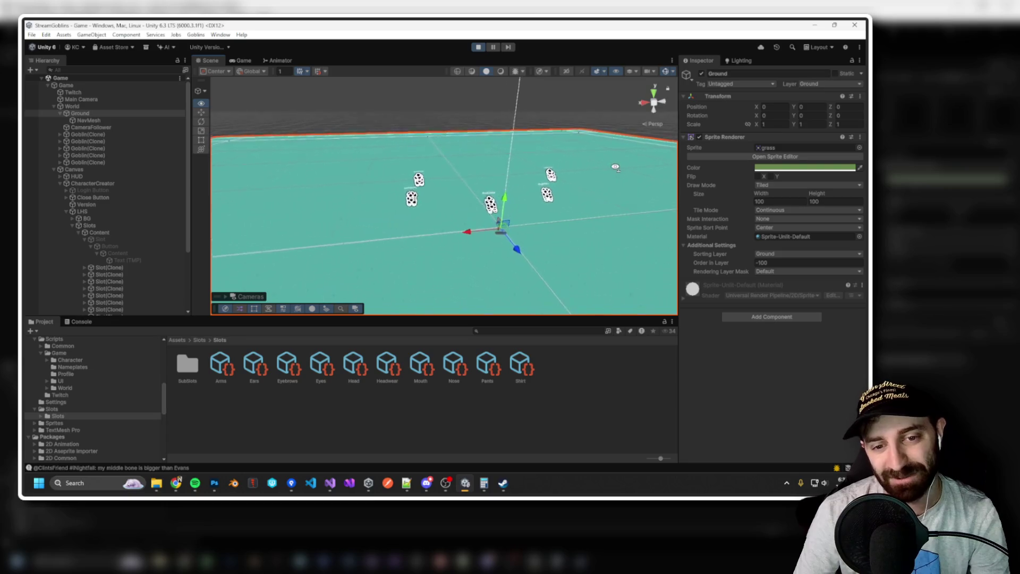
{"action": "scroll", "coordinate": [585, 160], "scroll_direction": "up", "scroll_amount": 10}
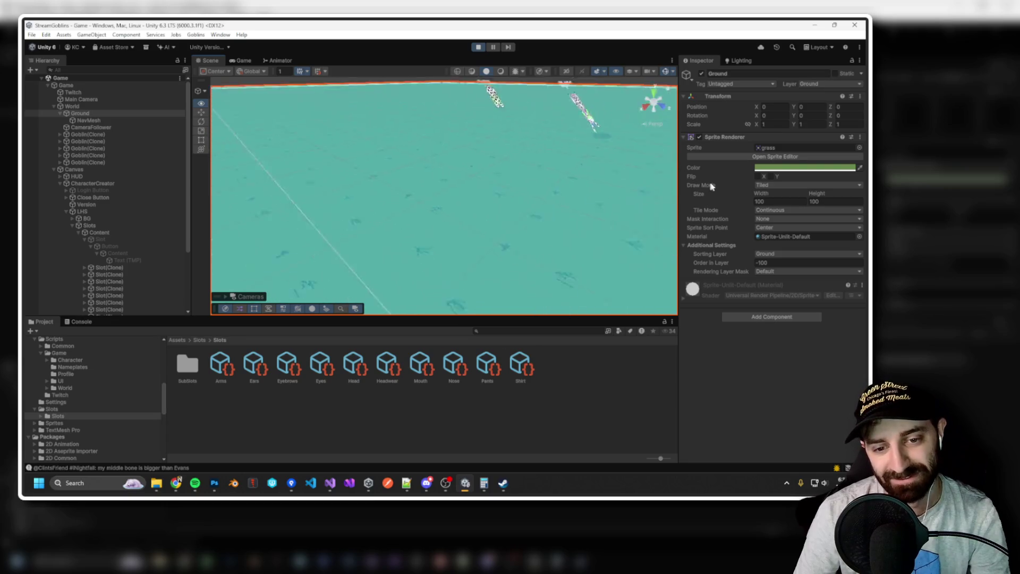
{"action": "scroll", "coordinate": [590, 175], "scroll_direction": "down", "scroll_amount": 5}
{"action": "scroll", "coordinate": [590, 176], "scroll_direction": "up", "scroll_amount": 5}
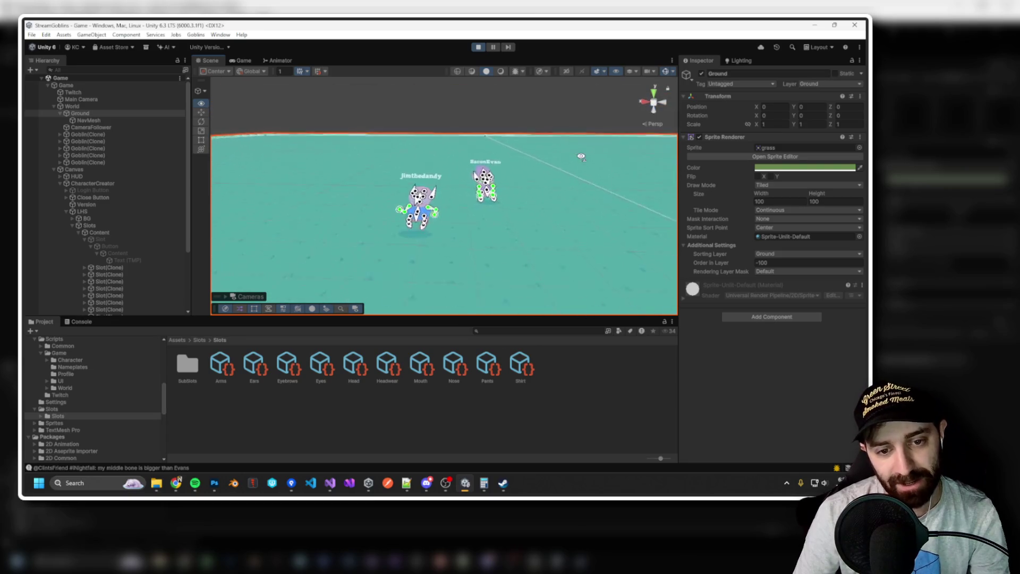
{"action": "scroll", "coordinate": [590, 175], "scroll_direction": "up", "scroll_amount": 3}
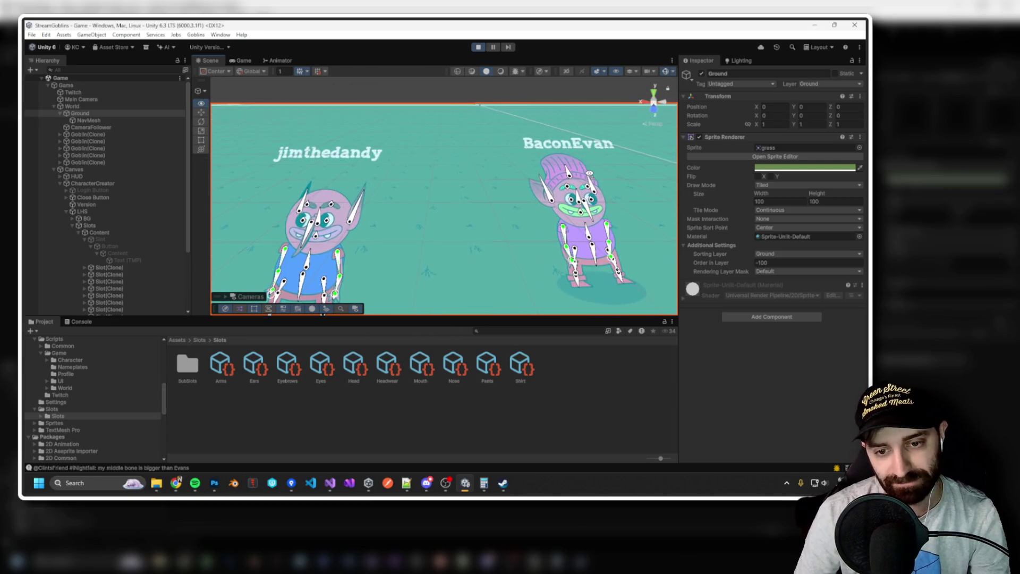
Select BaconEvan's left ear bone and frame it in the Scene view.
{"action": "left_click", "coordinate": [552, 201]}
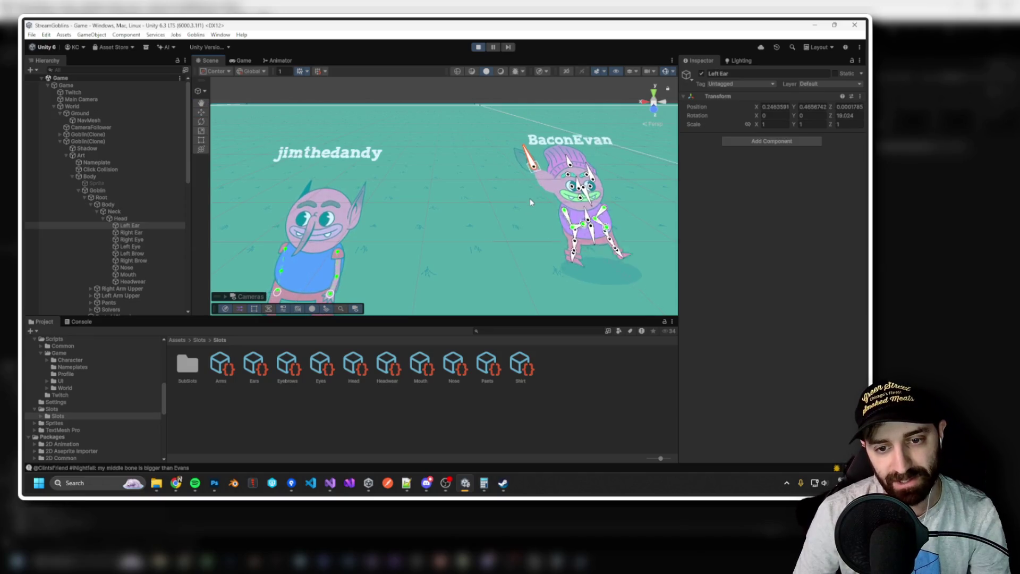
{"action": "left_click", "coordinate": [558, 177]}
{"action": "left_click", "coordinate": [572, 142]}
{"action": "key", "text": "f"}
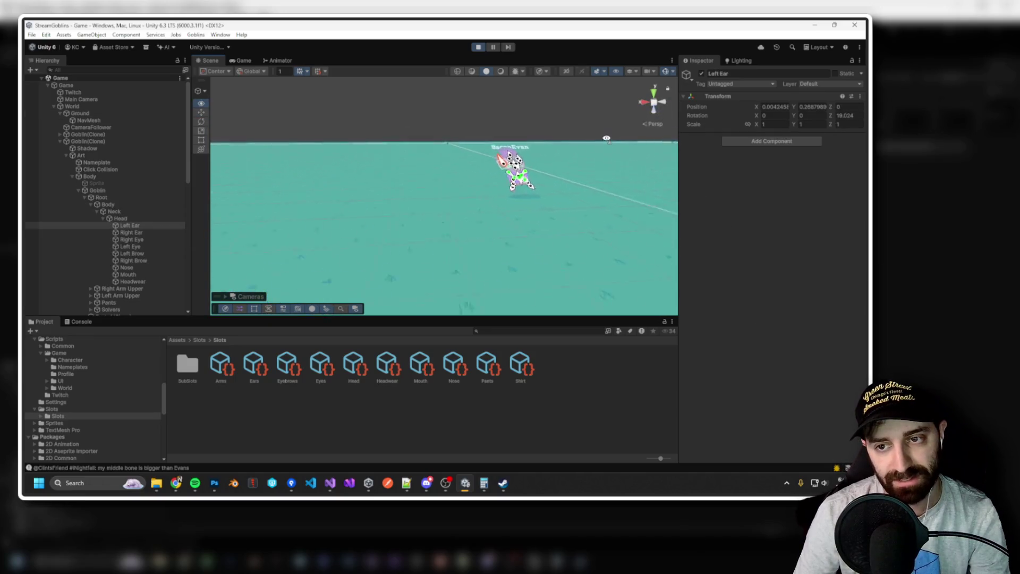
{"action": "left_click_drag", "start_coordinate": [569, 304], "coordinate": [505, 216]}
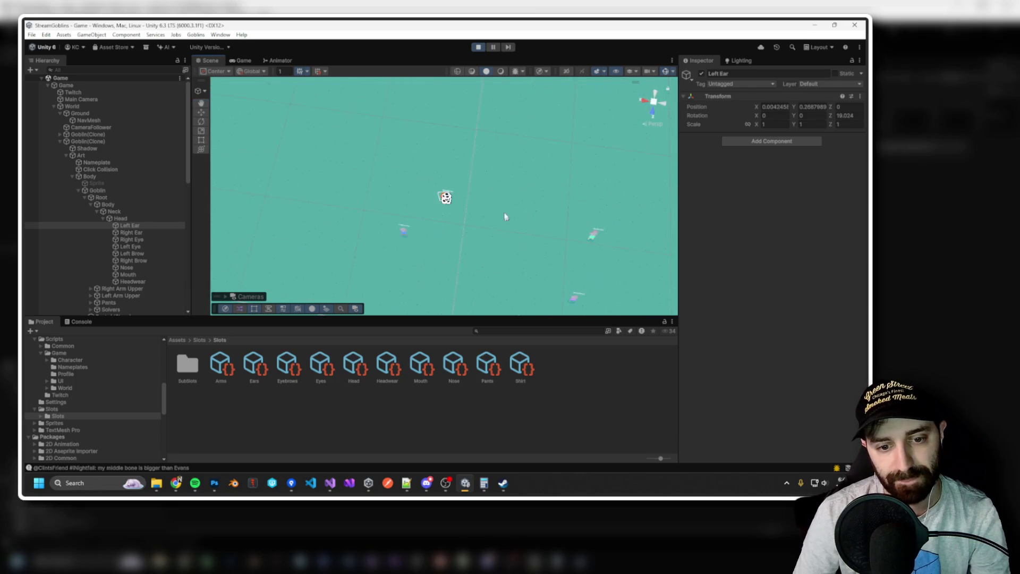
{"action": "scroll", "coordinate": [511, 169], "scroll_direction": "up", "scroll_amount": 8}
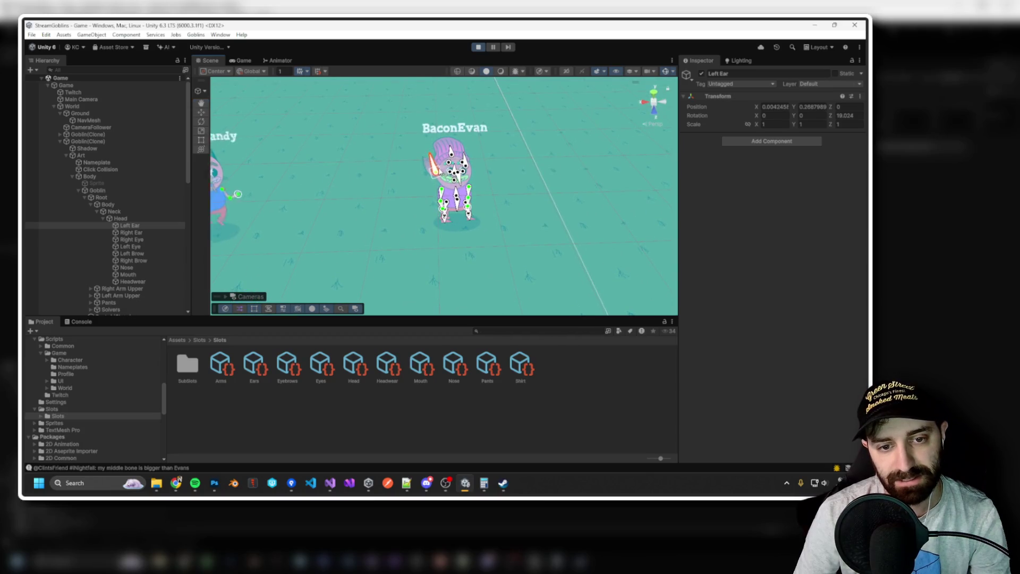
Drag the ear bone off the head, select the Layer 79 ear sprite, then stop play mode.
{"action": "left_click_drag", "start_coordinate": [441, 174], "coordinate": [432, 171]}
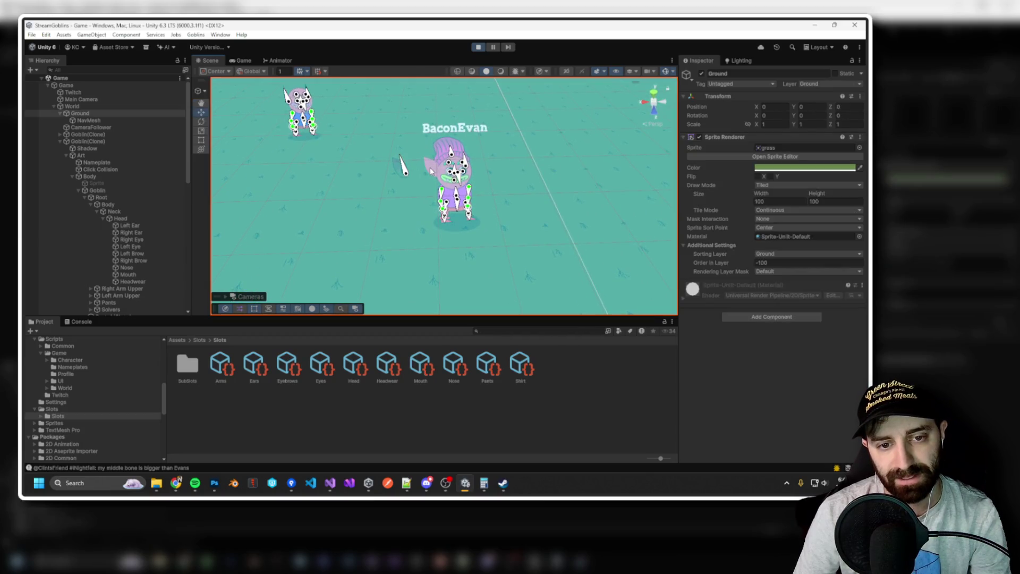
{"action": "left_click", "coordinate": [431, 171]}
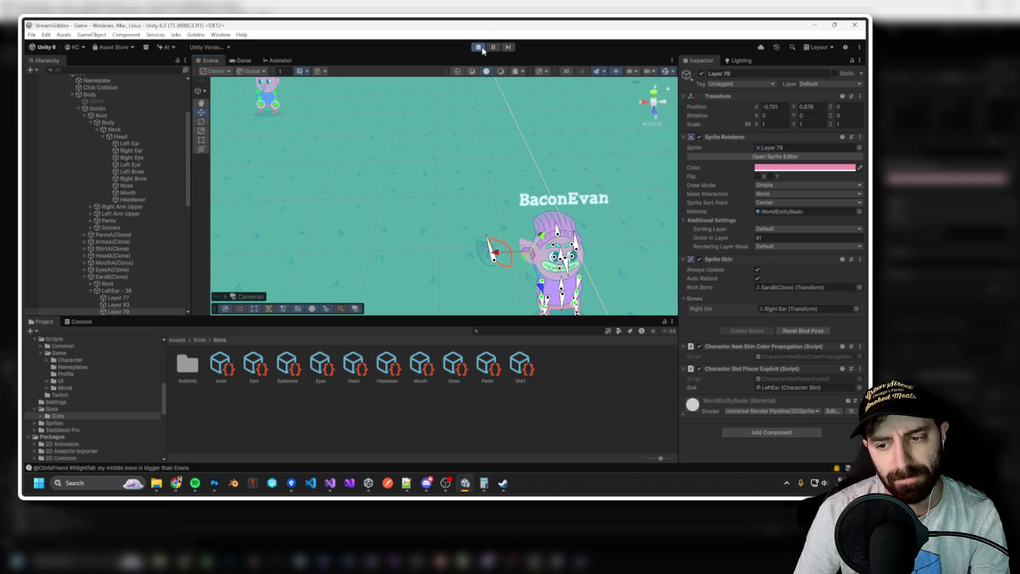
{"action": "left_click", "coordinate": [482, 49]}
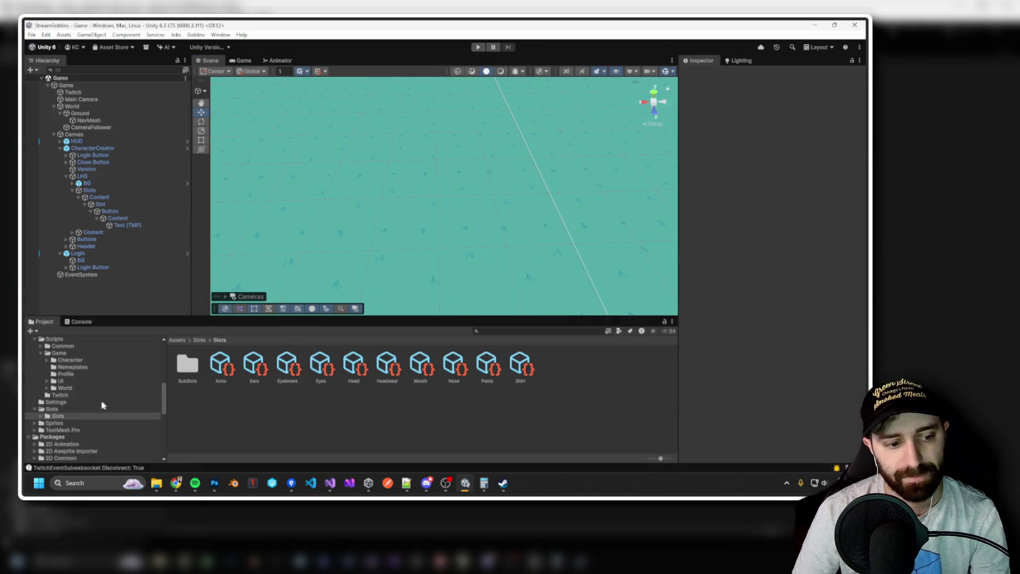
Browse the Items asset folders in the Project window down to the Ears folder.
{"action": "scroll", "coordinate": [103, 405], "scroll_direction": "up", "scroll_amount": 5}
{"action": "left_click", "coordinate": [64, 408]}
{"action": "left_click", "coordinate": [65, 421]}
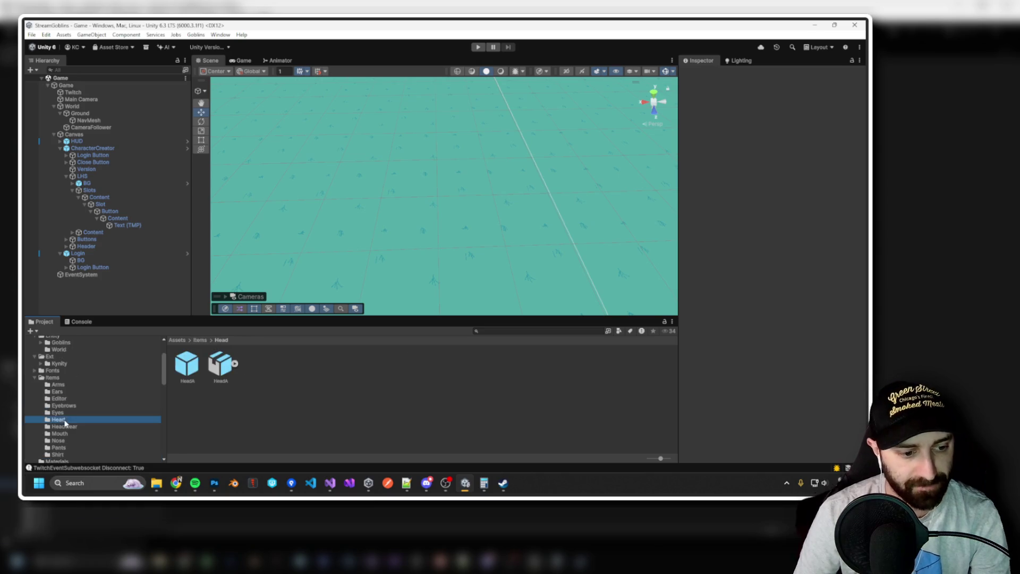
{"action": "left_click", "coordinate": [63, 413]}
{"action": "left_click", "coordinate": [64, 426]}
{"action": "left_click", "coordinate": [62, 413]}
{"action": "left_click", "coordinate": [63, 405]}
{"action": "left_click", "coordinate": [62, 393]}
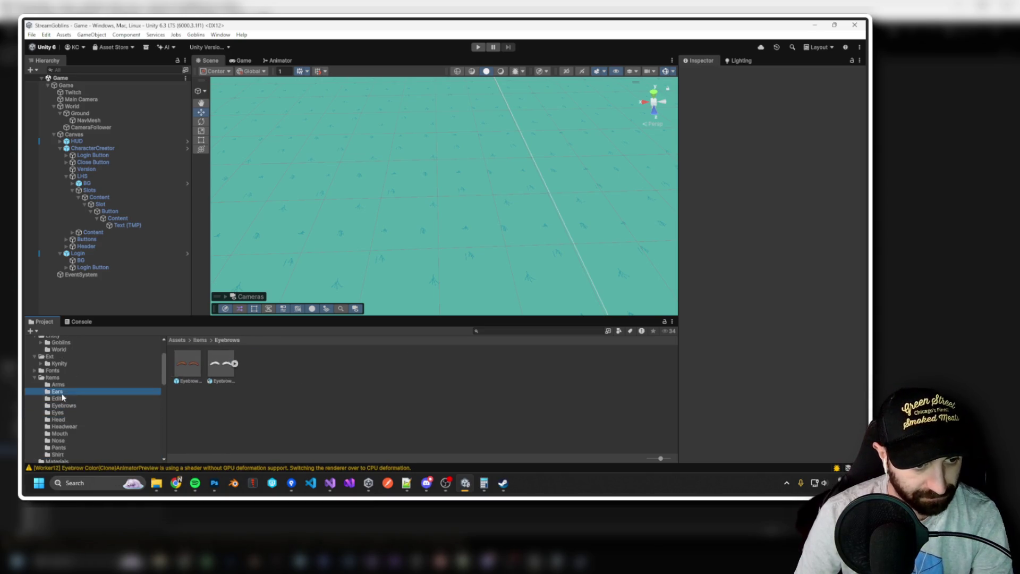
Open EarsA, select EarsA.psb and open it in the Sprite Editor.
{"action": "double_click", "coordinate": [189, 366]}
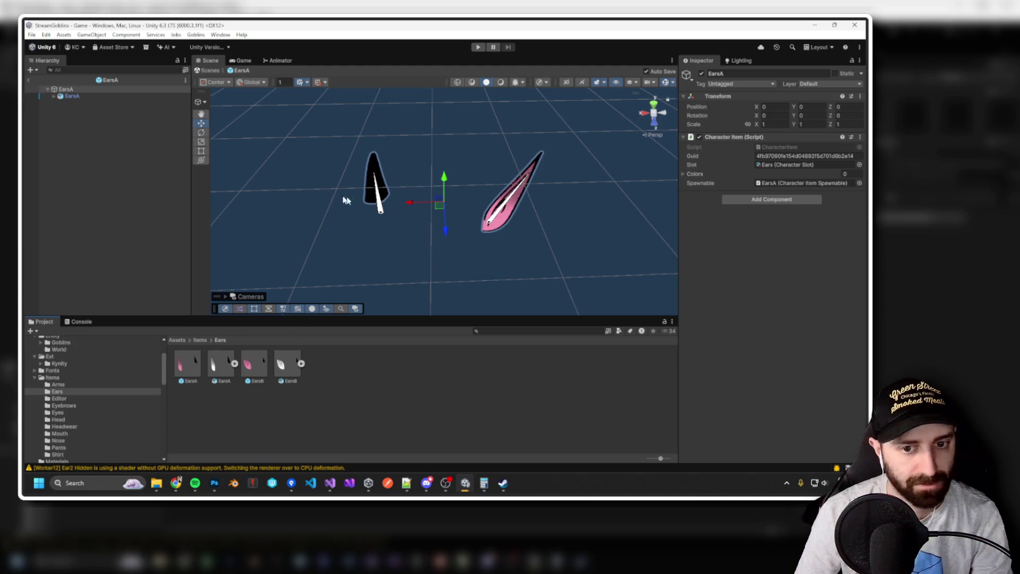
{"action": "left_click_drag", "start_coordinate": [345, 200], "coordinate": [486, 199]}
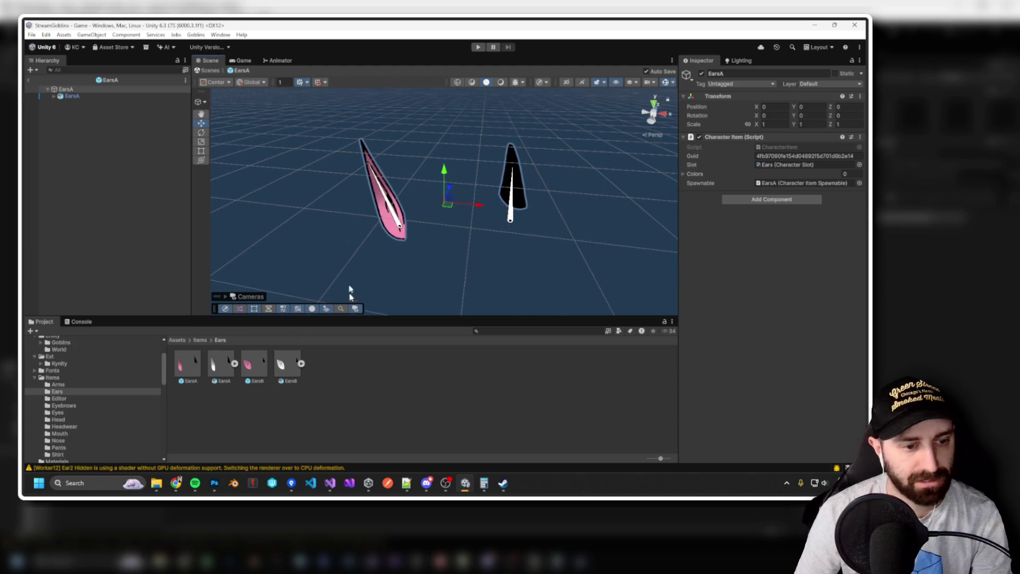
{"action": "left_click", "coordinate": [221, 364]}
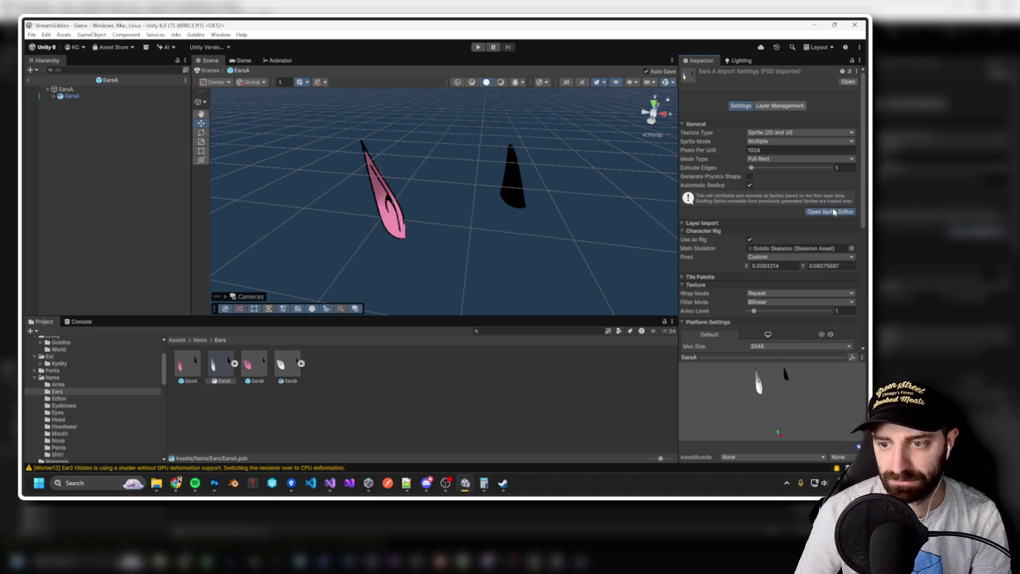
{"action": "left_click", "coordinate": [833, 211]}
{"action": "left_click", "coordinate": [215, 91]}
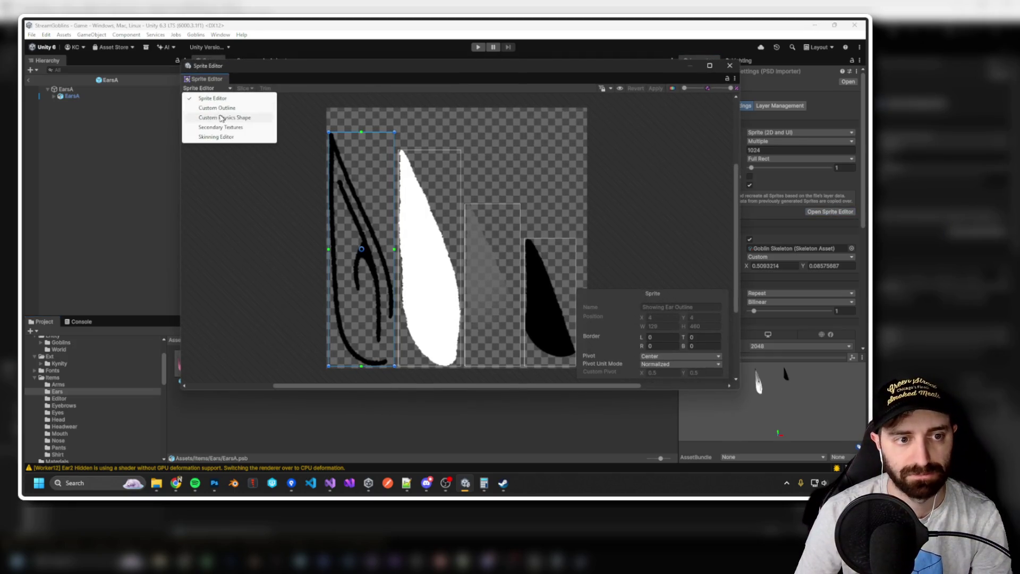
Switch to the Skinning Editor and list the Left Ear bone's sprite influences.
{"action": "left_click", "coordinate": [220, 137]}
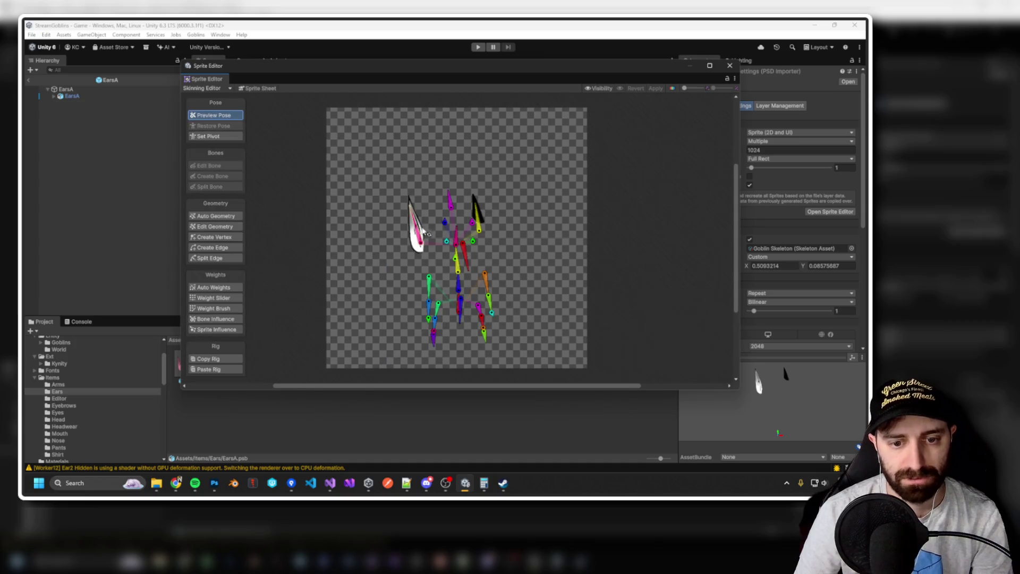
{"action": "scroll", "coordinate": [421, 231], "scroll_direction": "up", "scroll_amount": 3}
{"action": "left_click", "coordinate": [408, 263]}
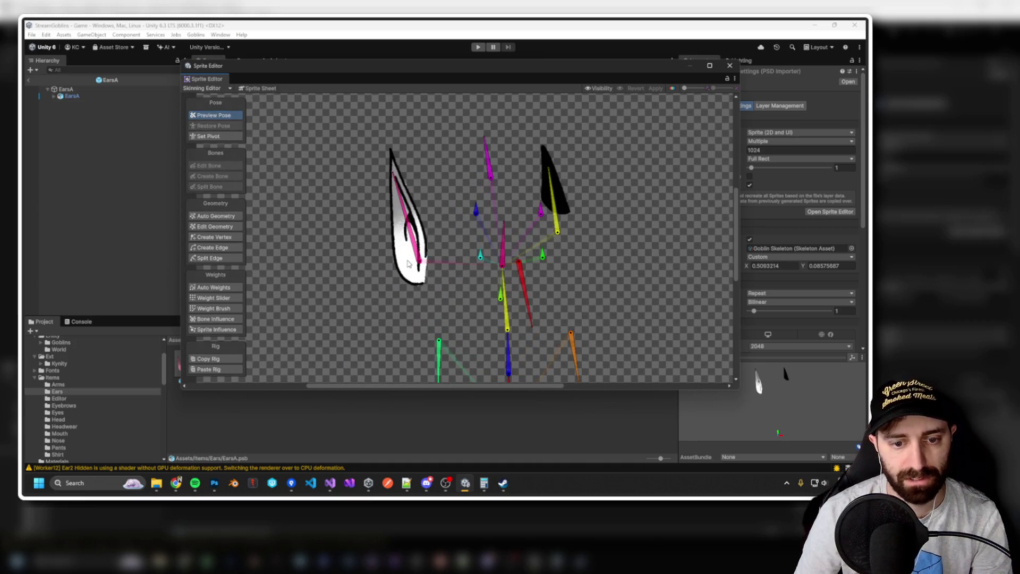
{"action": "left_click", "coordinate": [224, 330]}
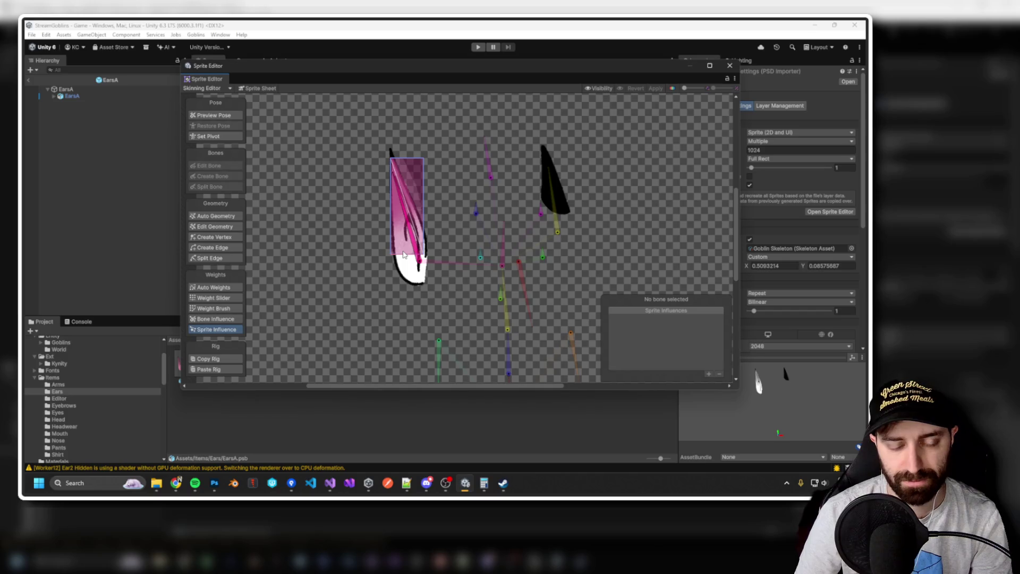
{"action": "left_click", "coordinate": [419, 258]}
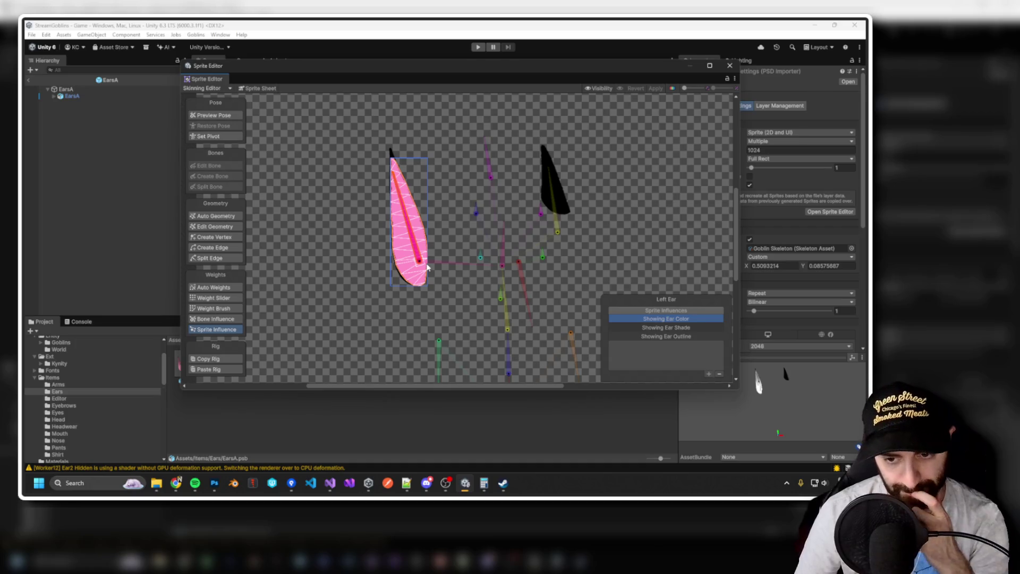
Compare the Right Ear and left ear bones' sprites, then close the Sprite Editor.
{"action": "left_click", "coordinate": [557, 228]}
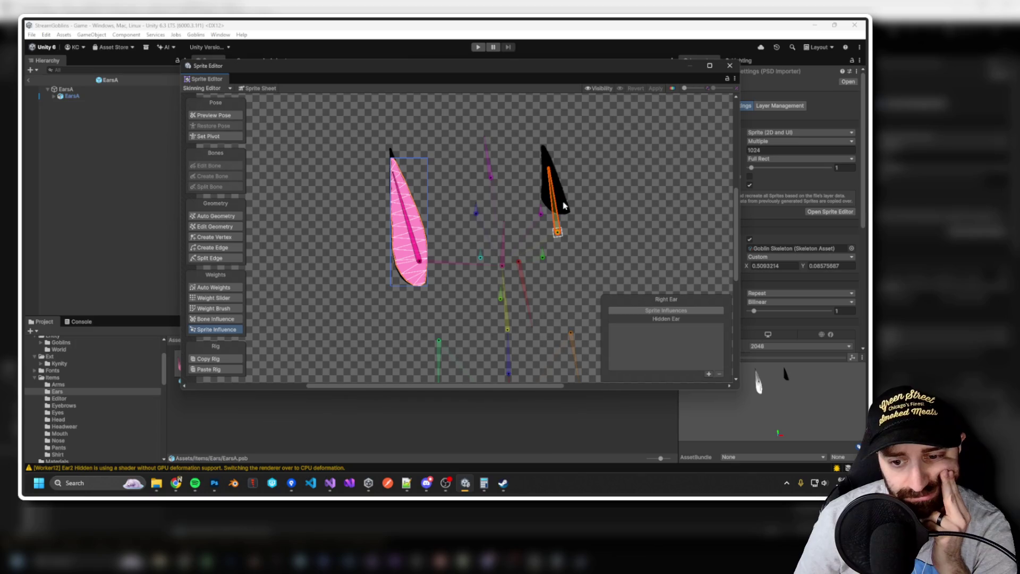
{"action": "left_click", "coordinate": [565, 206]}
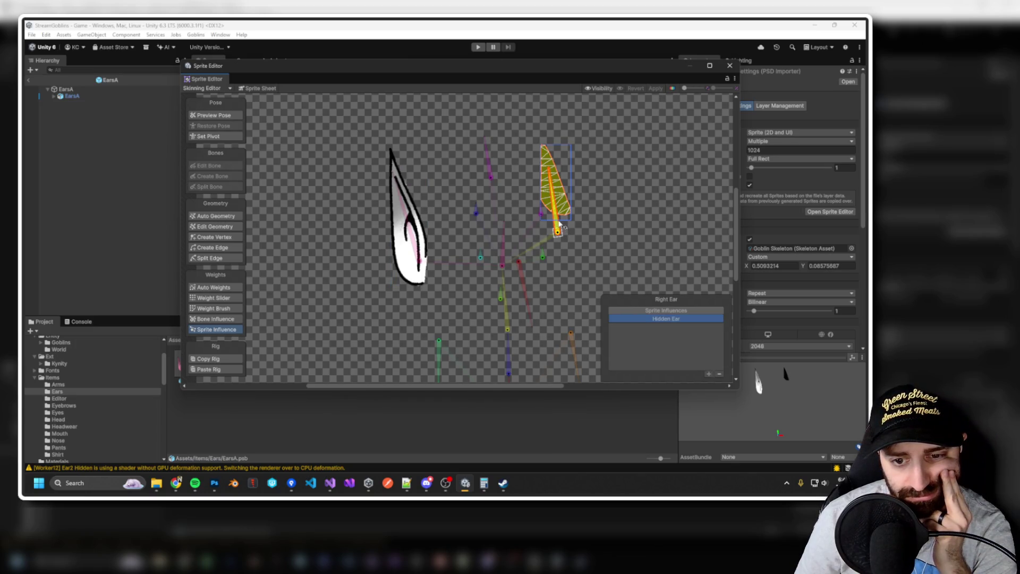
{"action": "left_click", "coordinate": [408, 244]}
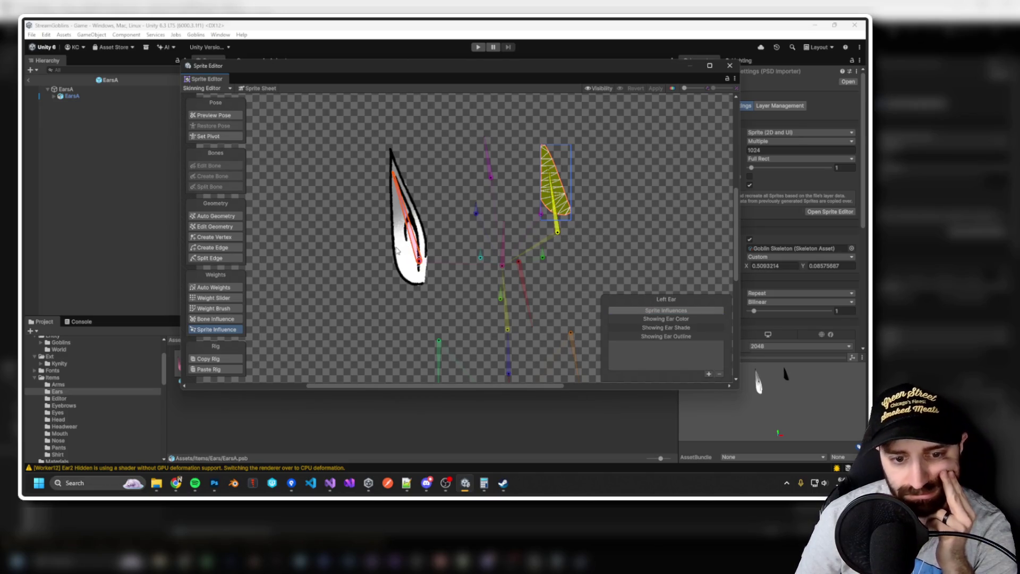
{"action": "left_click", "coordinate": [397, 250]}
{"action": "left_click", "coordinate": [403, 274]}
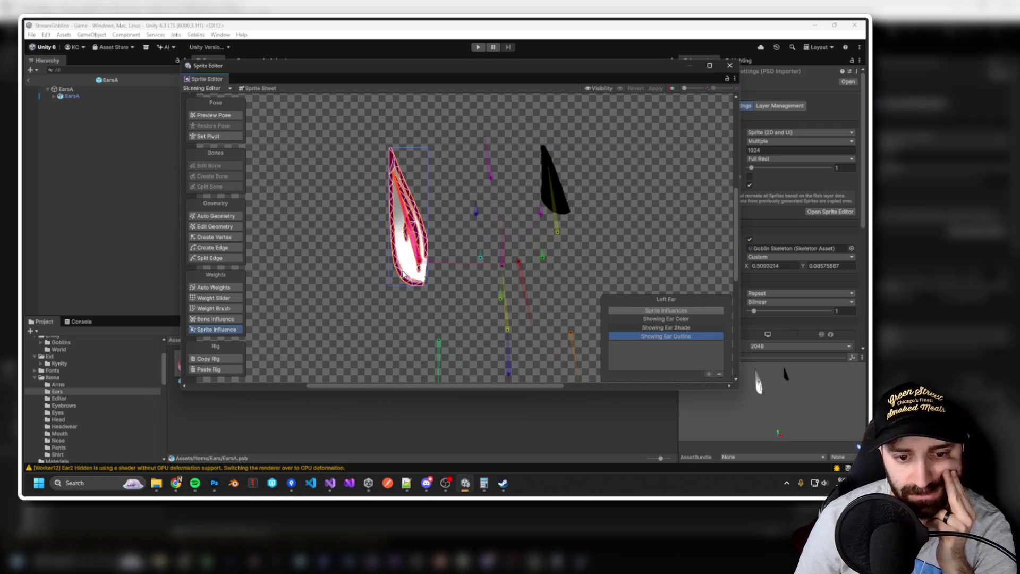
{"action": "left_click", "coordinate": [729, 65]}
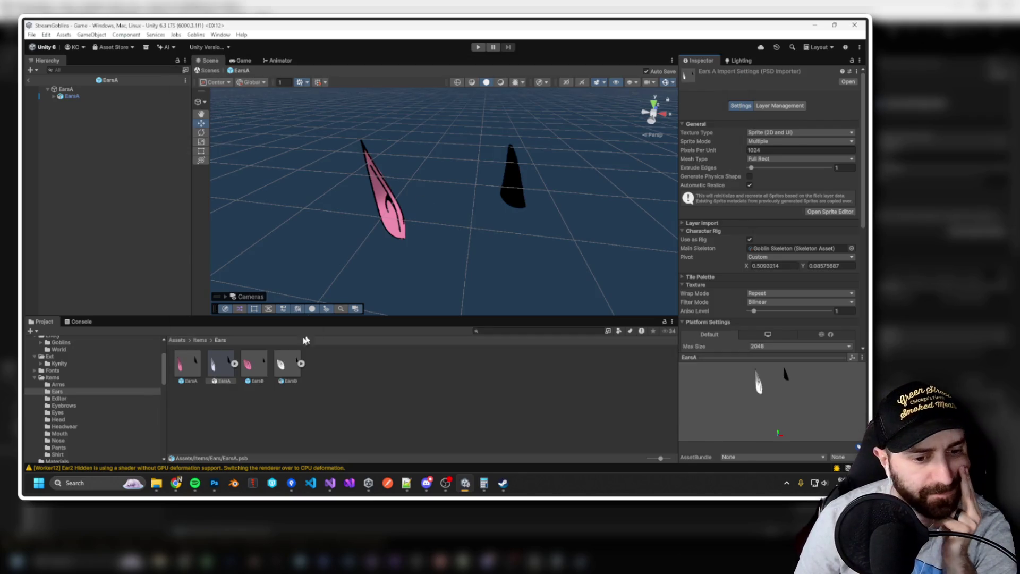
Open EarsB.psb in the Sprite Editor's Skinning Editor.
{"action": "left_click", "coordinate": [264, 368]}
{"action": "left_click", "coordinate": [291, 367]}
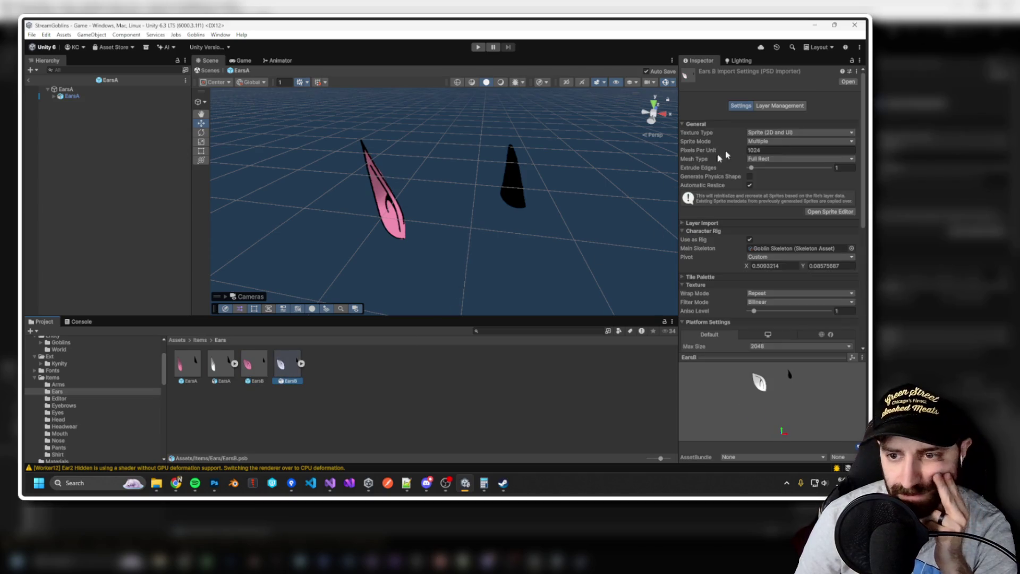
{"action": "left_click", "coordinate": [830, 211]}
{"action": "left_click", "coordinate": [226, 88]}
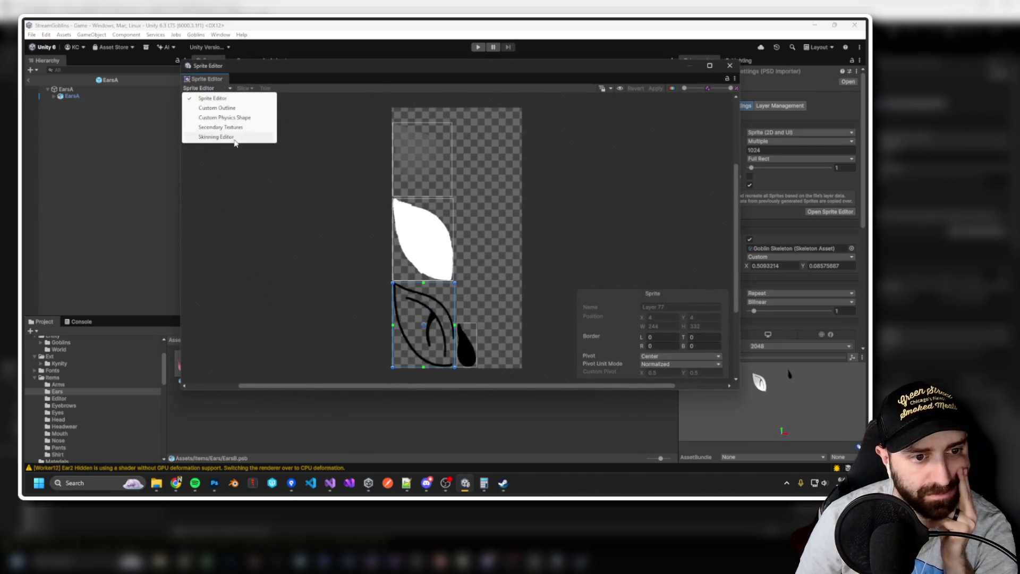
{"action": "left_click", "coordinate": [234, 140]}
Remove Layer 79 from the Right Ear bone's sprite influence.
{"action": "scroll", "coordinate": [424, 236], "scroll_direction": "up", "scroll_amount": 3}
{"action": "left_click", "coordinate": [402, 259]}
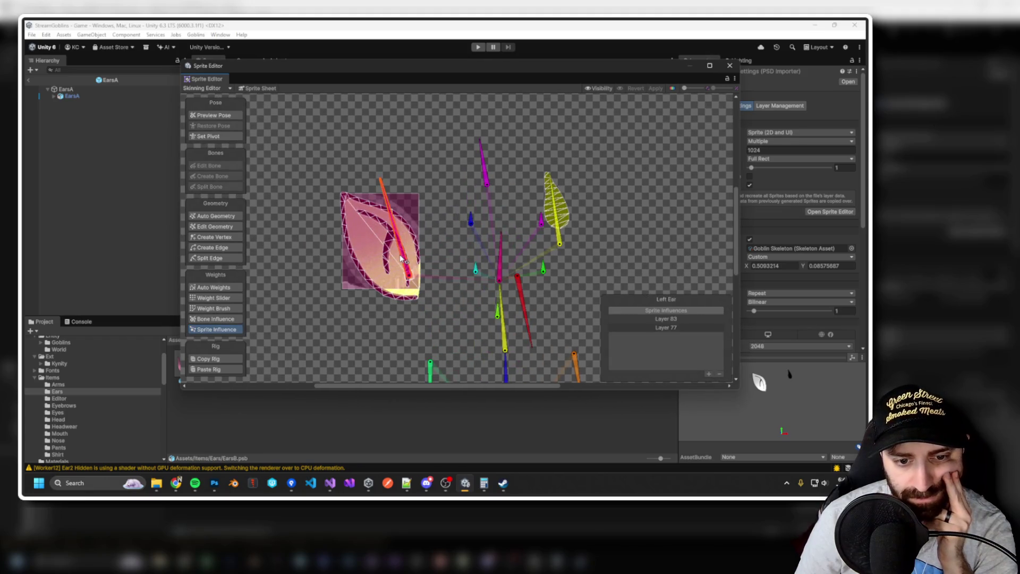
{"action": "left_click", "coordinate": [557, 223]}
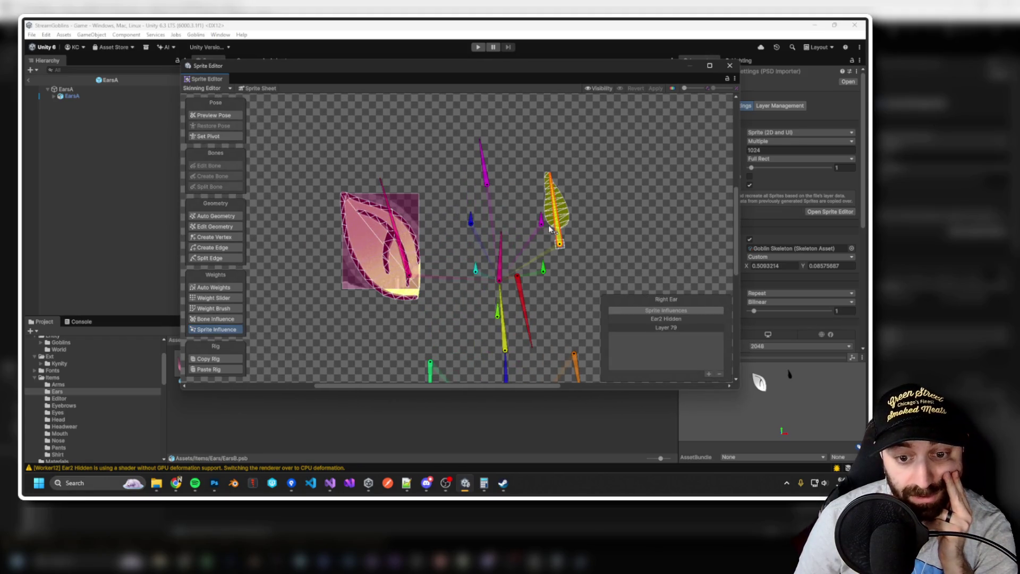
{"action": "scroll", "coordinate": [566, 229], "scroll_direction": "up", "scroll_amount": 1}
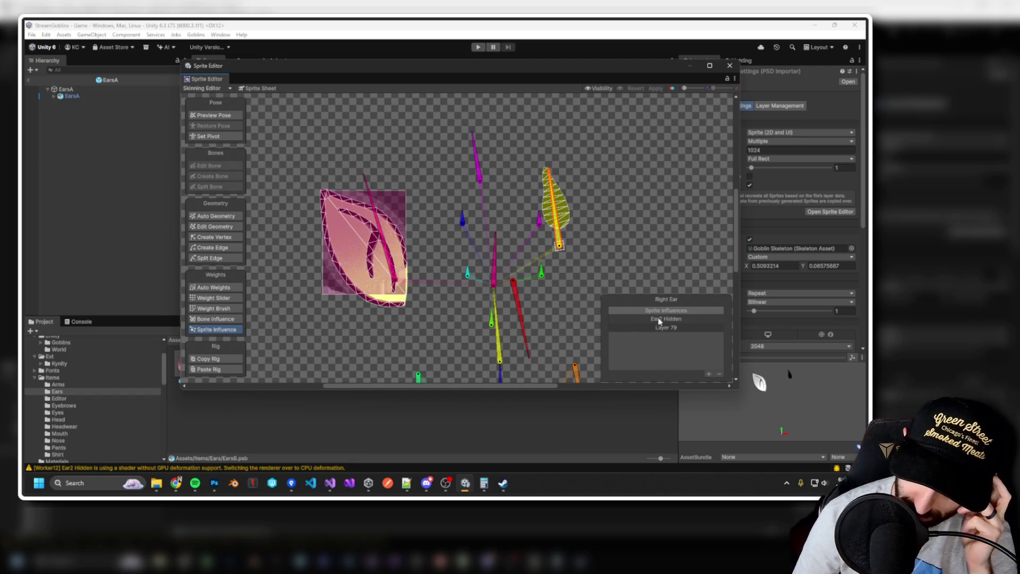
{"action": "left_click", "coordinate": [668, 329]}
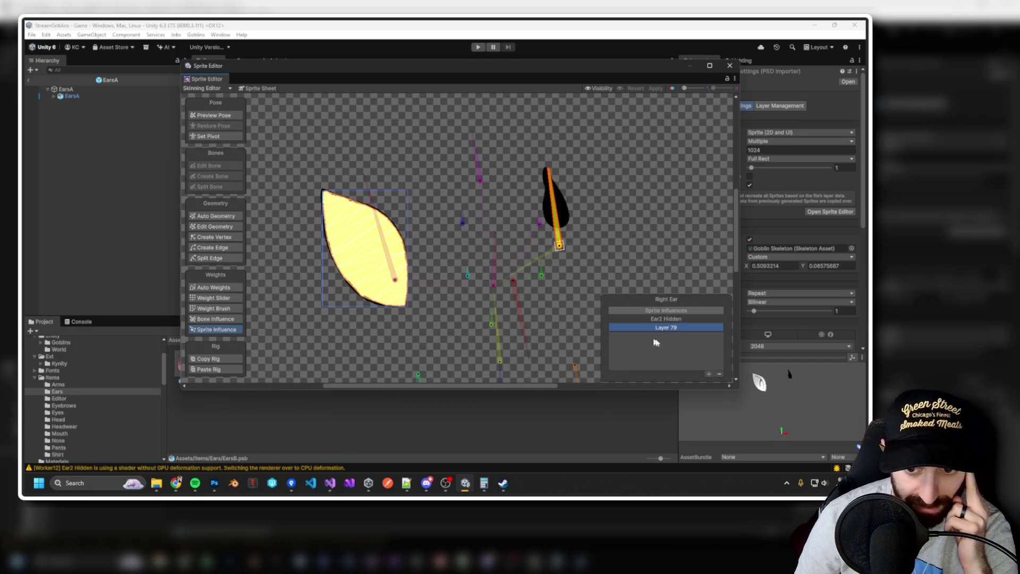
{"action": "left_click", "coordinate": [720, 374]}
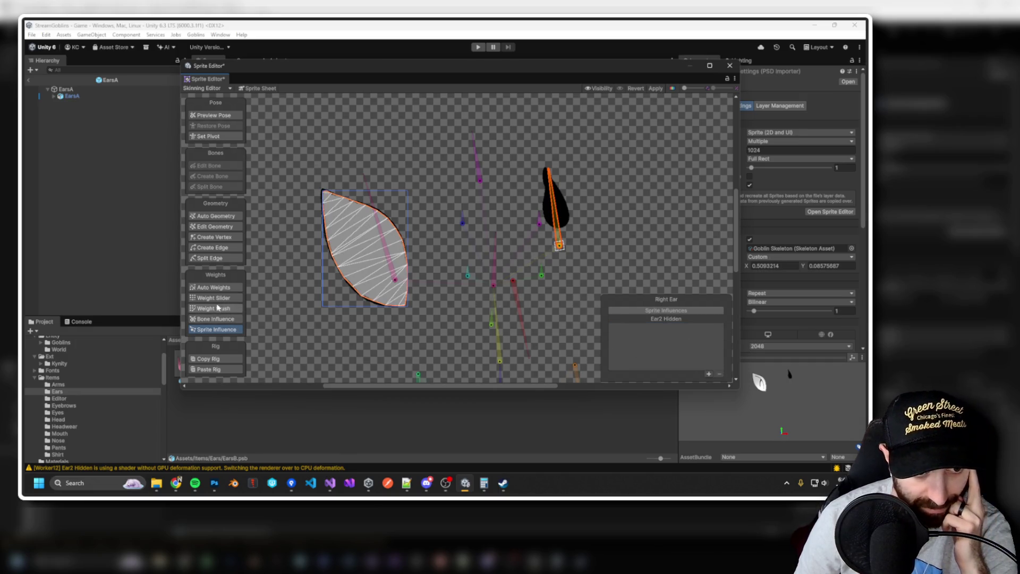
Add Layer 79 to the Left Ear bone, auto-generate weights, and close the editor.
{"action": "left_click", "coordinate": [403, 276]}
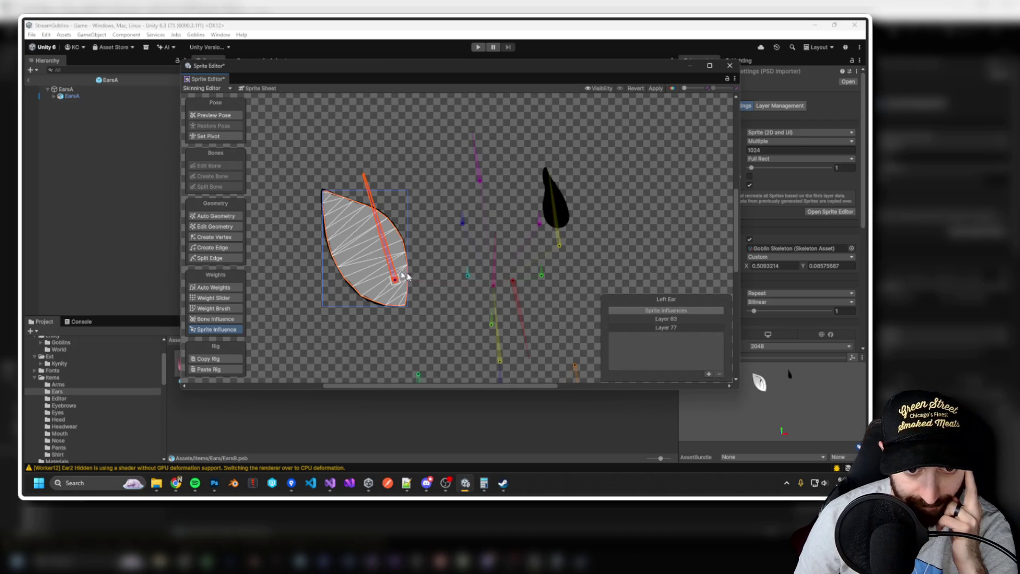
{"action": "left_click", "coordinate": [710, 374]}
{"action": "left_click", "coordinate": [212, 287]}
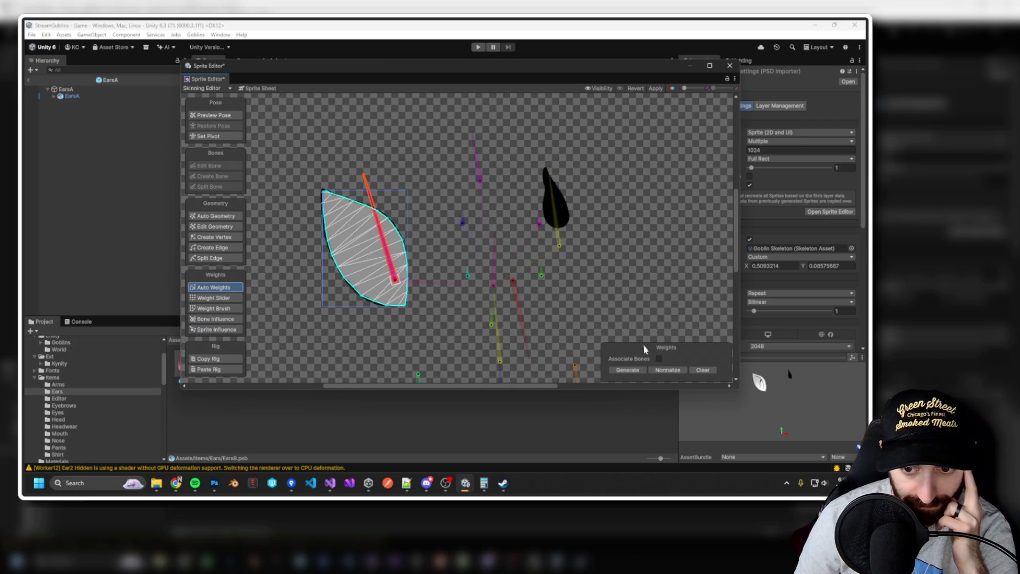
{"action": "left_click", "coordinate": [628, 370]}
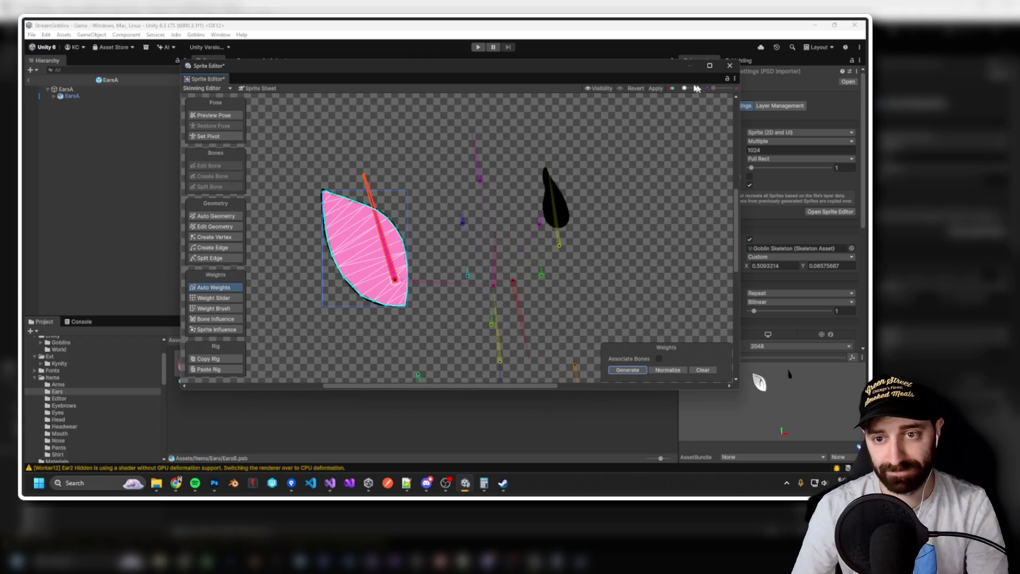
{"action": "left_click", "coordinate": [730, 65]}
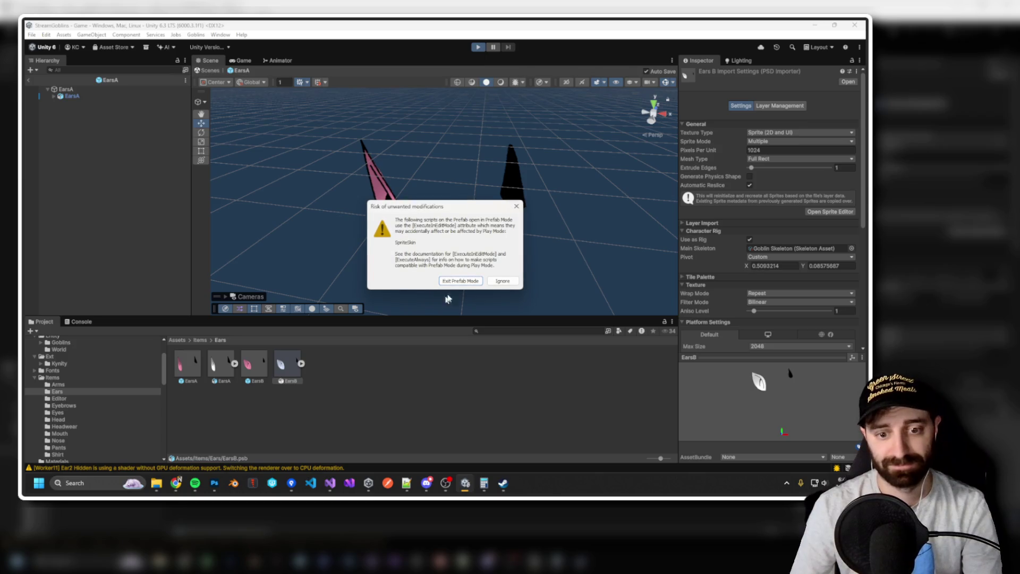
Exit prefab mode so play mode runs, then collapse LHS in the Hierarchy.
{"action": "left_click", "coordinate": [461, 281]}
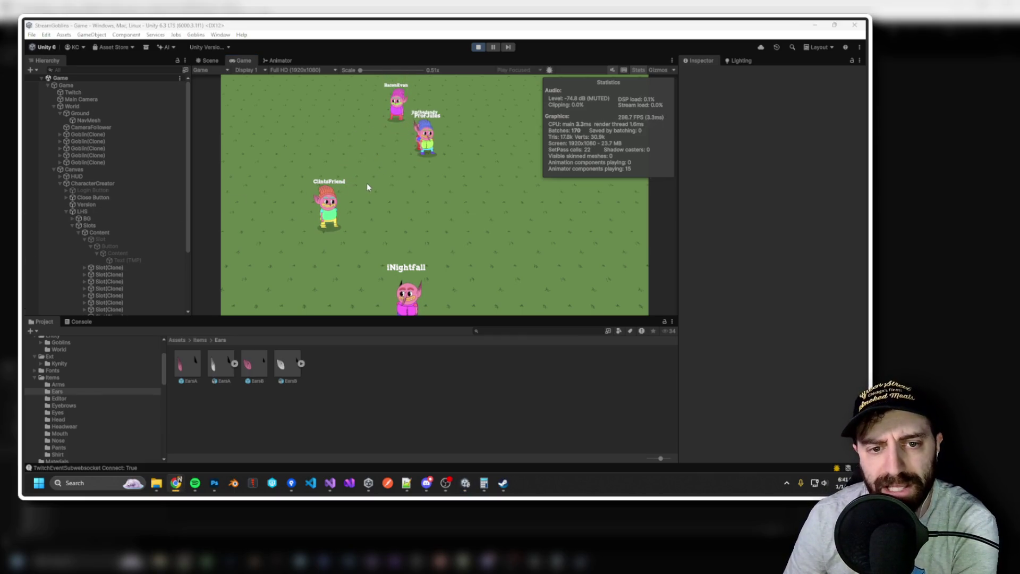
{"action": "left_click", "coordinate": [408, 216]}
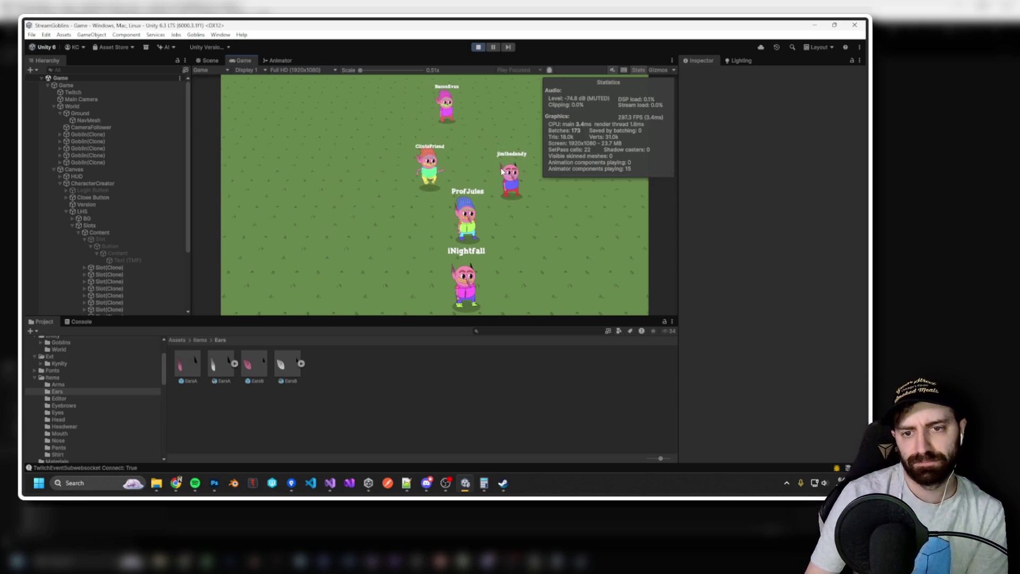
{"action": "scroll", "coordinate": [85, 197], "scroll_direction": "down", "scroll_amount": 1}
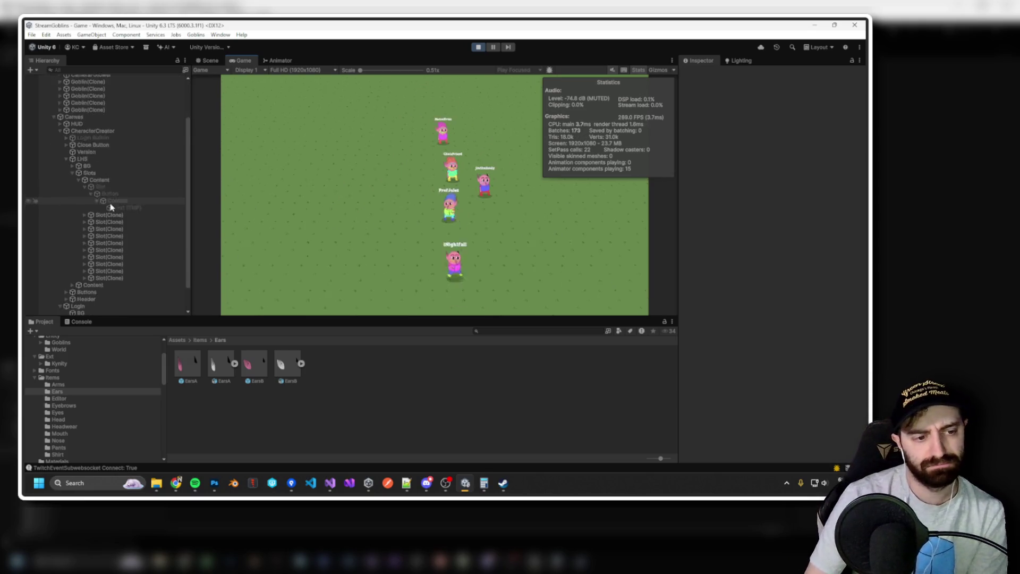
{"action": "left_click", "coordinate": [66, 209]}
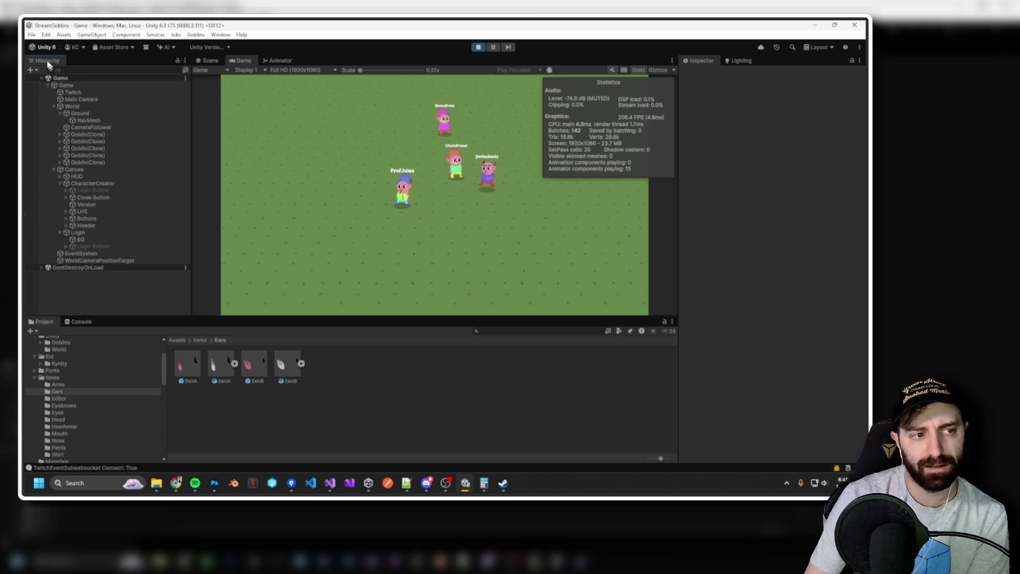
Set the World's Initial Entity Count to 500 and try saving with Ctrl+S.
{"action": "left_click", "coordinate": [72, 106]}
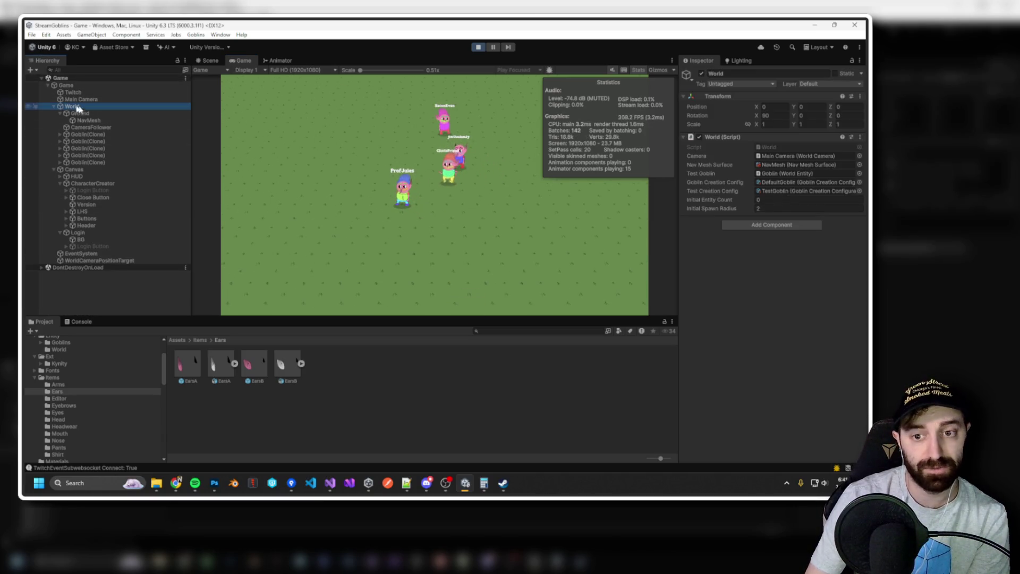
{"action": "left_click", "coordinate": [638, 69]}
{"action": "left_click", "coordinate": [799, 209]}
{"action": "left_click", "coordinate": [778, 200]}
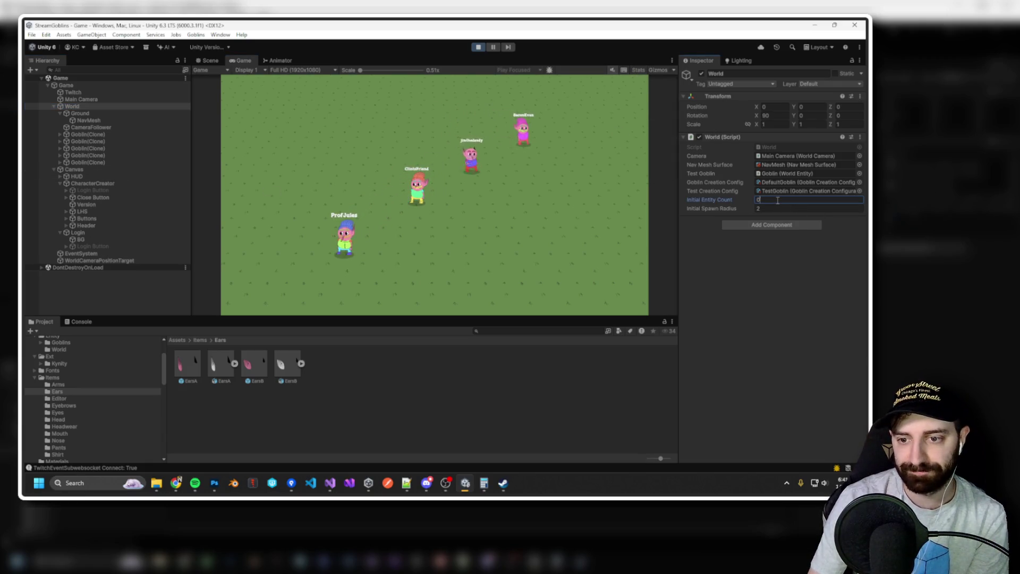
{"action": "type", "text": "500"}
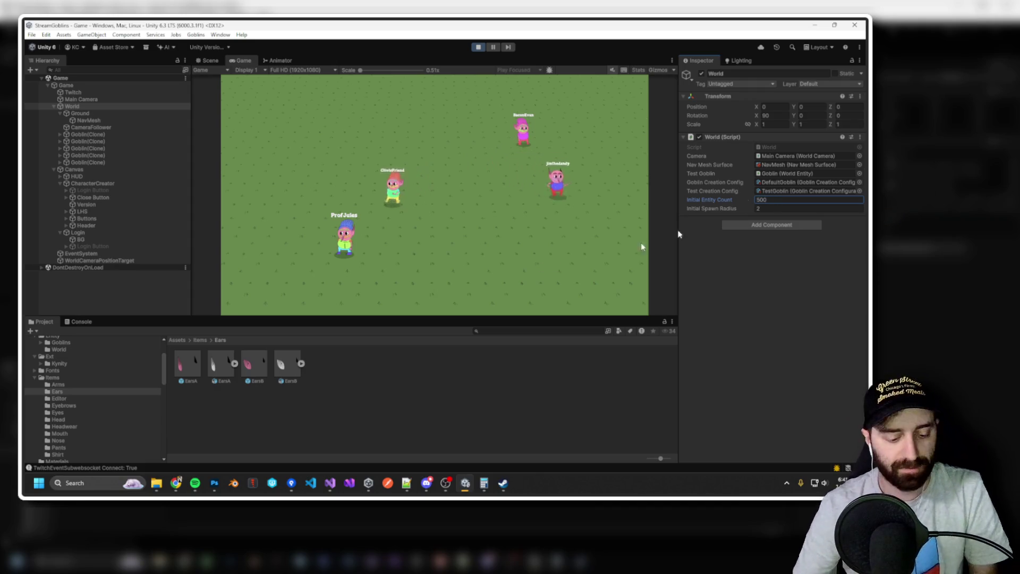
{"action": "key", "text": "ctrl+s"}
Stop play mode and dismiss the File menu without choosing anything.
{"action": "left_click", "coordinate": [478, 47]}
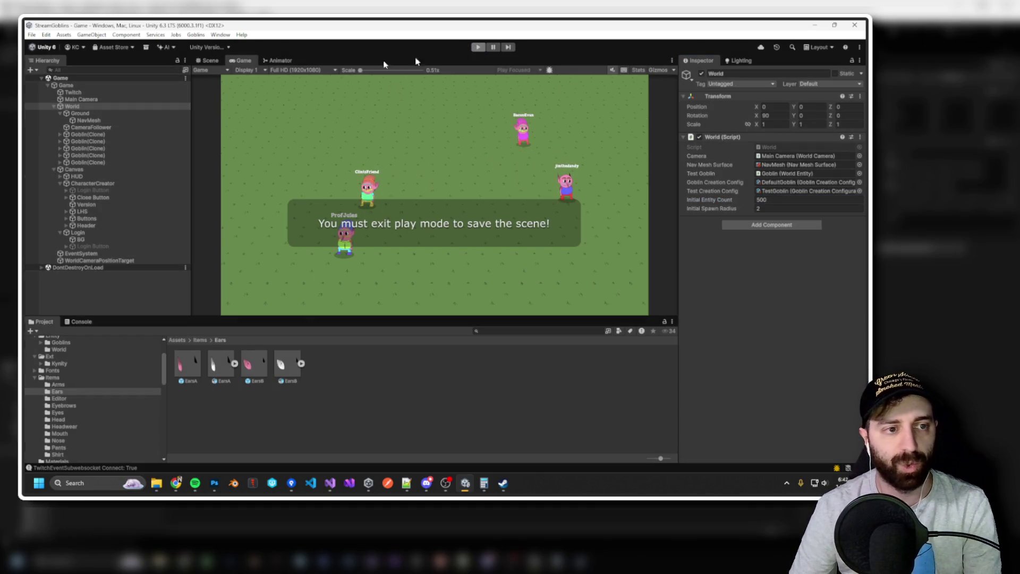
{"action": "left_click", "coordinate": [32, 34]}
{"action": "left_click", "coordinate": [239, 212]}
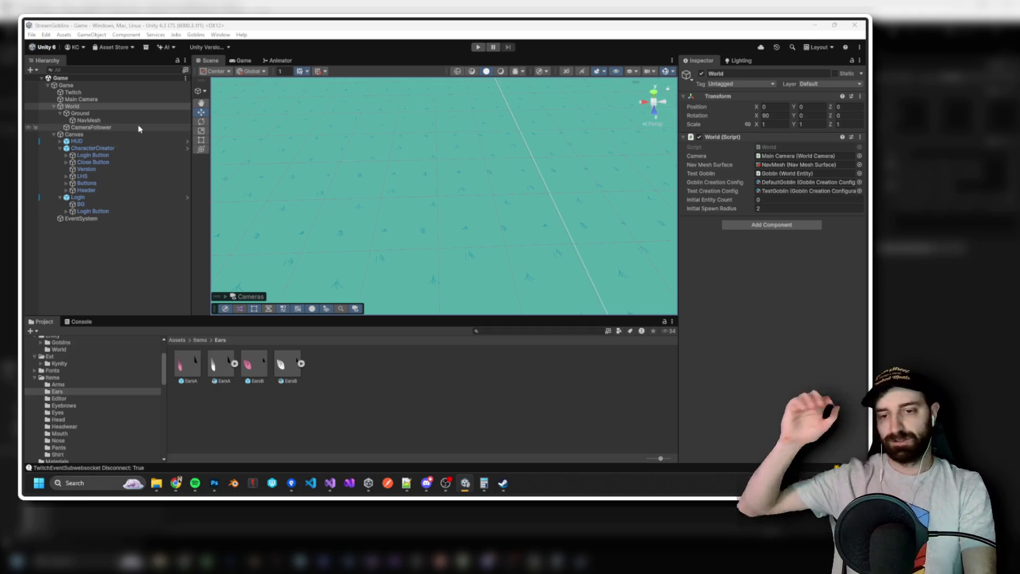
Re-enter 500 as the World's Initial Entity Count and save the Game scene.
{"action": "left_click", "coordinate": [767, 200]}
{"action": "type", "text": "500"}
{"action": "key", "text": "ctrl+s"}
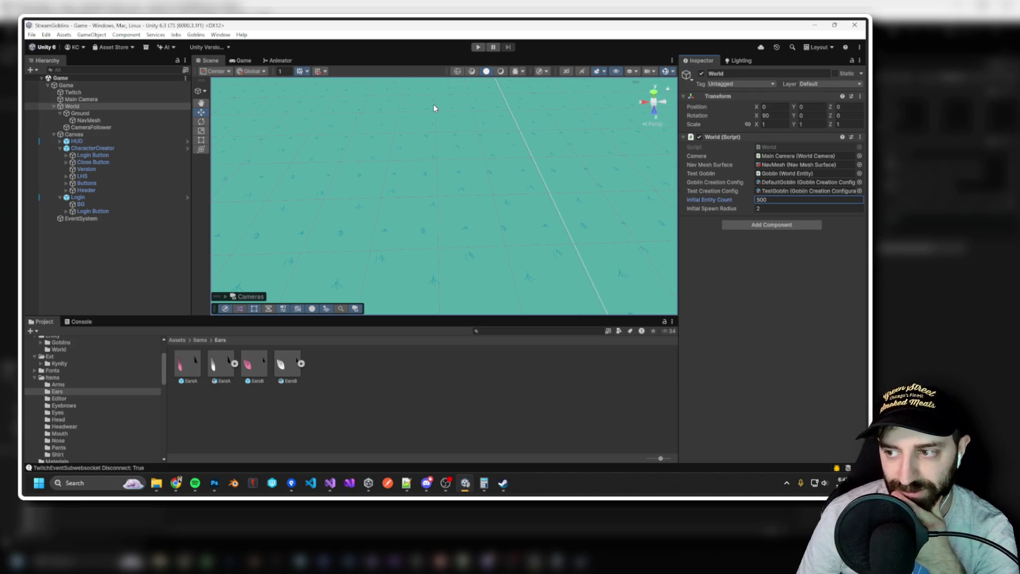
{"action": "left_click", "coordinate": [41, 36]}
Start a Windows build and browse into the builds folder.
{"action": "left_click", "coordinate": [86, 144]}
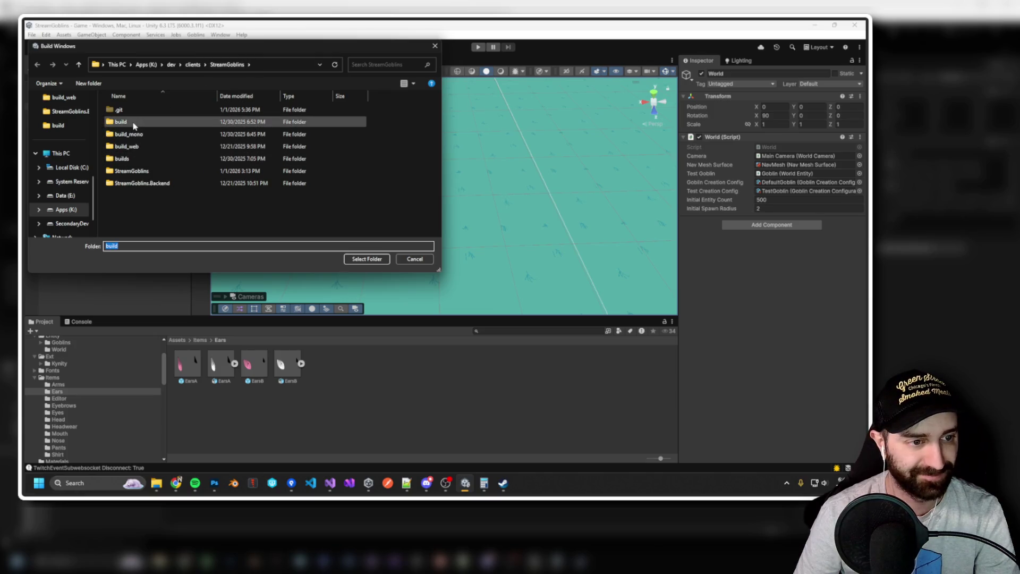
{"action": "double_click", "coordinate": [162, 159]}
{"action": "left_click", "coordinate": [141, 137]}
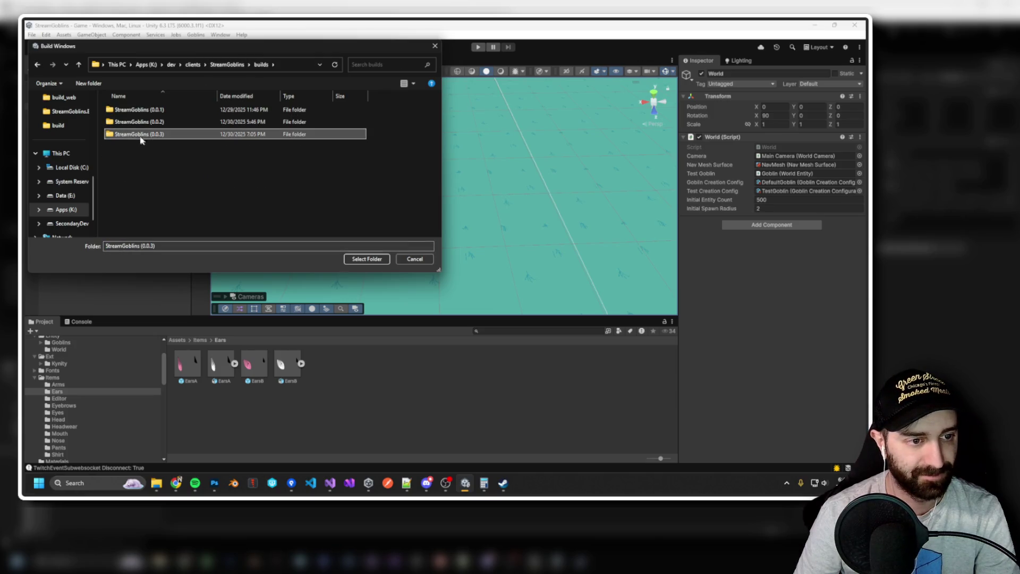
Create a folder named StreamGoblins (0.0.5) and choose it as the build destination.
{"action": "right_click", "coordinate": [162, 171]}
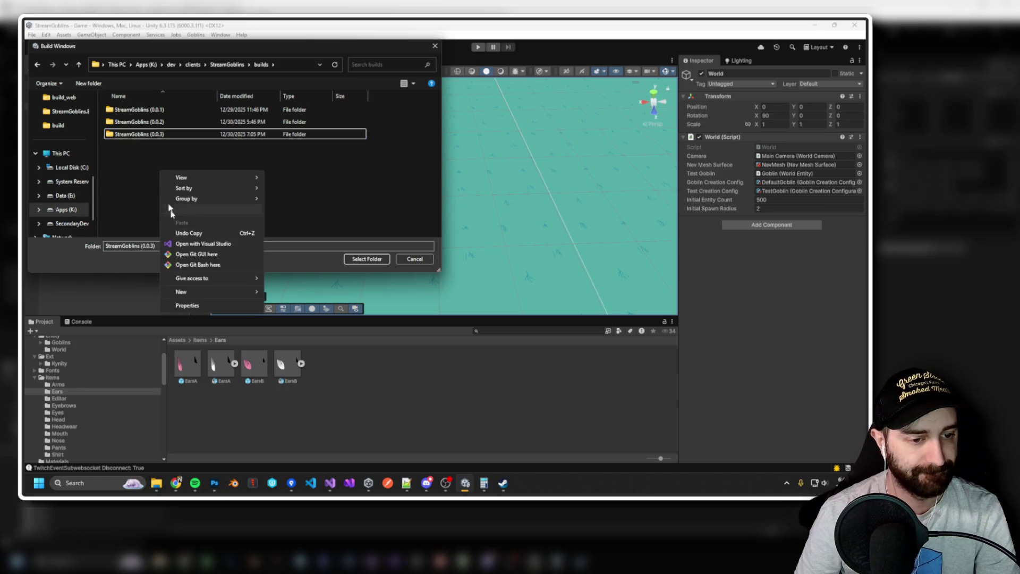
{"action": "mouse_move", "coordinate": [200, 292]}
{"action": "left_click", "coordinate": [281, 291]}
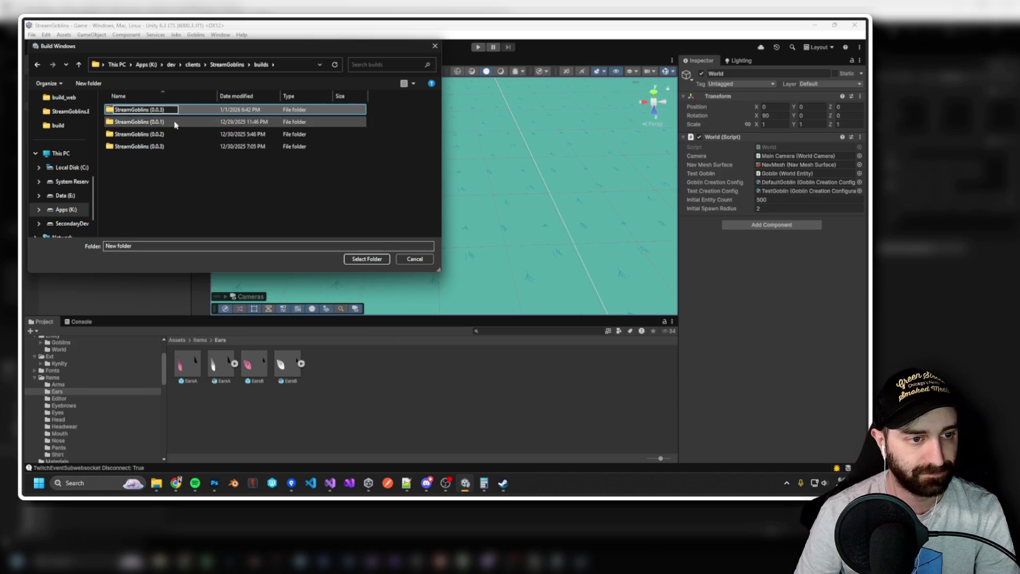
{"action": "key", "text": "ctrl+v"}
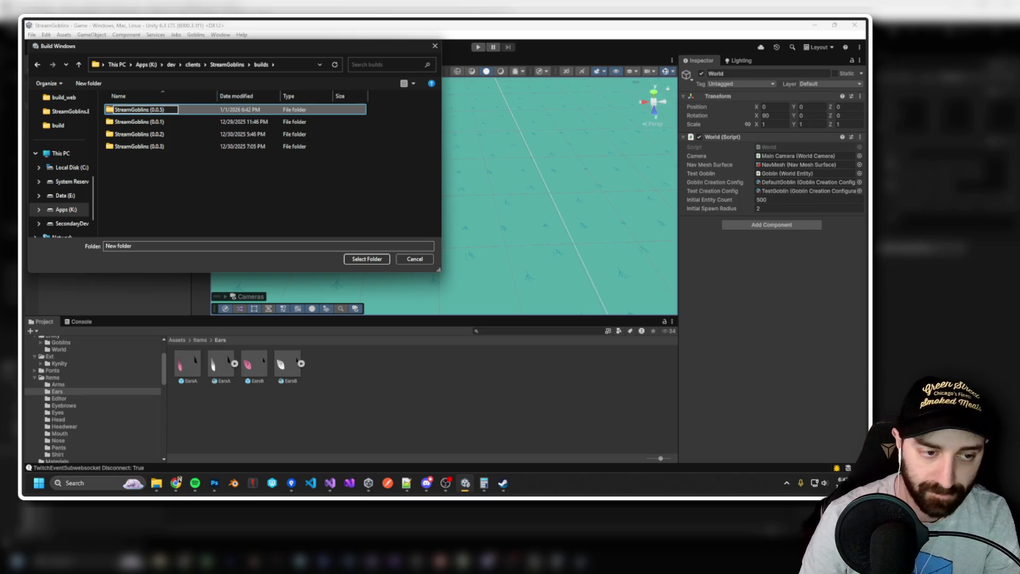
{"action": "key", "text": "Return"}
{"action": "left_click", "coordinate": [367, 259]}
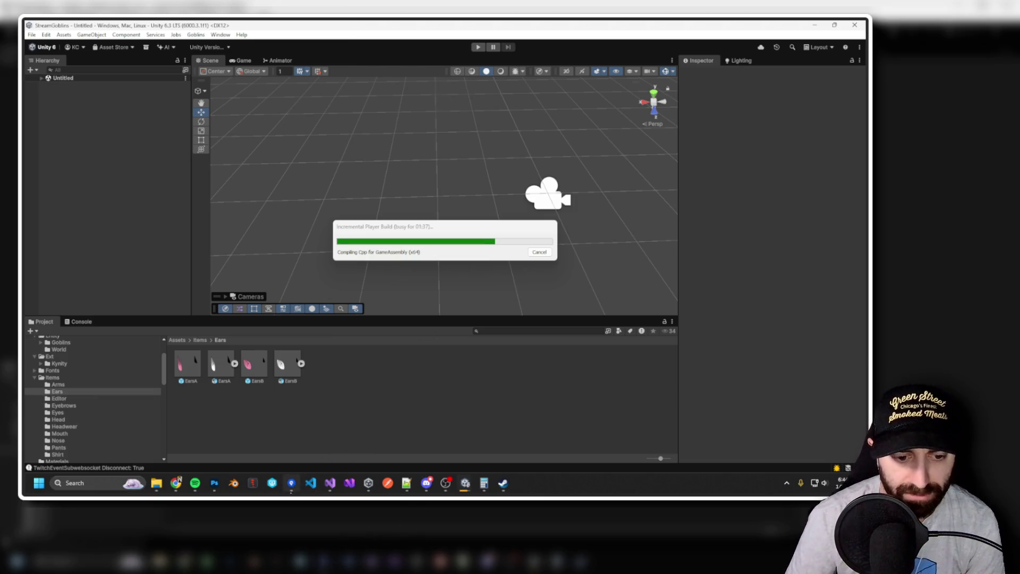
Stage all changed files in Sourcetree and review the EarsB.psd.meta, Goblin.cs and NameplateUI.cs diffs.
{"action": "left_click", "coordinate": [291, 482]}
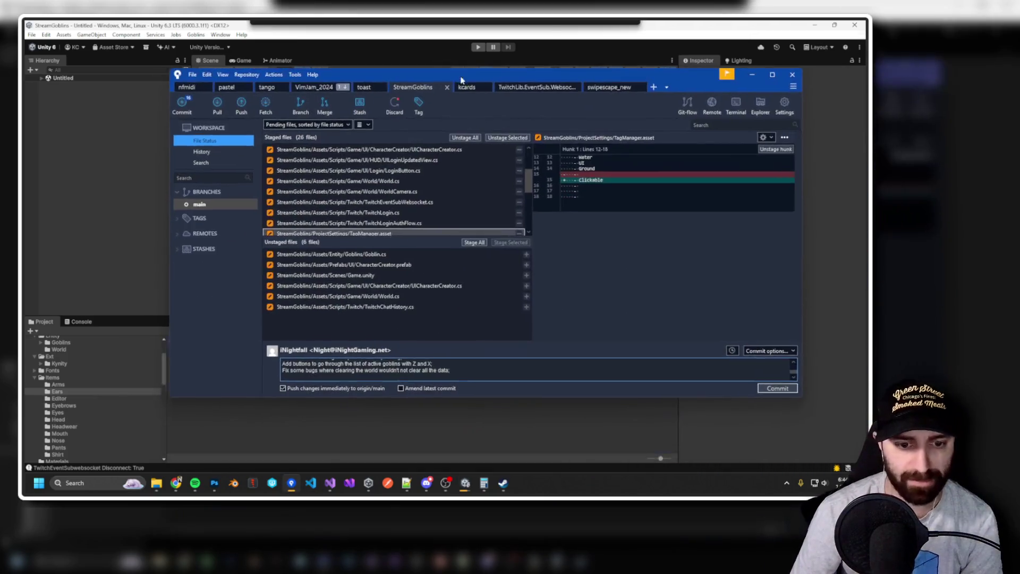
{"action": "left_click", "coordinate": [378, 266]}
{"action": "scroll", "coordinate": [378, 268], "scroll_direction": "down", "scroll_amount": 1}
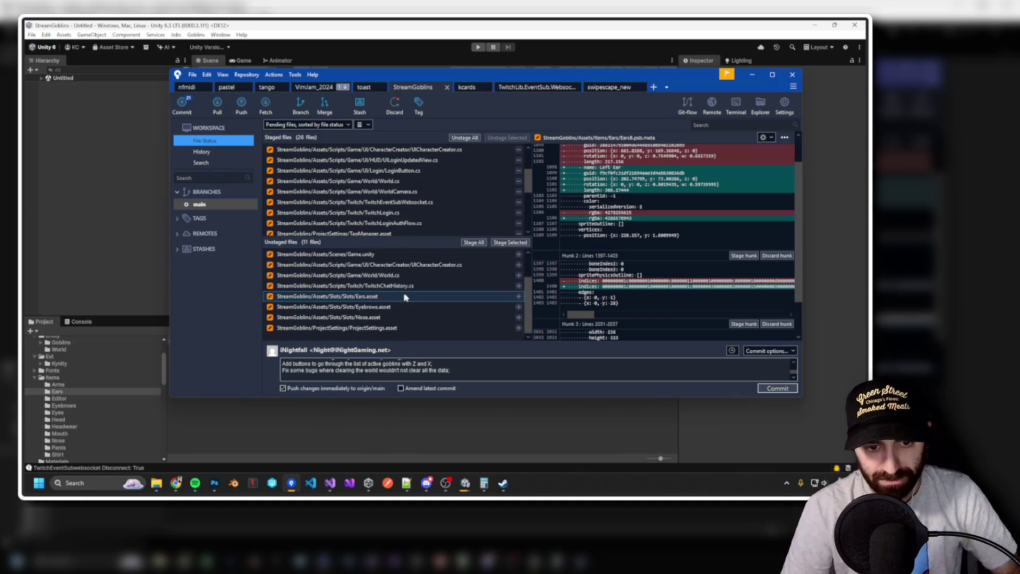
{"action": "left_click", "coordinate": [477, 243]}
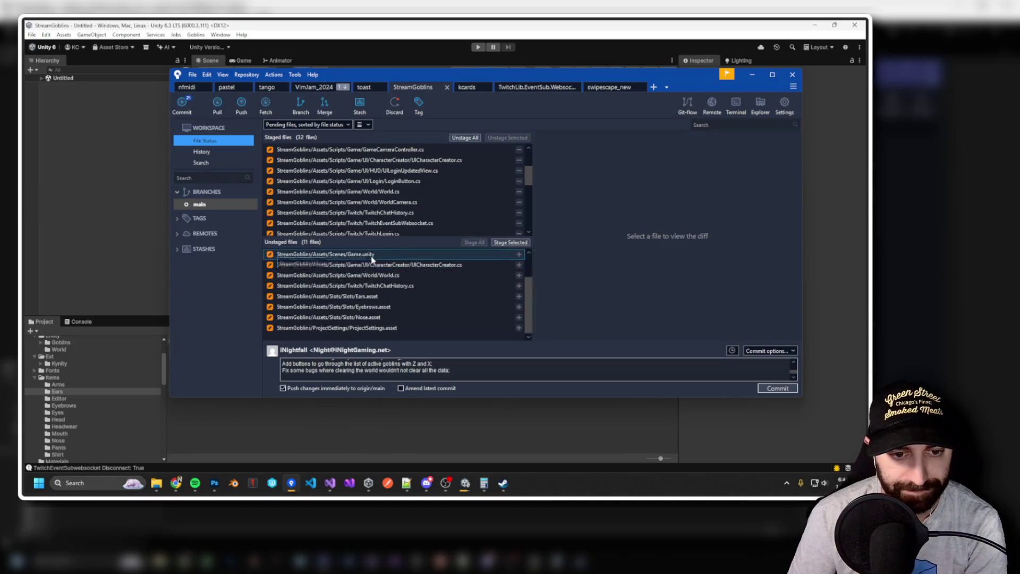
{"action": "scroll", "coordinate": [385, 217], "scroll_direction": "up", "scroll_amount": 2}
{"action": "left_click", "coordinate": [387, 160]}
{"action": "scroll", "coordinate": [399, 164], "scroll_direction": "down", "scroll_amount": 5}
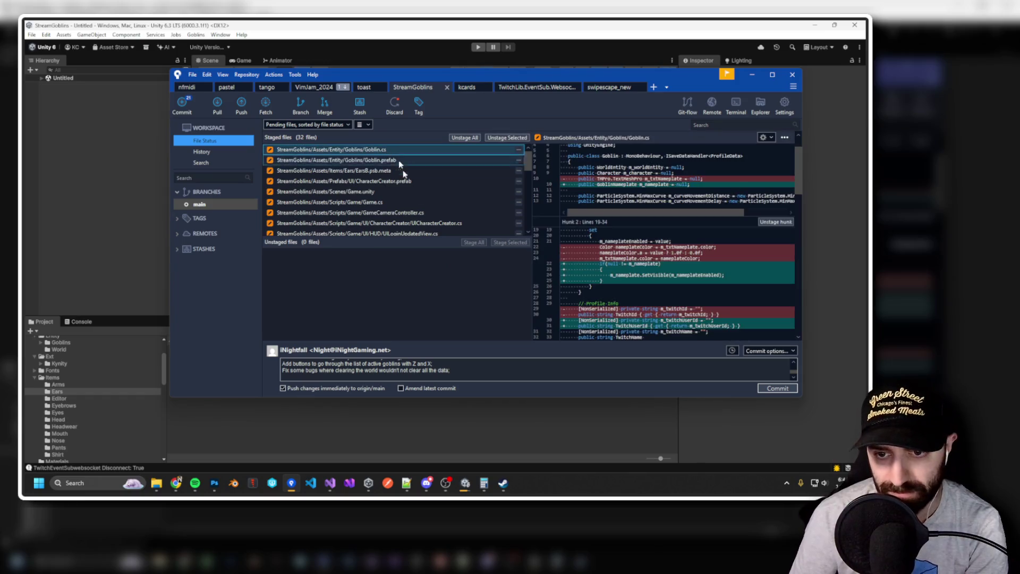
{"action": "left_click", "coordinate": [428, 213]}
{"action": "scroll", "coordinate": [427, 218], "scroll_direction": "up", "scroll_amount": 10}
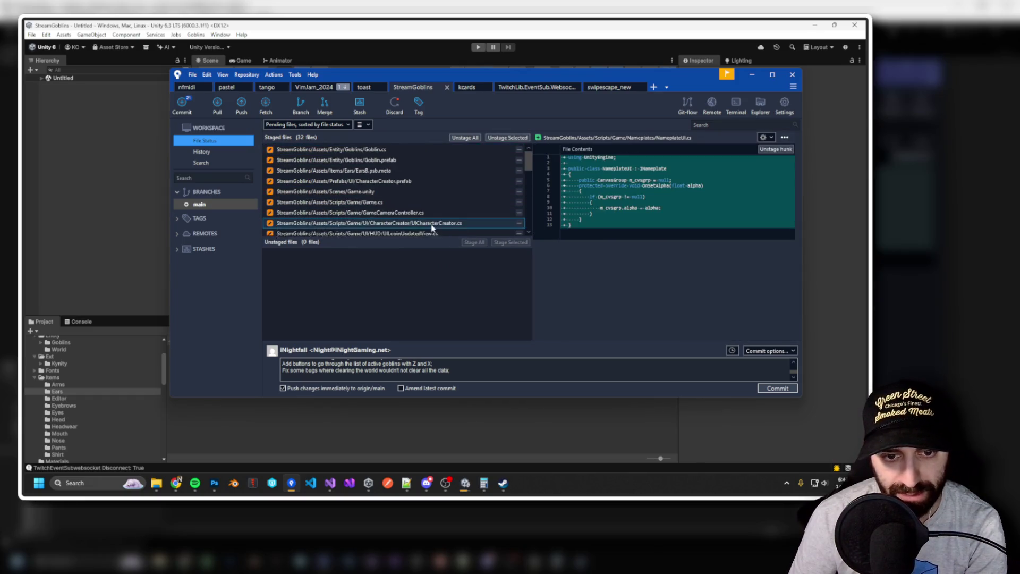
Add commit message lines about the unalive command and character editor buttons.
{"action": "left_click", "coordinate": [391, 363]}
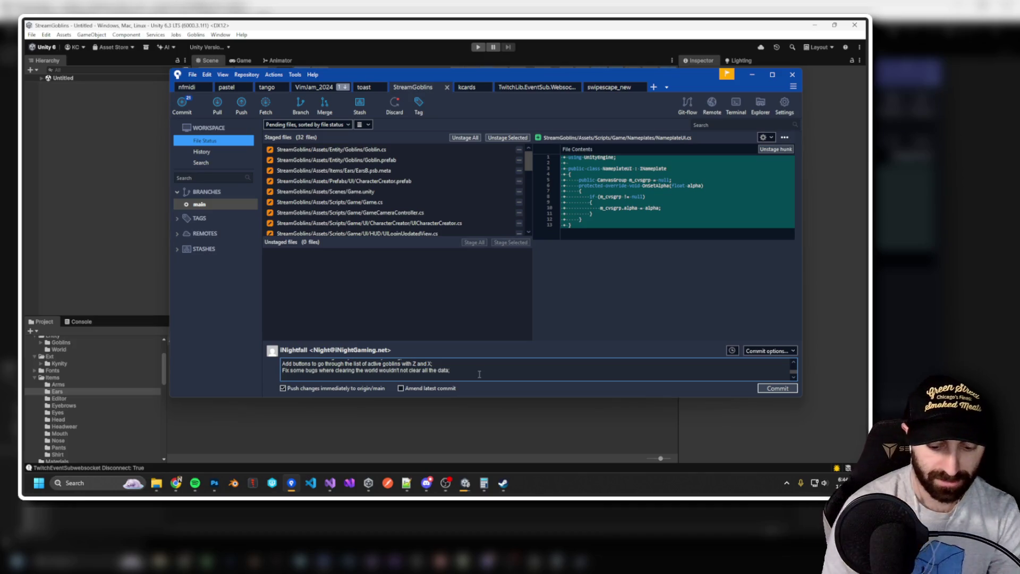
{"action": "key", "text": "Return"}
{"action": "type", "text": "Add !unalive command"}
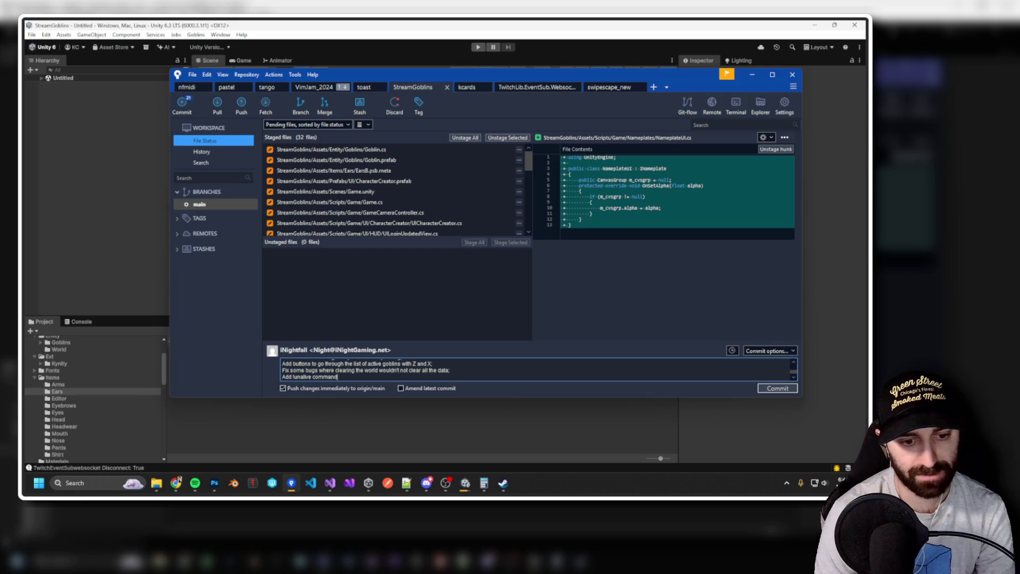
{"action": "type", "text": ";"}
{"action": "key", "text": "Return"}
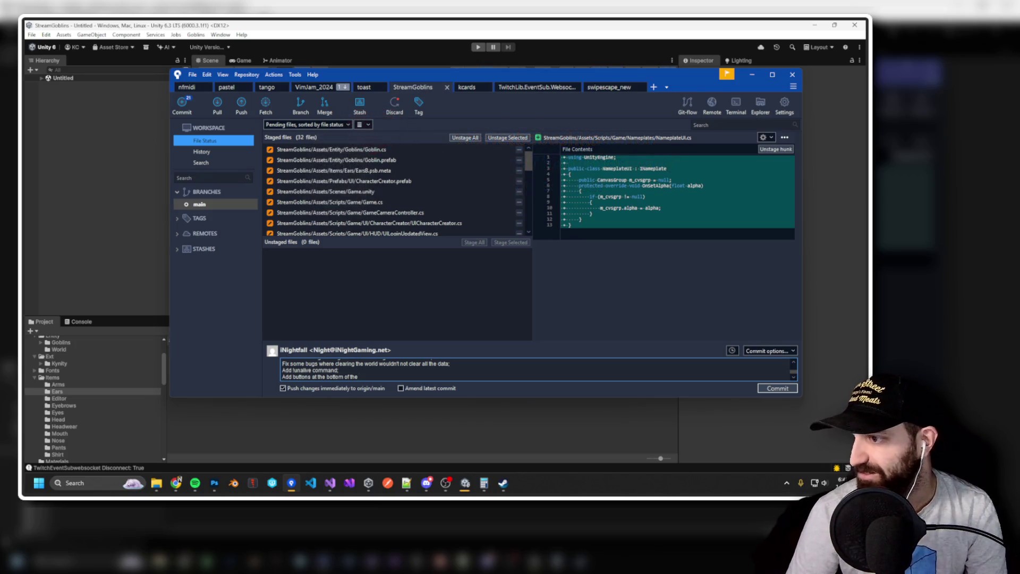
{"action": "type", "text": "character editor."}
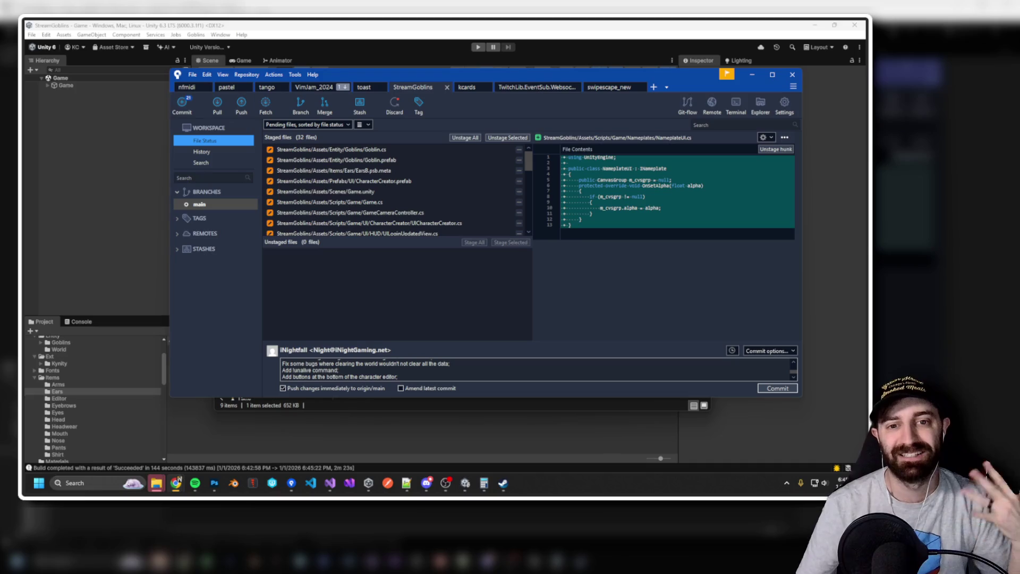
Minimize Sourcetree and switch to the build folder window to run StreamGoblins.exe.
{"action": "left_click", "coordinate": [757, 78]}
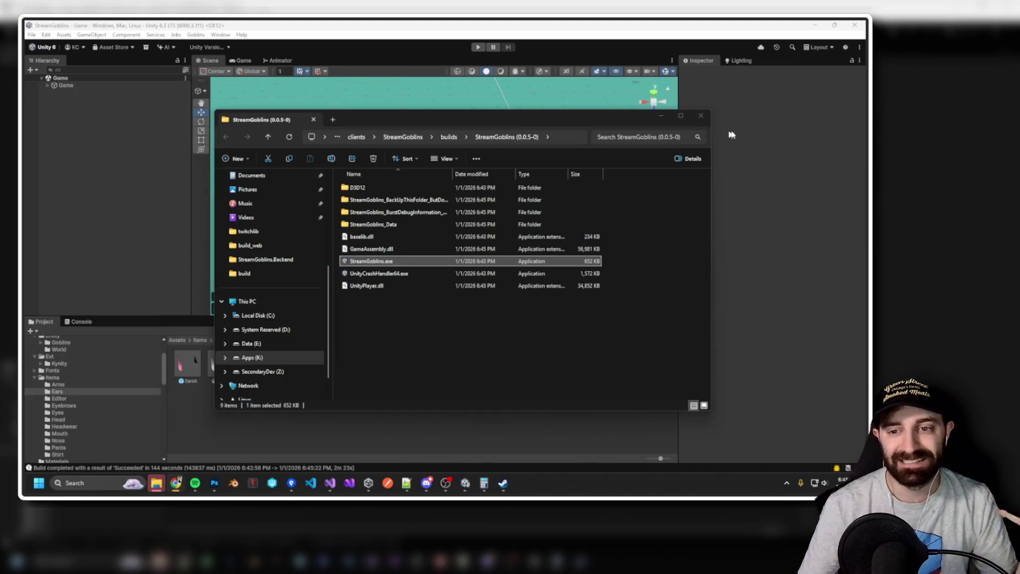
{"action": "left_click", "coordinate": [733, 135]}
{"action": "key", "text": "alt+Tab"}
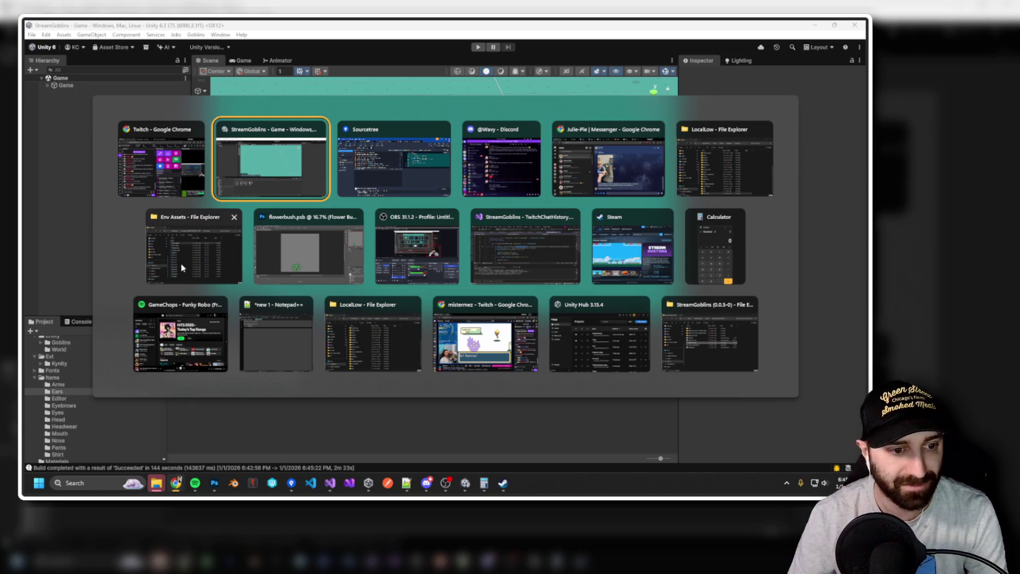
{"action": "left_click", "coordinate": [700, 339]}
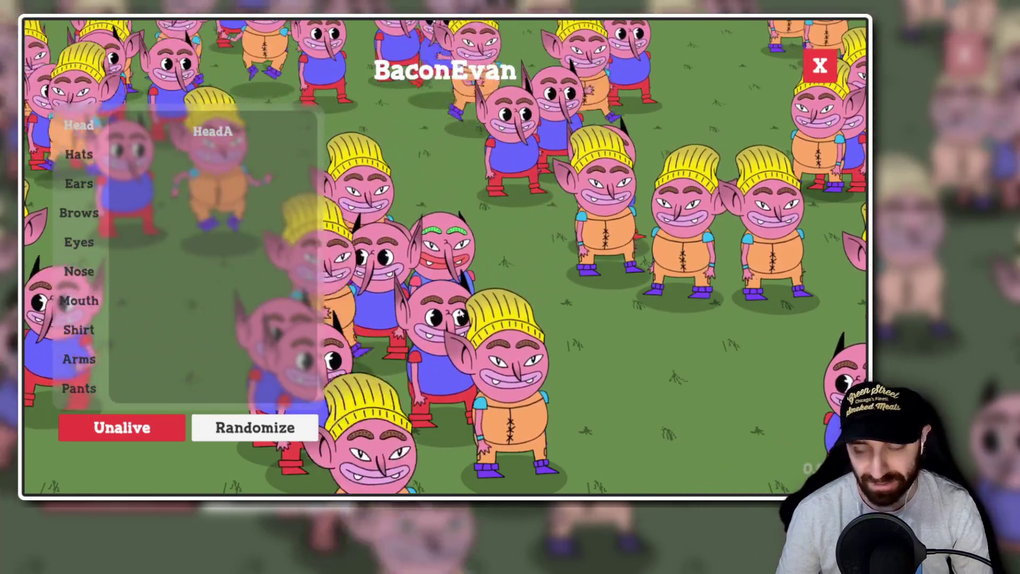
Zoom out and click repeatedly through goblins in the crowd to select them.
{"action": "scroll", "coordinate": [462, 314], "scroll_direction": "down", "scroll_amount": 3}
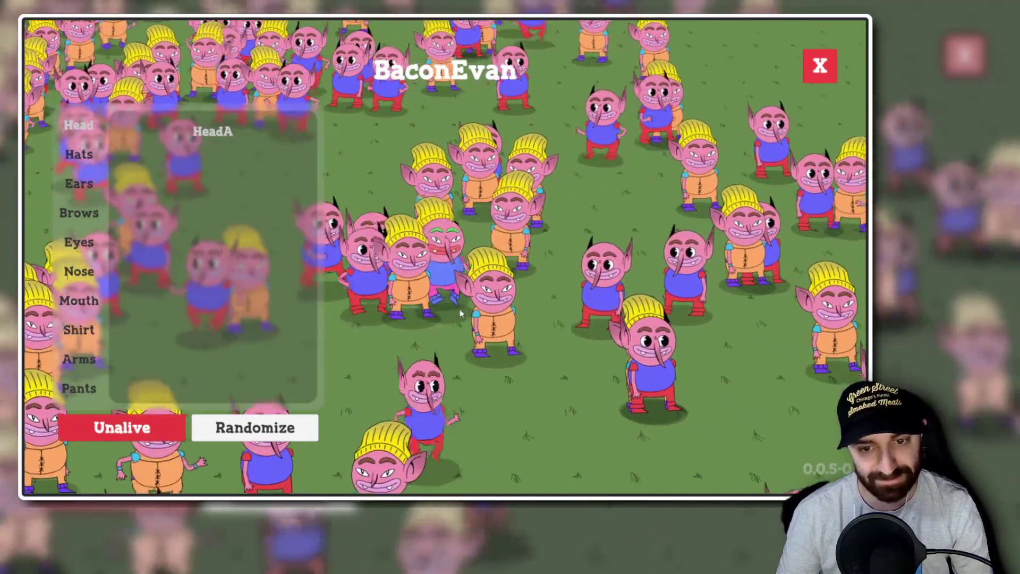
{"action": "scroll", "coordinate": [461, 314], "scroll_direction": "down", "scroll_amount": 3}
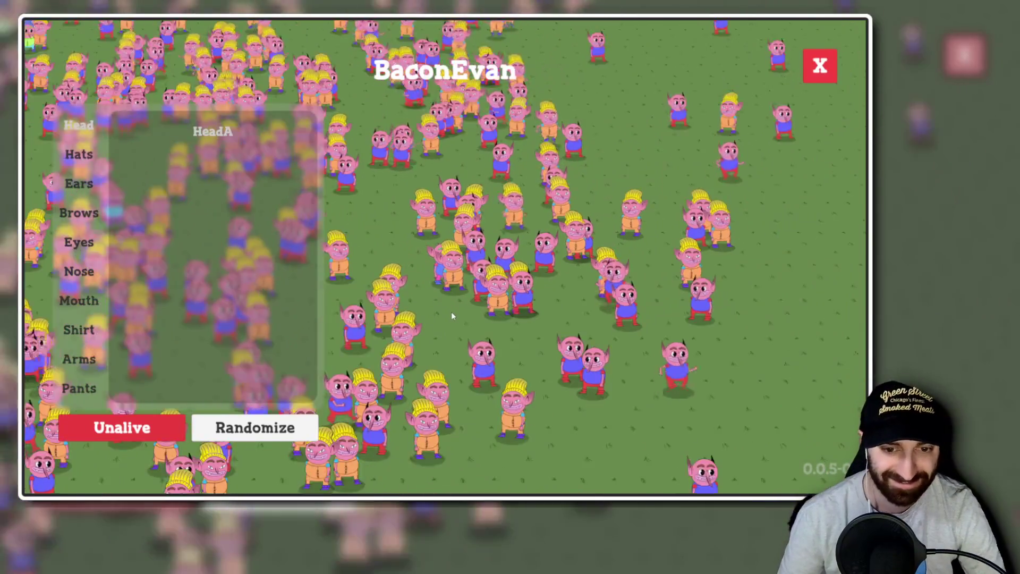
{"action": "left_click", "coordinate": [451, 312]}
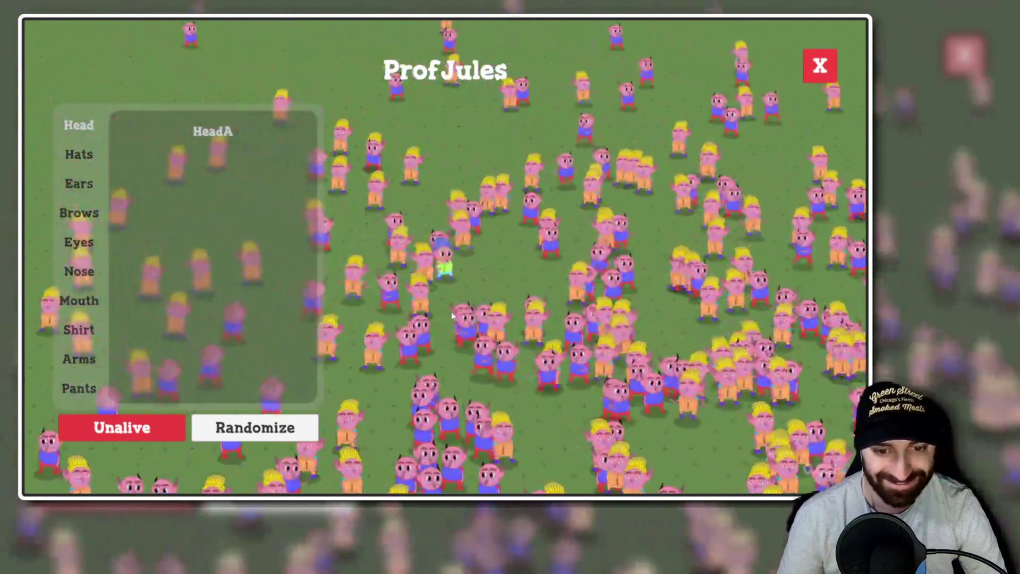
{"action": "left_click", "coordinate": [450, 310]}
{"action": "left_click", "coordinate": [450, 310]}
{"action": "left_click", "coordinate": [450, 310]}
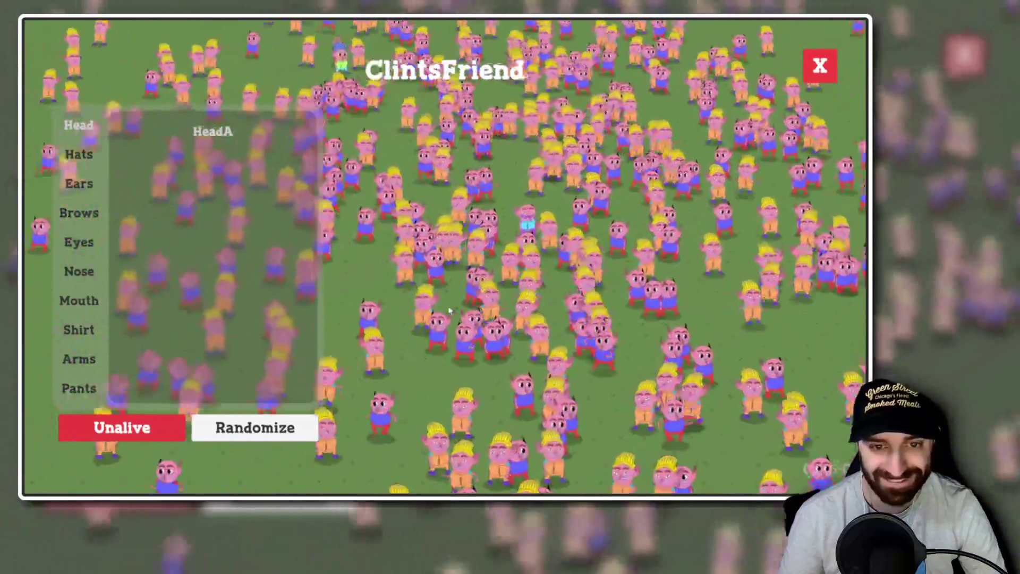
{"action": "left_click", "coordinate": [450, 310]}
{"action": "left_click", "coordinate": [449, 310]}
{"action": "left_click", "coordinate": [449, 311]}
{"action": "left_click", "coordinate": [450, 311]}
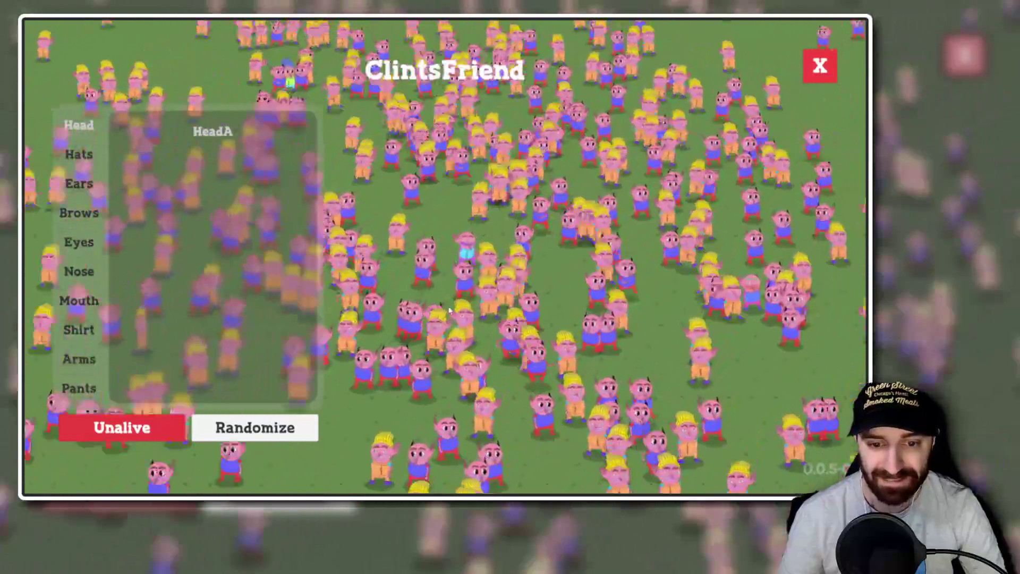
{"action": "left_click", "coordinate": [450, 310]}
{"action": "left_click", "coordinate": [449, 311]}
{"action": "left_click", "coordinate": [449, 310]}
{"action": "left_click", "coordinate": [449, 310]}
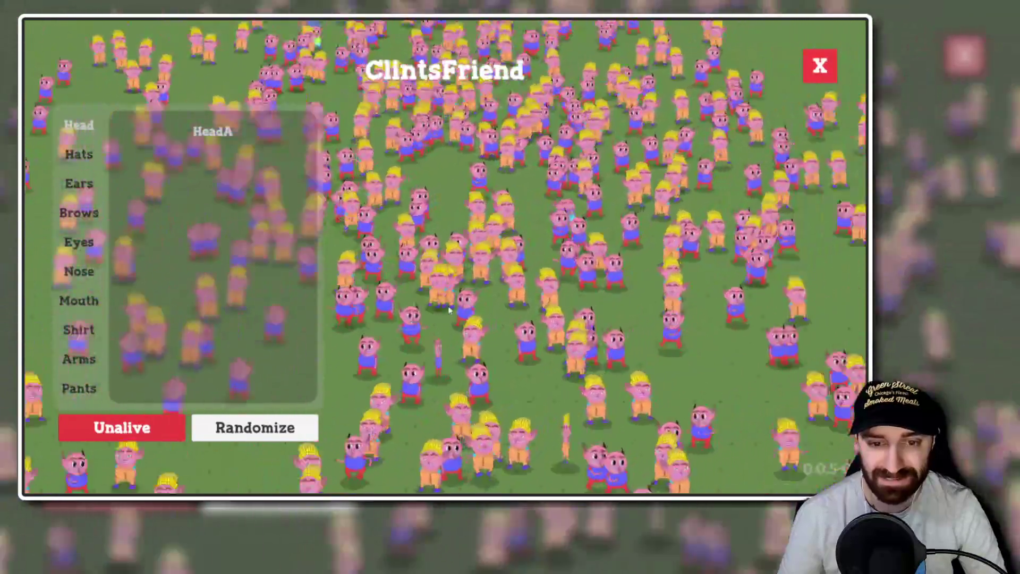
{"action": "left_click", "coordinate": [449, 310]}
{"action": "left_click", "coordinate": [449, 310]}
{"action": "left_click", "coordinate": [449, 310]}
{"action": "left_click", "coordinate": [449, 310]}
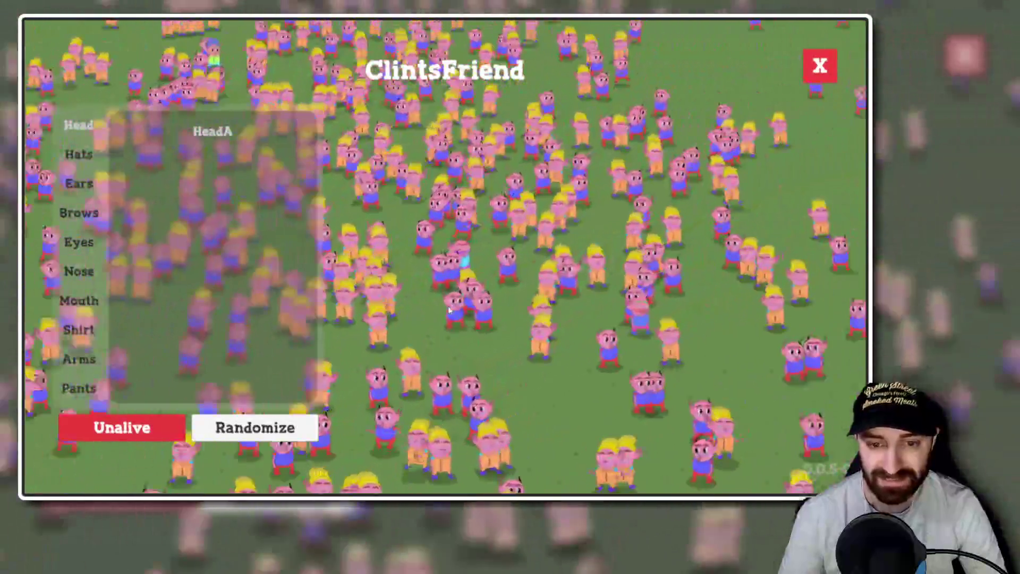
{"action": "left_click", "coordinate": [449, 310]}
{"action": "left_click", "coordinate": [449, 310]}
{"action": "left_click", "coordinate": [449, 311]}
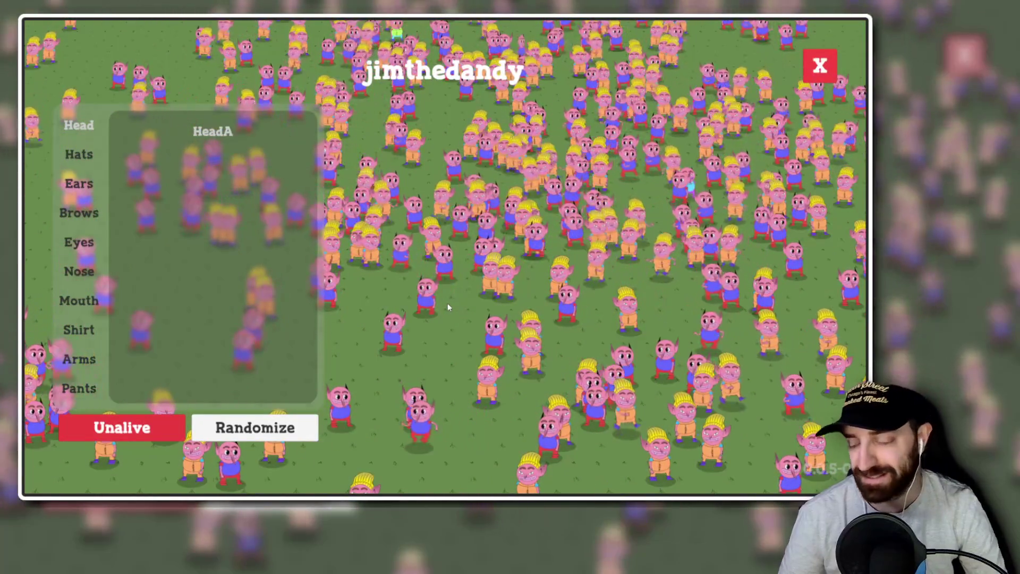
{"action": "left_click", "coordinate": [451, 307]}
{"action": "left_click", "coordinate": [451, 307]}
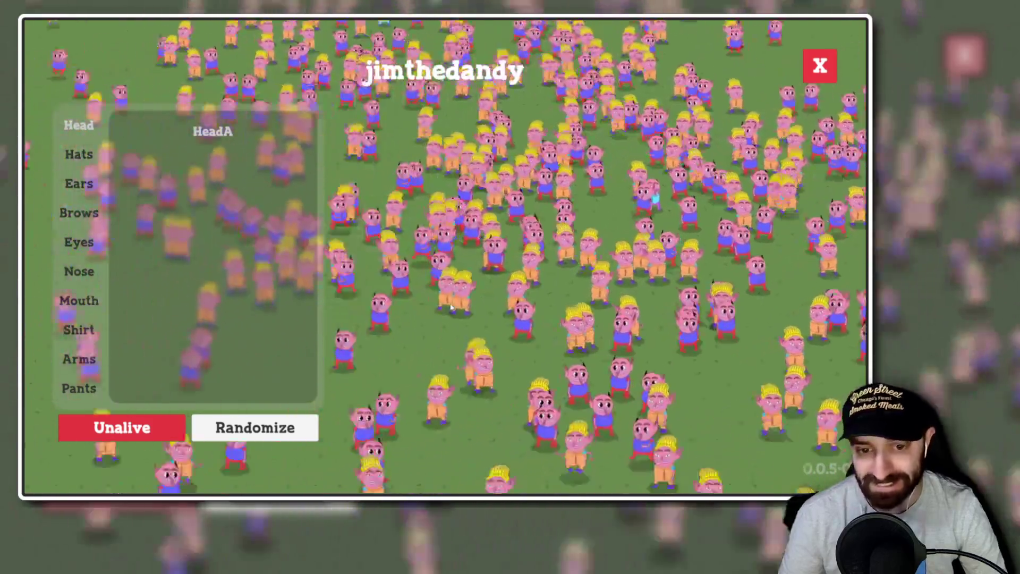
{"action": "left_click", "coordinate": [450, 307]}
{"action": "left_click", "coordinate": [450, 307]}
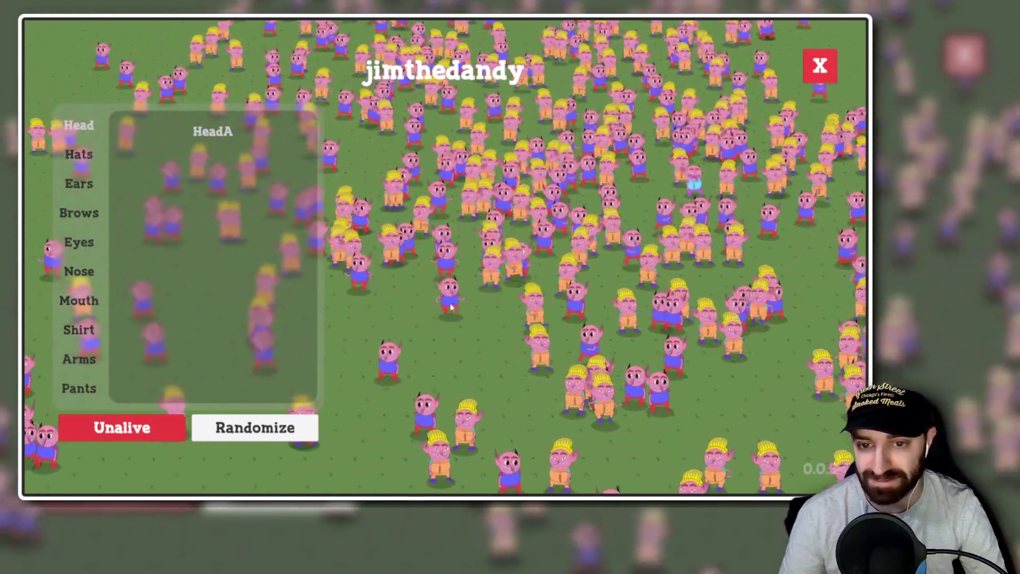
Select Goblin_0 and Goblin_1, close the character editor, then reopen it on your goblin.
{"action": "left_click", "coordinate": [451, 307]}
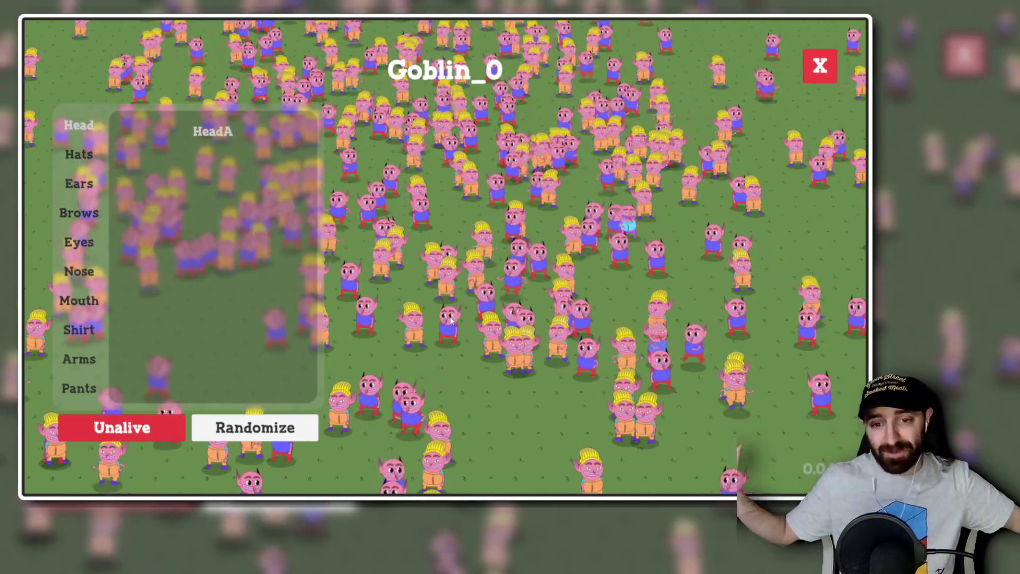
{"action": "left_click", "coordinate": [451, 319]}
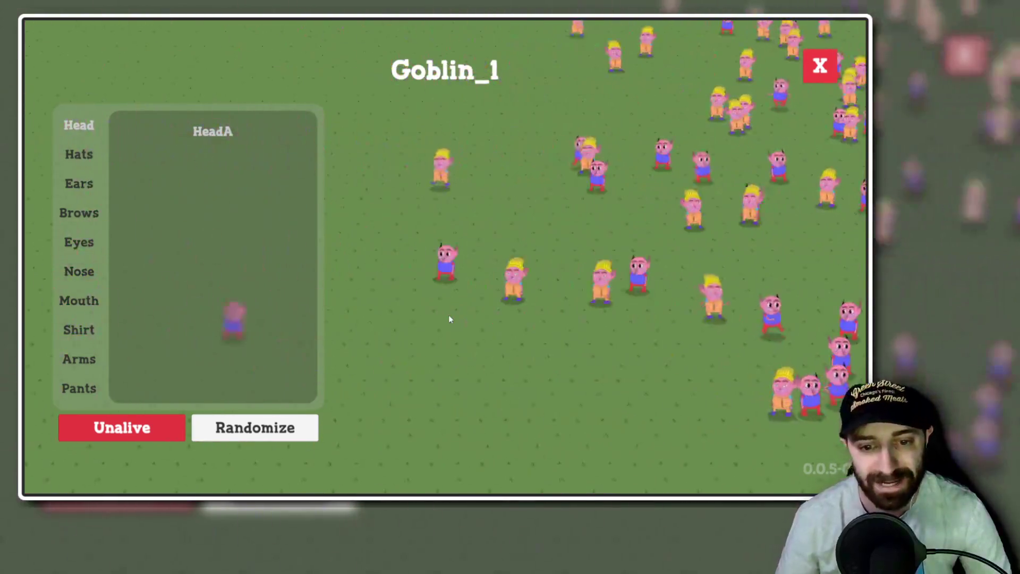
{"action": "left_click", "coordinate": [448, 319]}
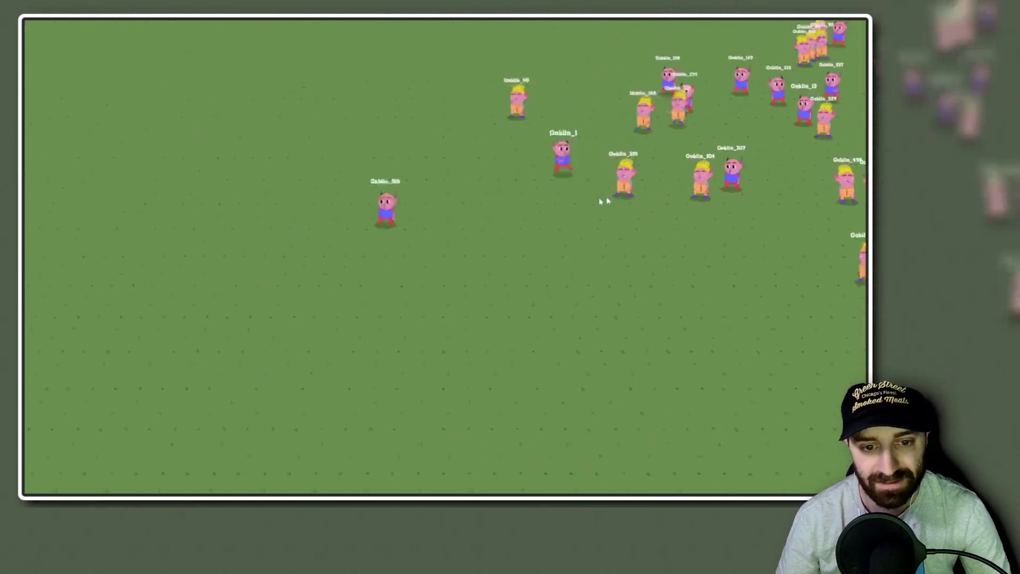
{"action": "scroll", "coordinate": [465, 232], "scroll_direction": "up", "scroll_amount": 3}
{"action": "key", "text": "Left"}
{"action": "key", "text": "Left"}
{"action": "key", "text": "Left"}
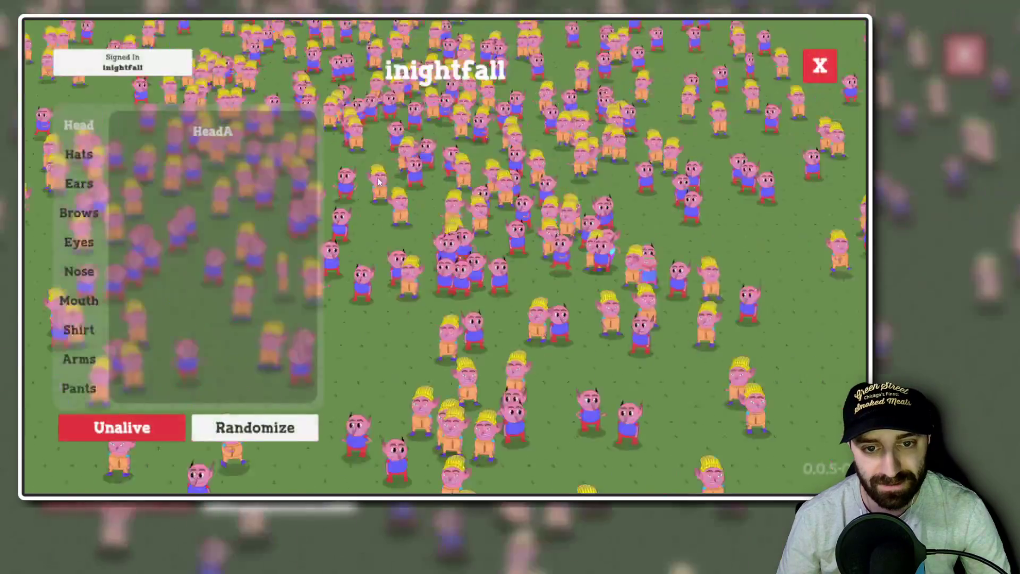
Step past two goblins, switch to your own goblin and equip the HeadwearA hat.
{"action": "key", "text": "Left"}
{"action": "key", "text": "Left"}
{"action": "key", "text": "Left"}
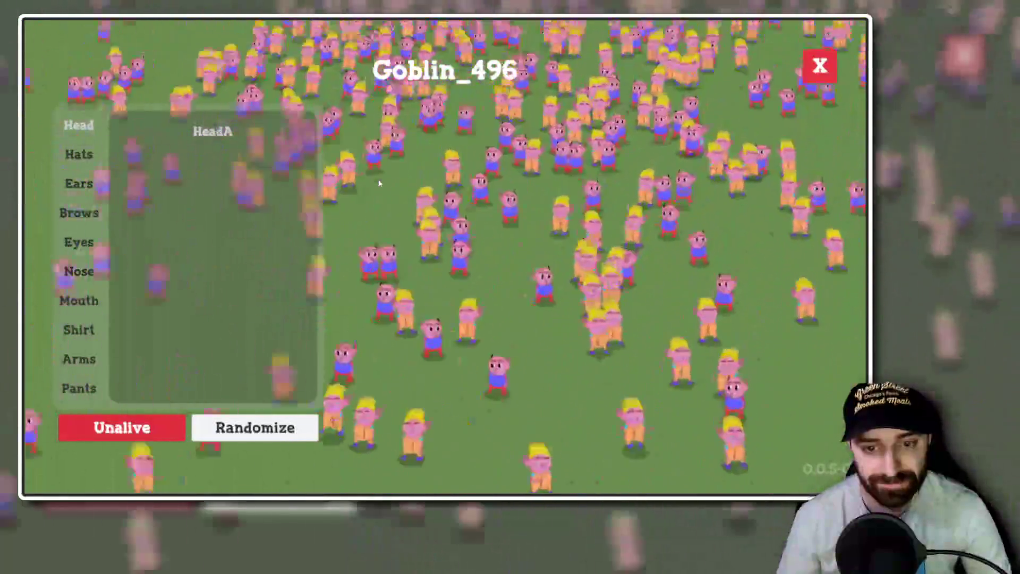
{"action": "key", "text": "Left"}
{"action": "key", "text": "Left"}
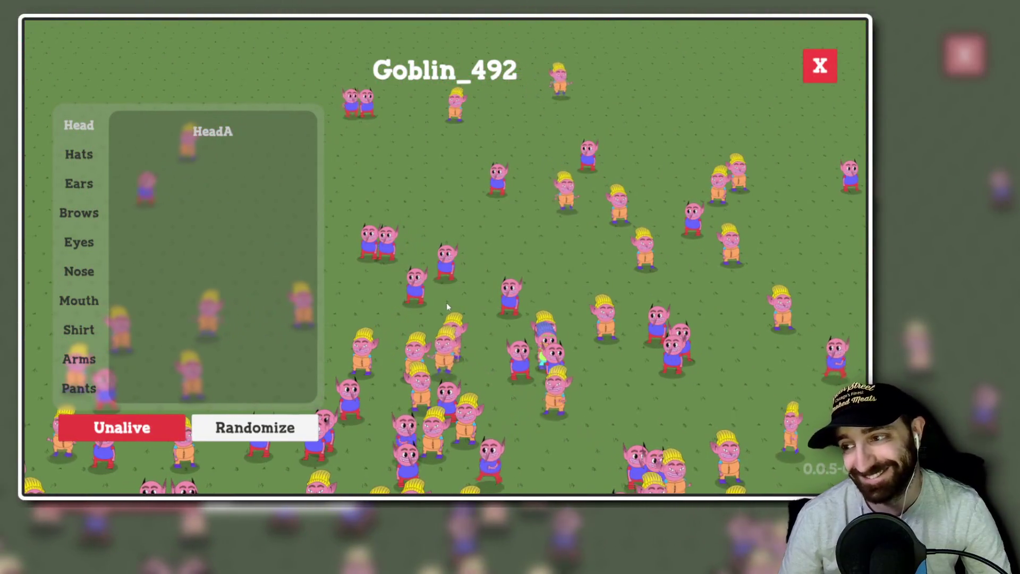
{"action": "key", "text": "Escape"}
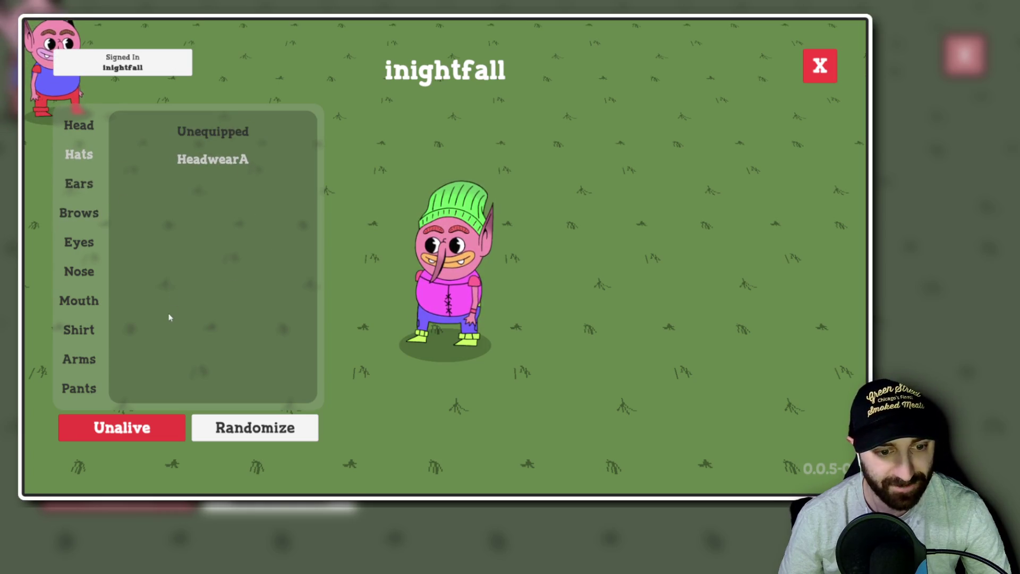
{"action": "left_click", "coordinate": [227, 161]}
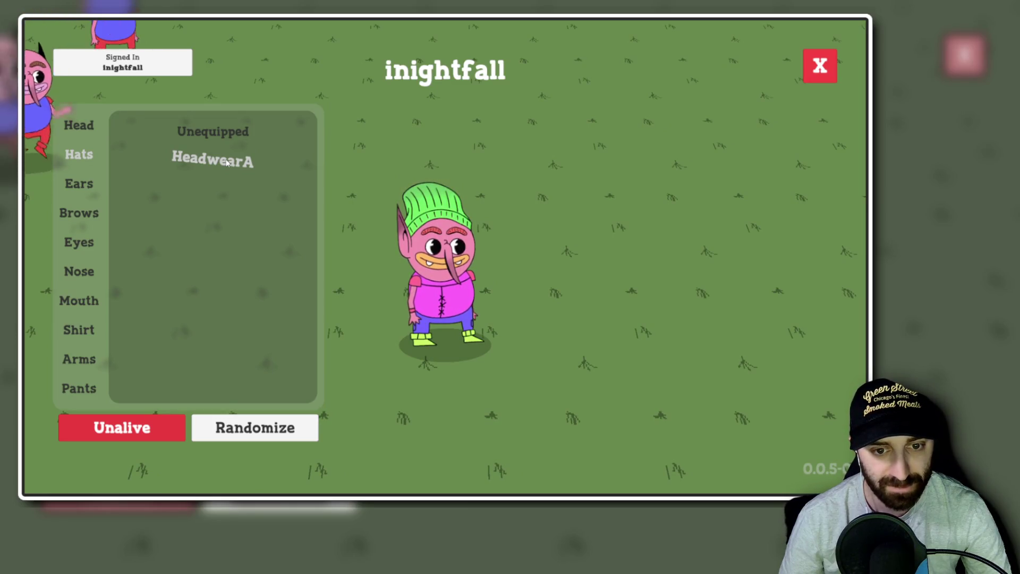
Re-roll the HeadwearA hat colour repeatedly through pink, orange and purple, then zoom out.
{"action": "left_click", "coordinate": [227, 162]}
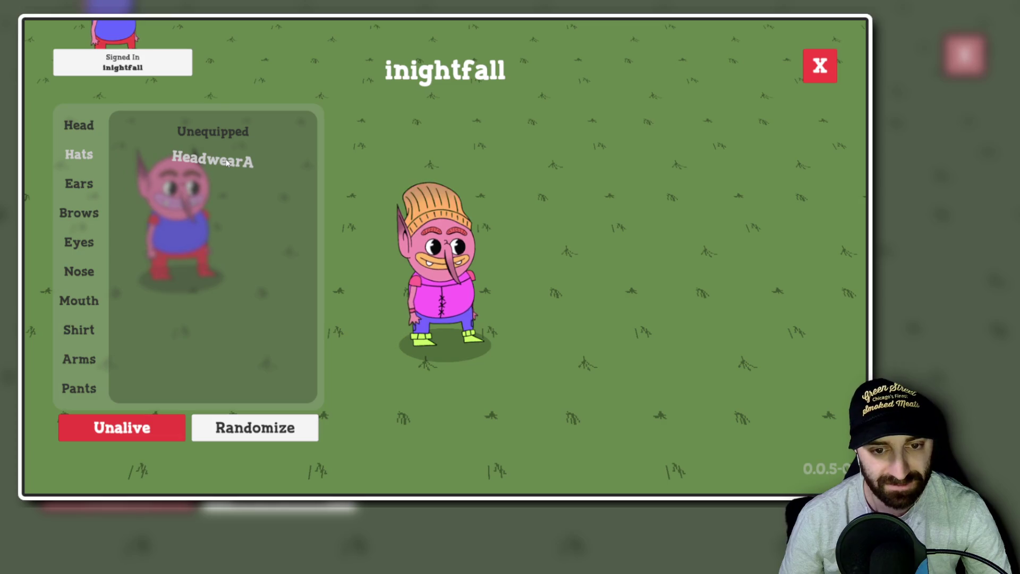
{"action": "left_click", "coordinate": [227, 162]}
{"action": "left_click", "coordinate": [227, 162]}
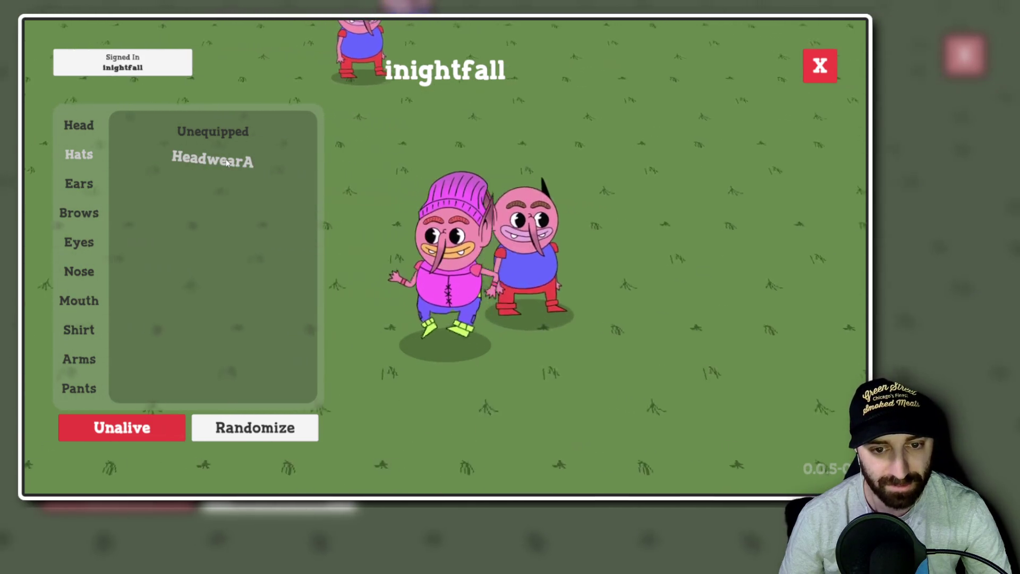
{"action": "left_click", "coordinate": [196, 165]}
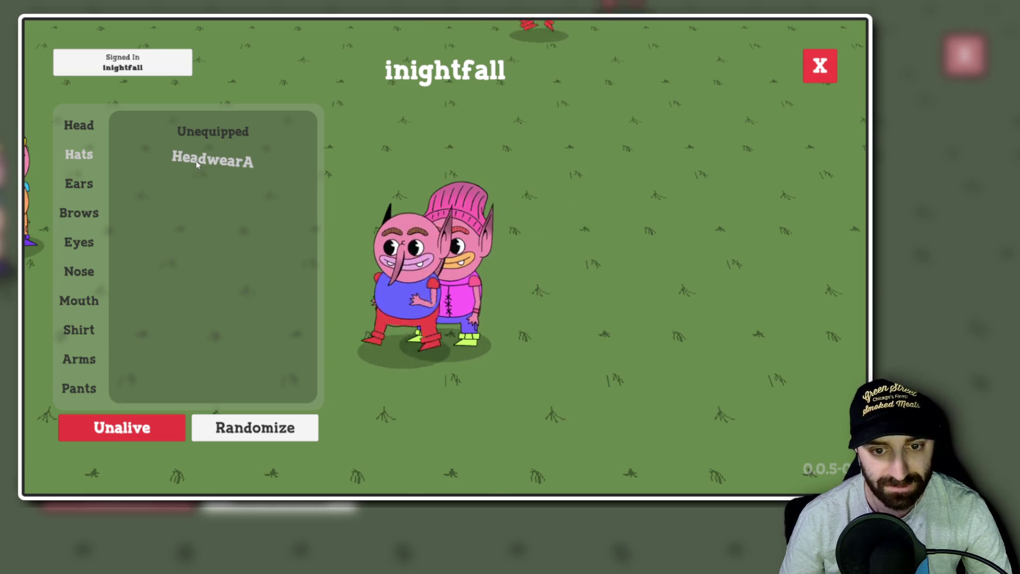
{"action": "left_click", "coordinate": [196, 165]}
{"action": "left_click", "coordinate": [197, 165]}
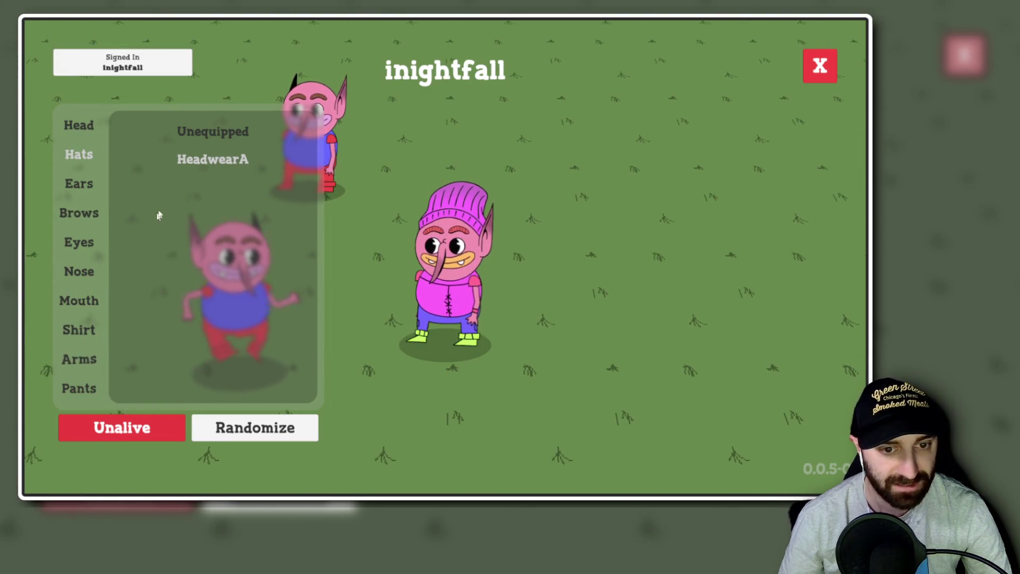
{"action": "left_click", "coordinate": [214, 164]}
{"action": "left_click", "coordinate": [214, 165]}
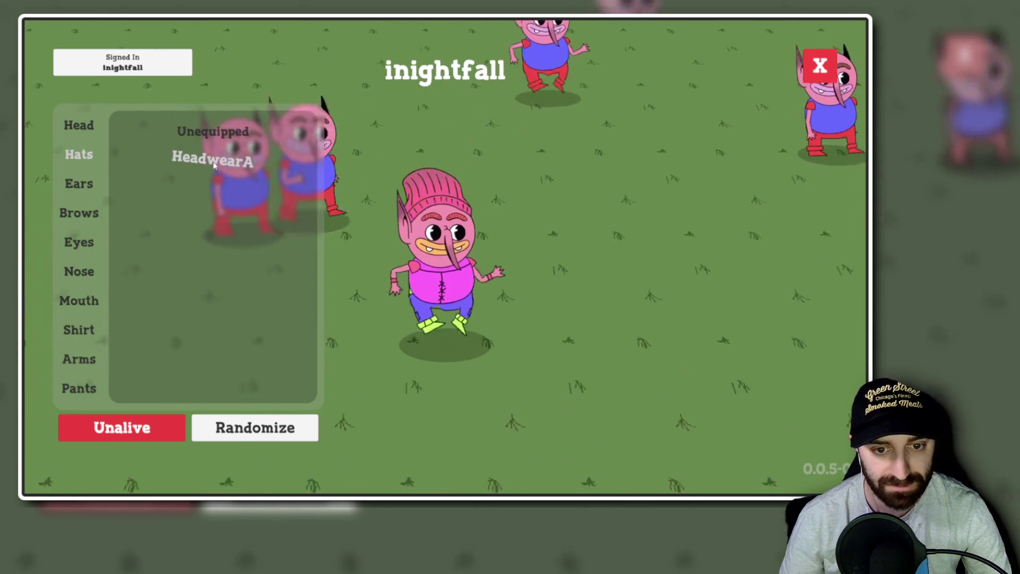
{"action": "left_click", "coordinate": [213, 165]}
{"action": "left_click", "coordinate": [214, 165]}
{"action": "left_click", "coordinate": [214, 165]}
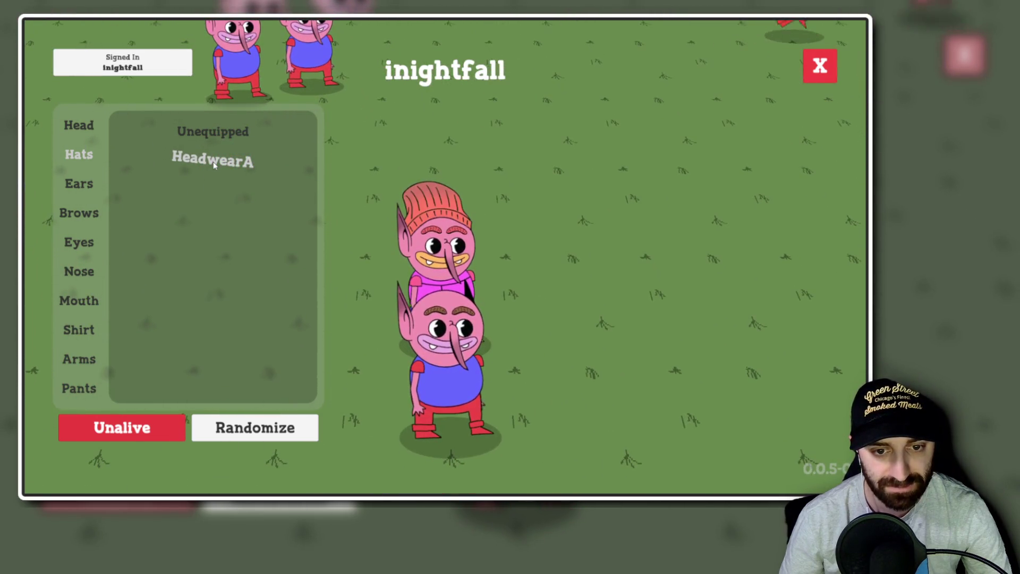
{"action": "left_click", "coordinate": [214, 165]}
{"action": "left_click", "coordinate": [214, 165]}
{"action": "left_click", "coordinate": [214, 164]}
{"action": "left_click", "coordinate": [214, 165]}
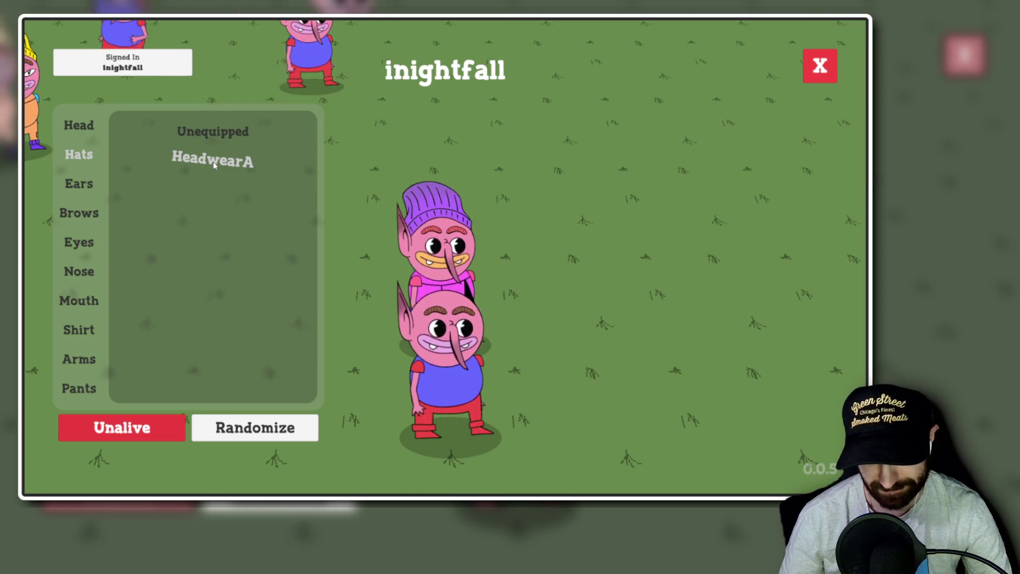
{"action": "scroll", "coordinate": [596, 218], "scroll_direction": "down", "scroll_amount": 5}
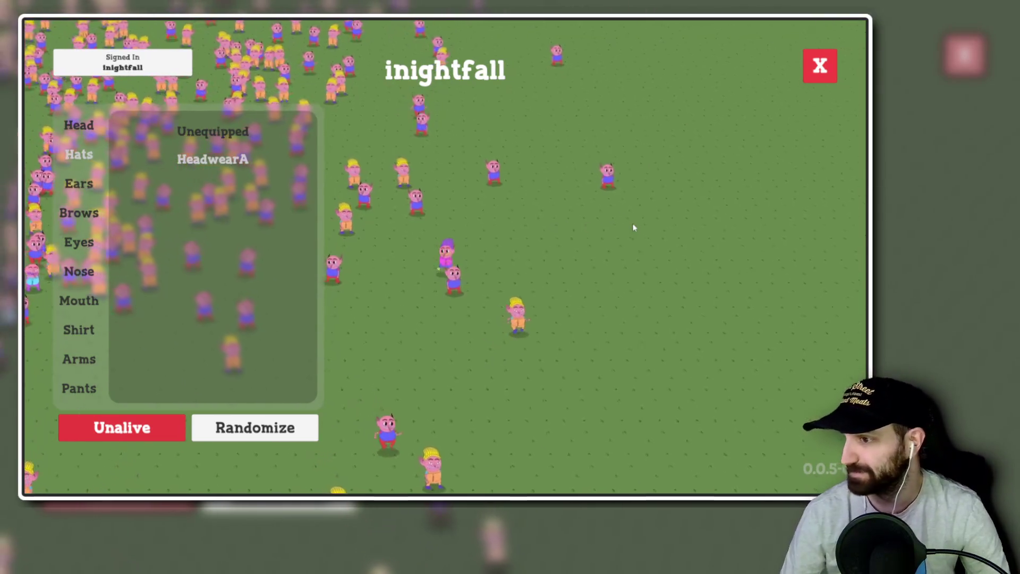
Open several other players' goblins in the creator, starting with the purple-hatted one.
{"action": "left_click", "coordinate": [470, 260]}
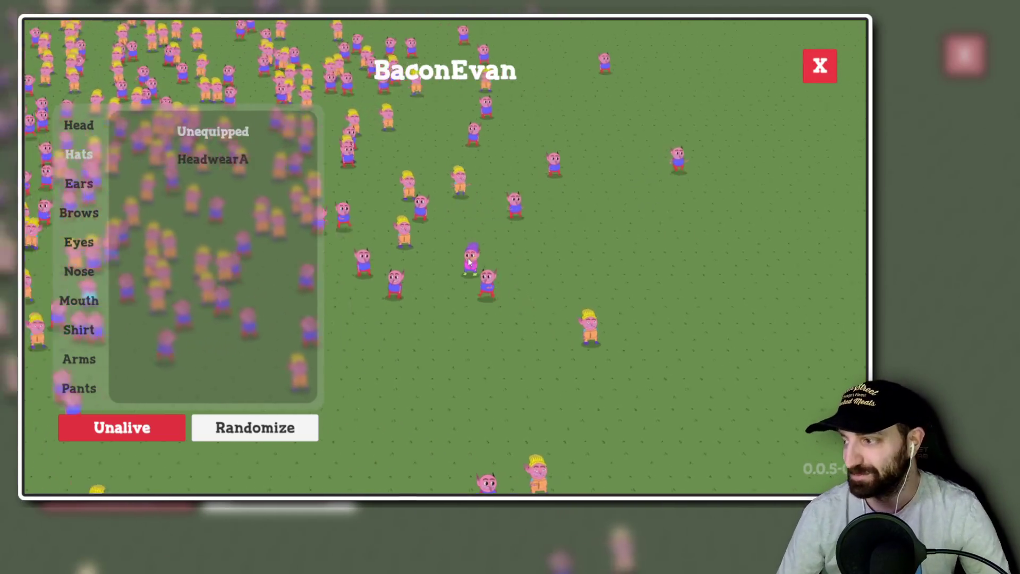
{"action": "left_click", "coordinate": [397, 257]}
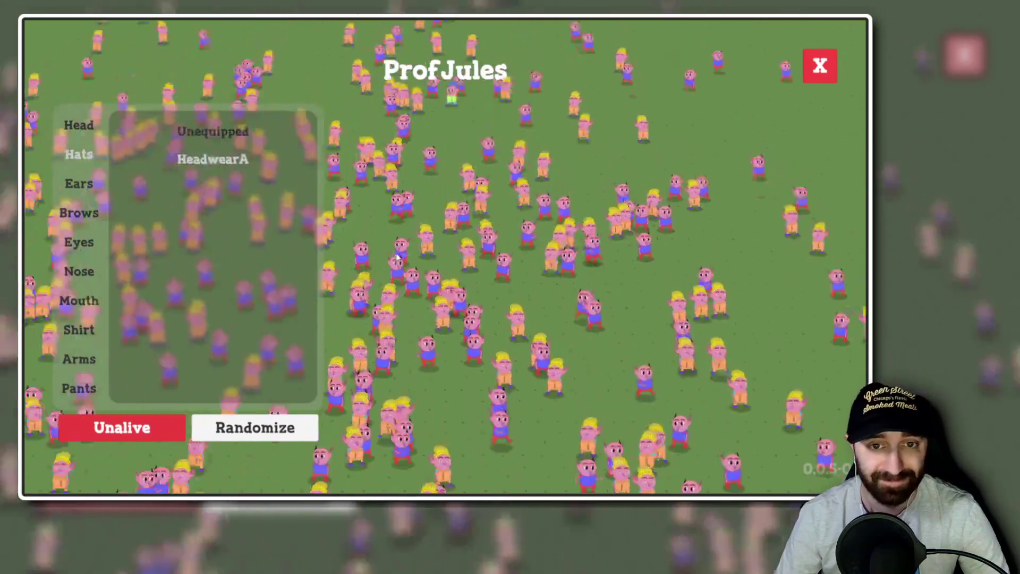
{"action": "scroll", "coordinate": [445, 254], "scroll_direction": "up", "scroll_amount": 5}
{"action": "left_click", "coordinate": [446, 254]}
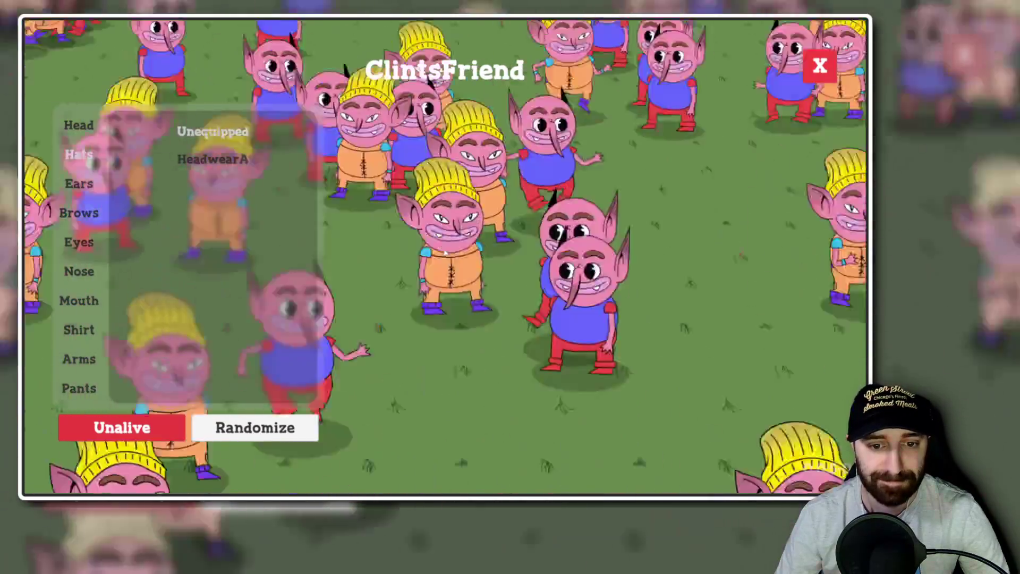
{"action": "left_click", "coordinate": [445, 250]}
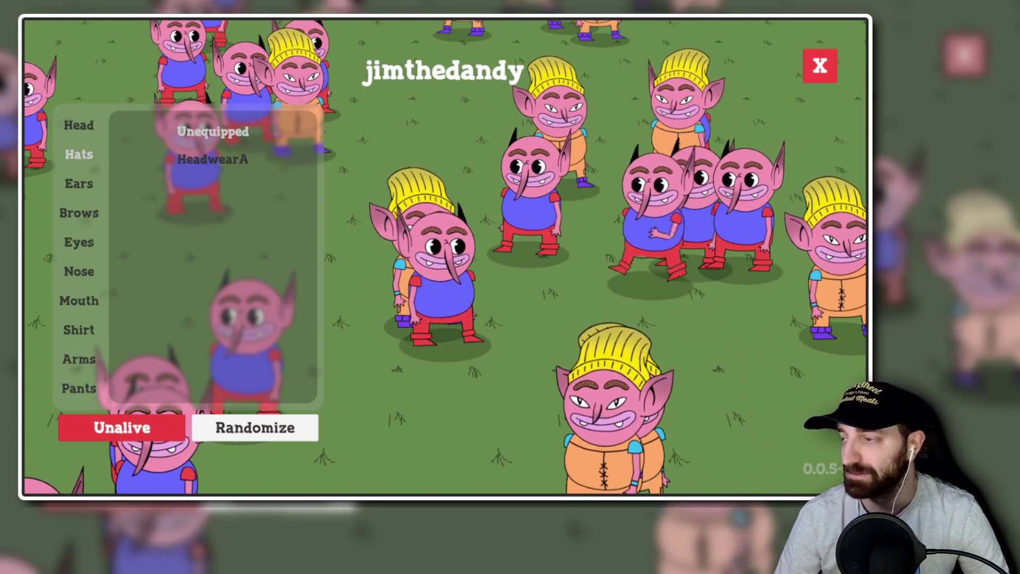
Select the unowned Goblin_0, unalive it, and zoom out over the crowd.
{"action": "left_click", "coordinate": [439, 152]}
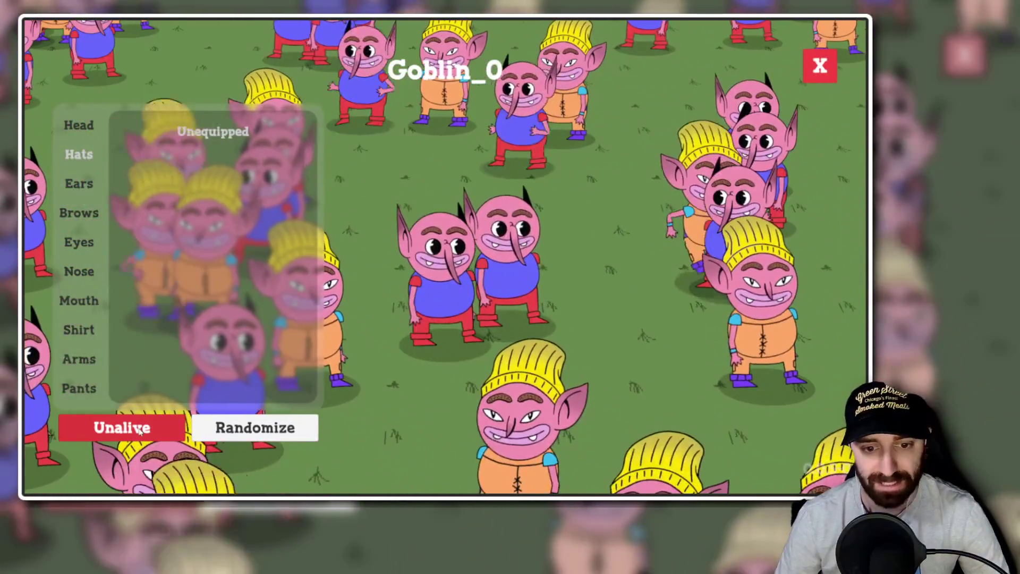
{"action": "left_click", "coordinate": [139, 429]}
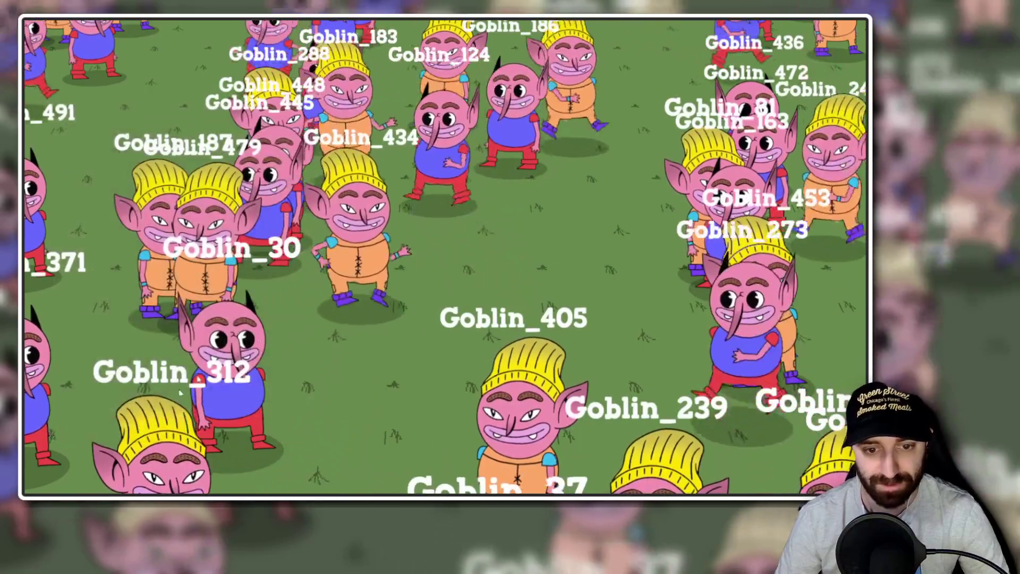
{"action": "scroll", "coordinate": [405, 288], "scroll_direction": "down", "scroll_amount": 5}
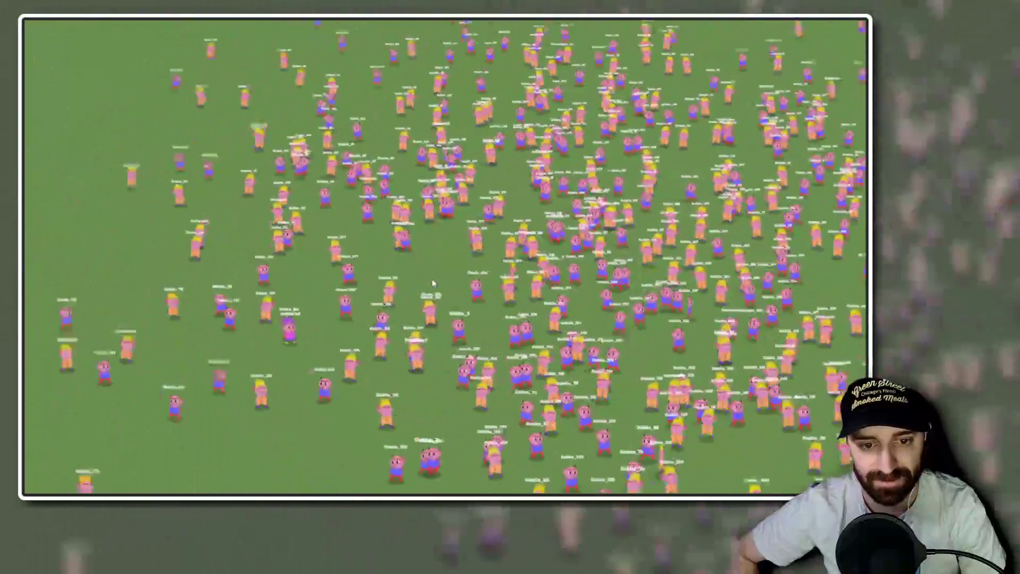
Zoom the camera in and out repeatedly over the goblin crowd.
{"action": "scroll", "coordinate": [434, 283], "scroll_direction": "up", "scroll_amount": 5}
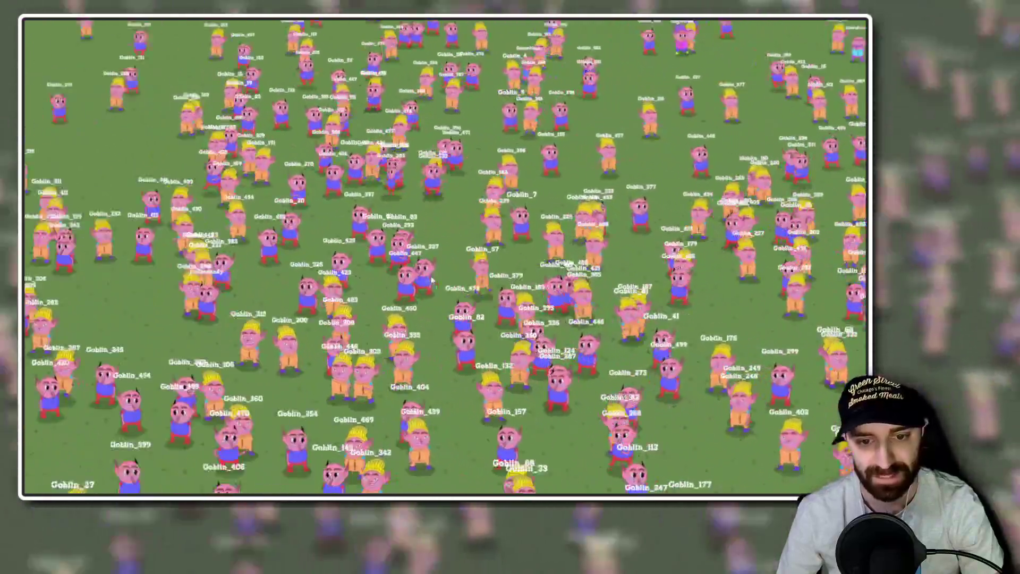
{"action": "scroll", "coordinate": [432, 282], "scroll_direction": "down", "scroll_amount": 3}
{"action": "scroll", "coordinate": [433, 281], "scroll_direction": "up", "scroll_amount": 4}
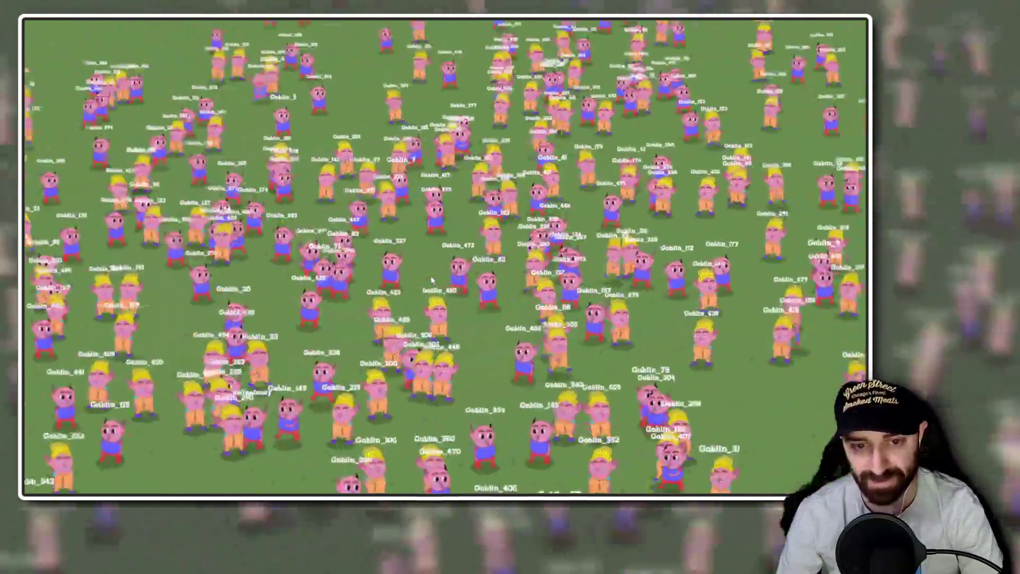
{"action": "scroll", "coordinate": [432, 280], "scroll_direction": "down", "scroll_amount": 3}
{"action": "scroll", "coordinate": [450, 154], "scroll_direction": "up", "scroll_amount": 3}
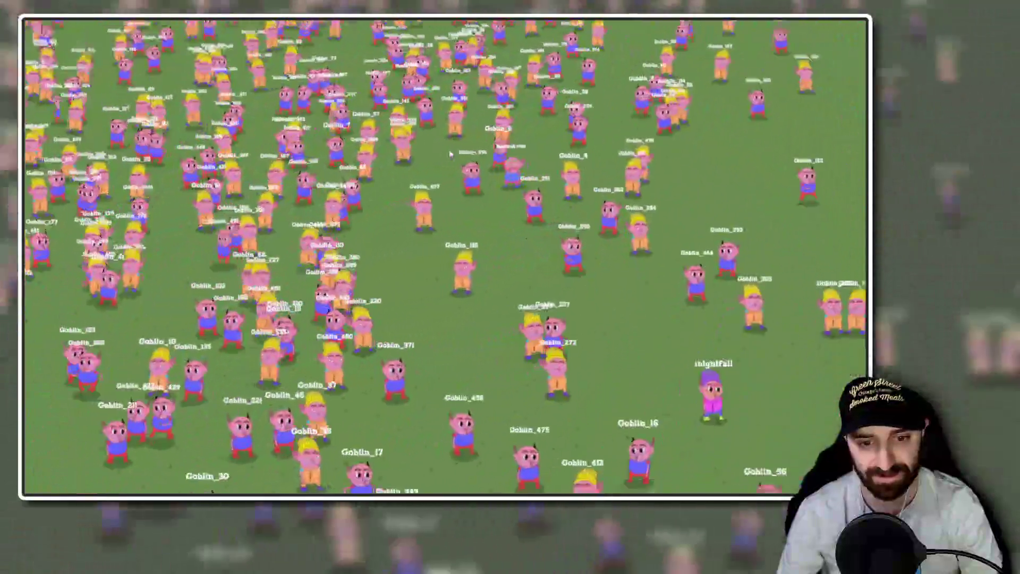
{"action": "scroll", "coordinate": [450, 154], "scroll_direction": "down", "scroll_amount": 3}
{"action": "scroll", "coordinate": [456, 154], "scroll_direction": "up", "scroll_amount": 3}
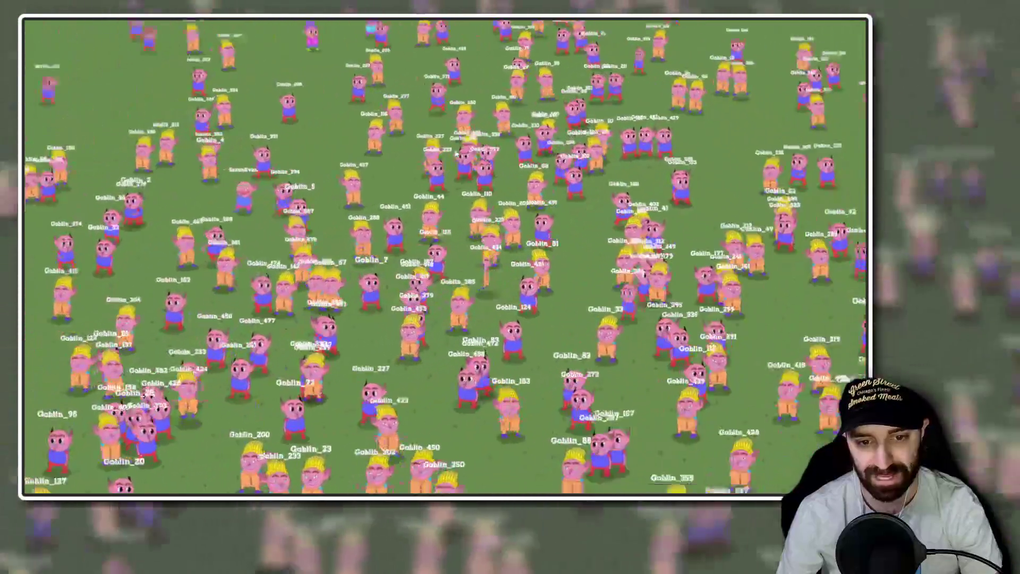
{"action": "scroll", "coordinate": [456, 153], "scroll_direction": "down", "scroll_amount": 3}
{"action": "scroll", "coordinate": [456, 154], "scroll_direction": "up", "scroll_amount": 3}
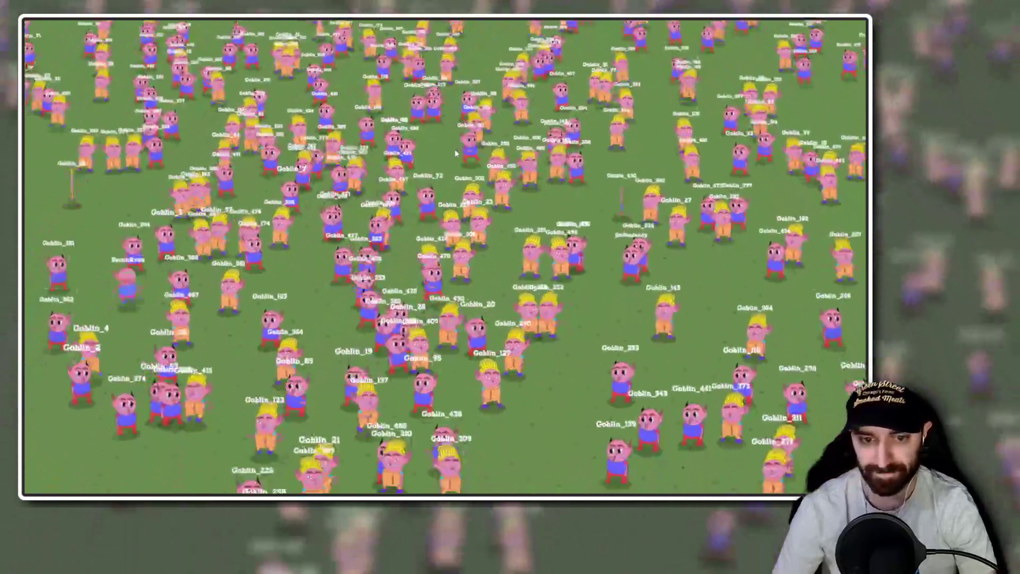
{"action": "scroll", "coordinate": [455, 153], "scroll_direction": "down", "scroll_amount": 3}
{"action": "scroll", "coordinate": [460, 148], "scroll_direction": "up", "scroll_amount": 2}
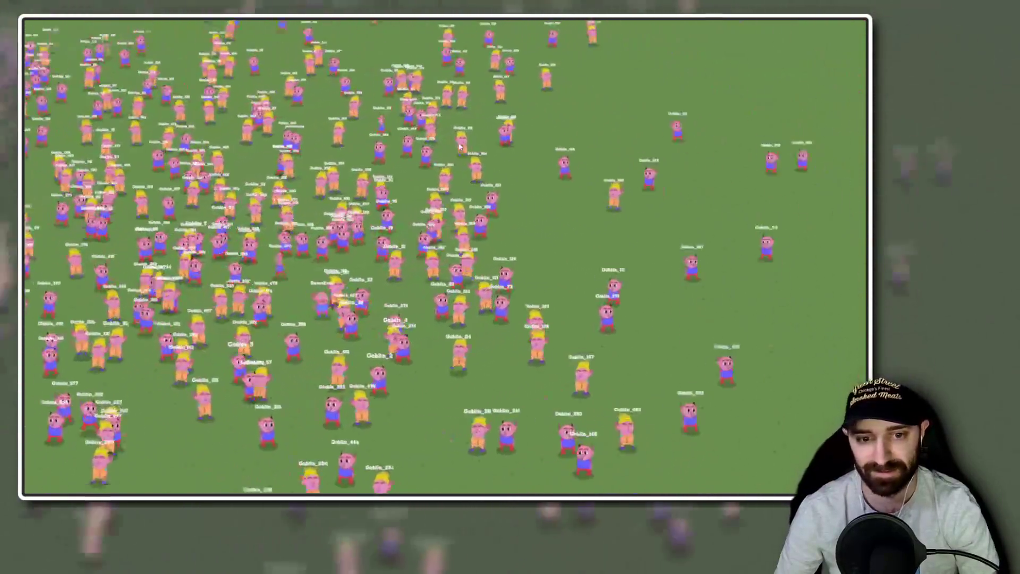
{"action": "scroll", "coordinate": [460, 147], "scroll_direction": "up", "scroll_amount": 1}
{"action": "scroll", "coordinate": [461, 147], "scroll_direction": "down", "scroll_amount": 3}
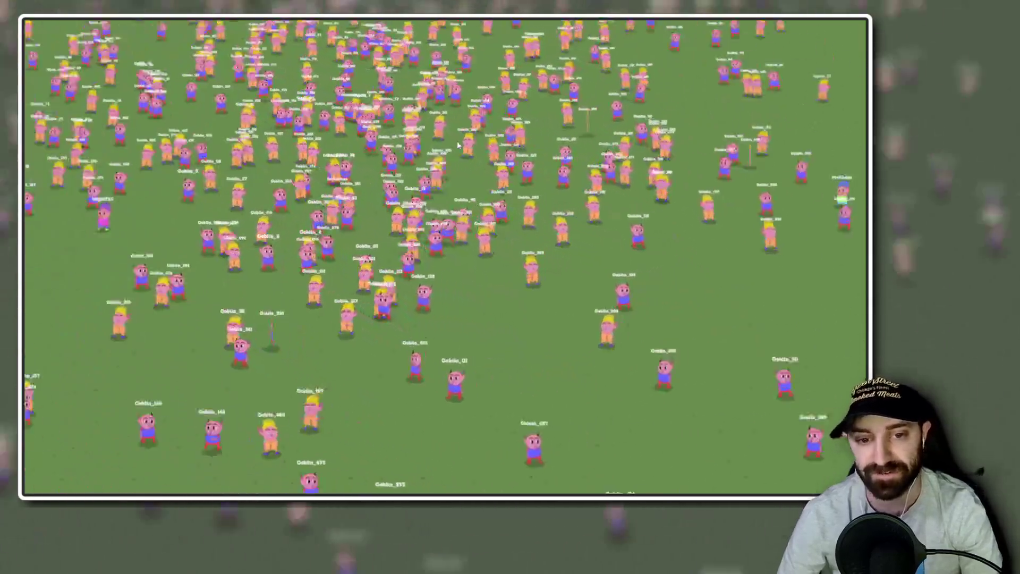
{"action": "scroll", "coordinate": [458, 145], "scroll_direction": "up", "scroll_amount": 3}
{"action": "scroll", "coordinate": [458, 145], "scroll_direction": "down", "scroll_amount": 3}
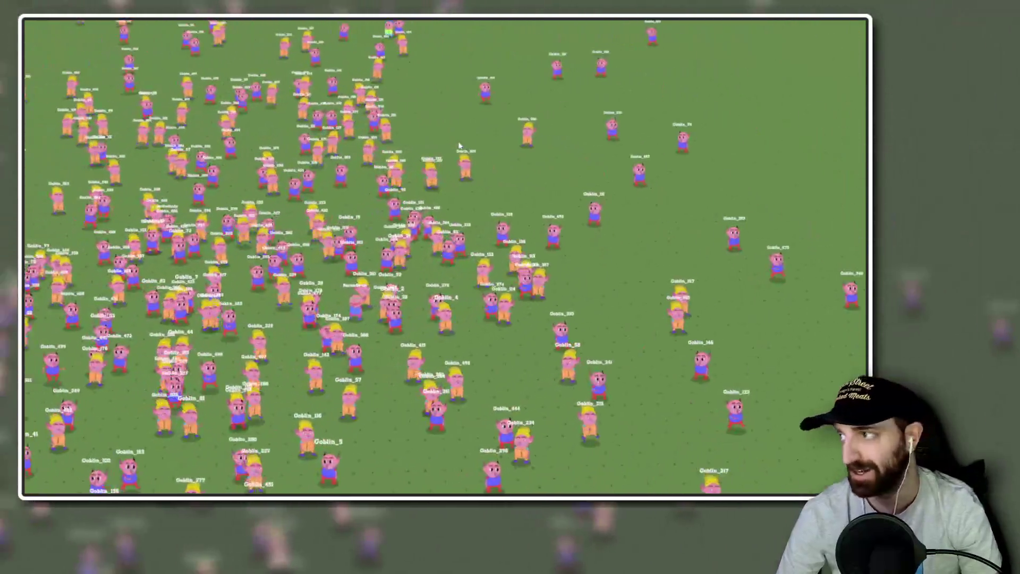
{"action": "scroll", "coordinate": [475, 443], "scroll_direction": "up", "scroll_amount": 3}
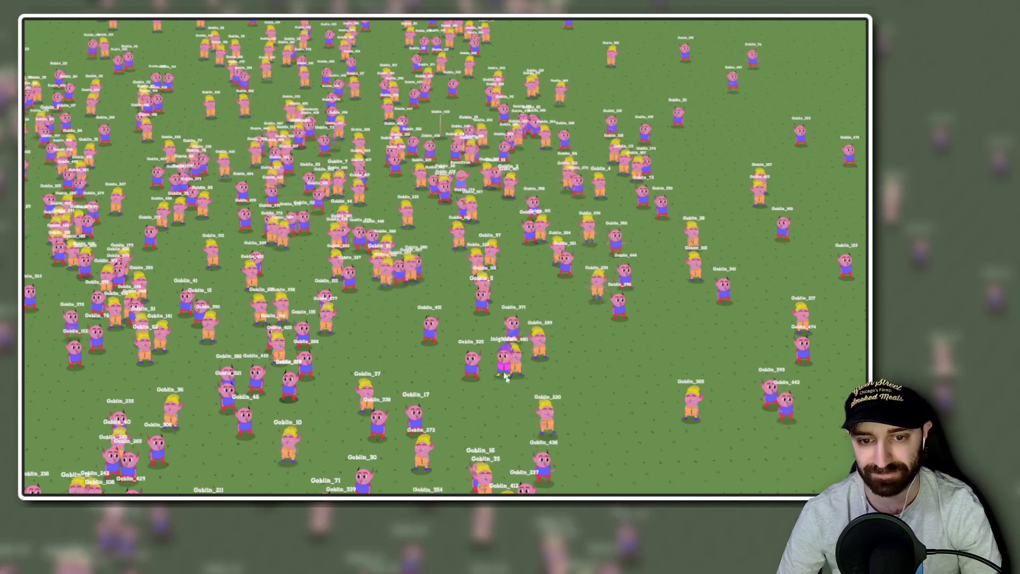
{"action": "scroll", "coordinate": [506, 377], "scroll_direction": "down", "scroll_amount": 3}
{"action": "scroll", "coordinate": [283, 236], "scroll_direction": "up", "scroll_amount": 3}
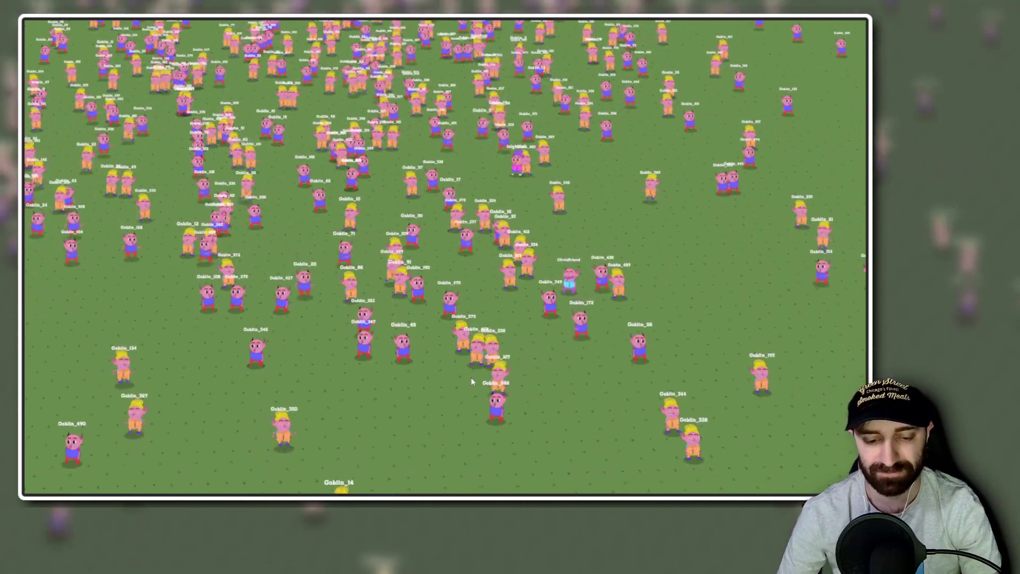
Open Goblin_234's customization panel in the game, then quit the build with Alt+F4.
{"action": "key", "text": "alt+Tab"}
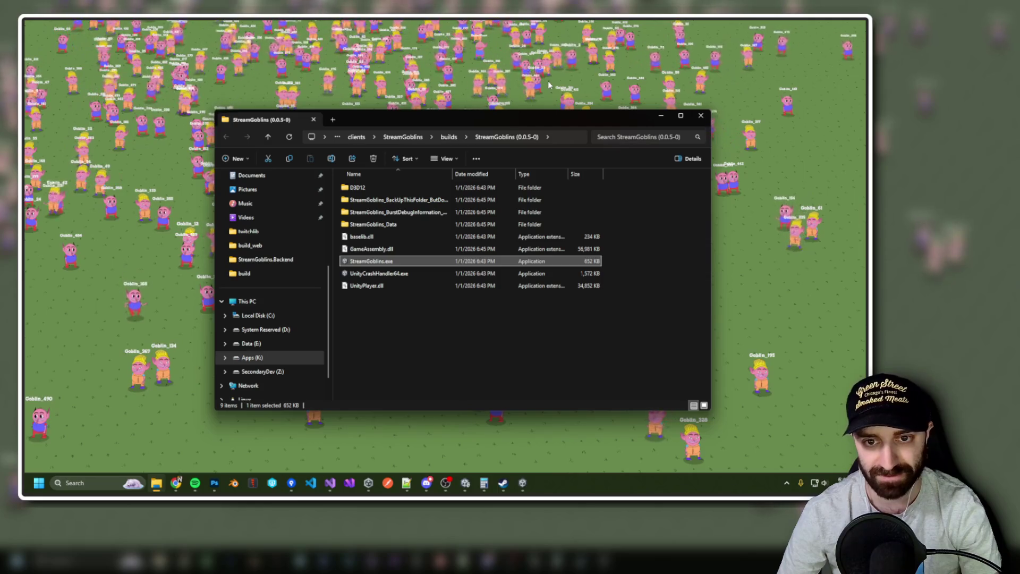
{"action": "left_click", "coordinate": [550, 85]}
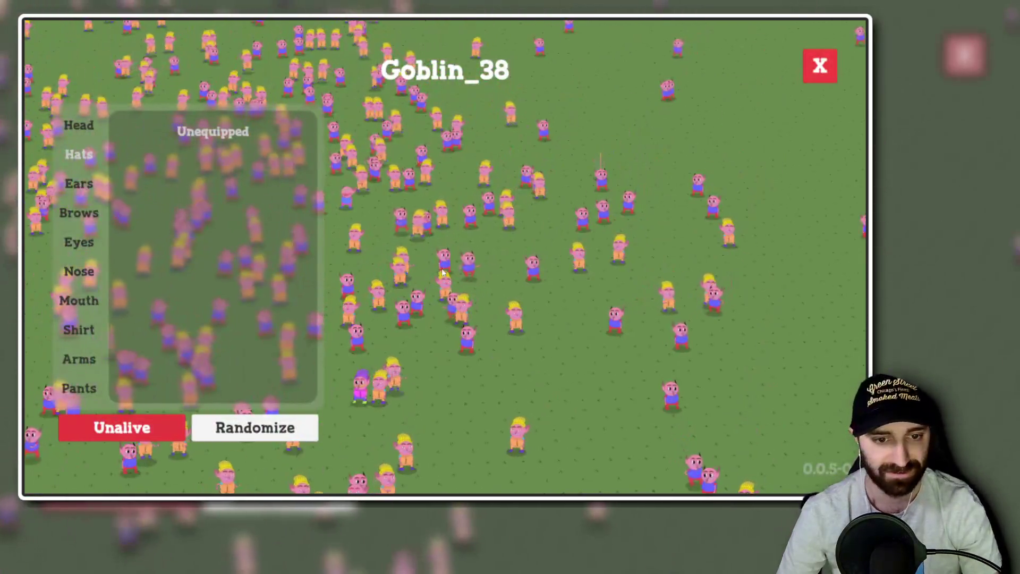
{"action": "scroll", "coordinate": [499, 269], "scroll_direction": "up", "scroll_amount": 3}
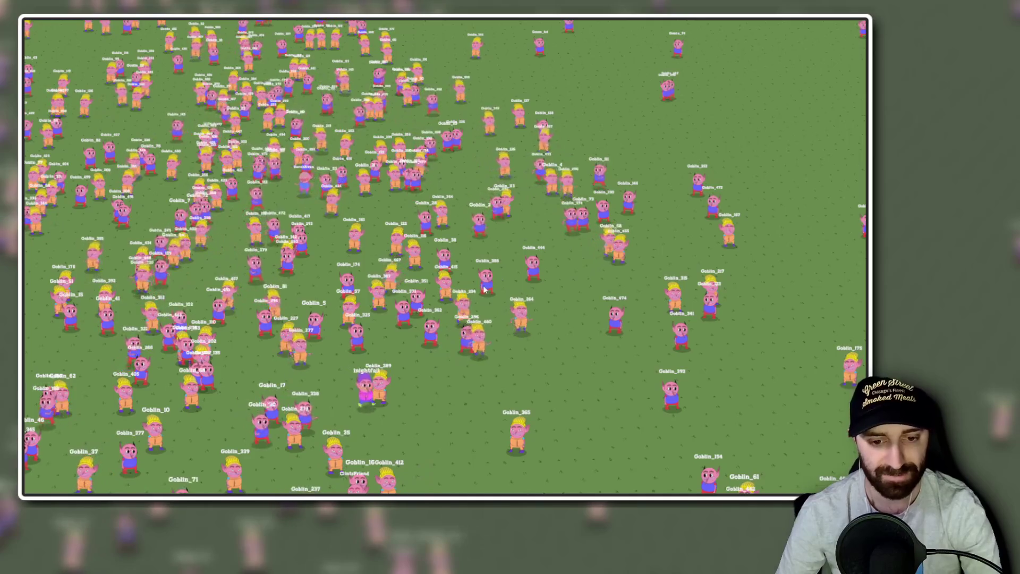
{"action": "left_click", "coordinate": [502, 321]}
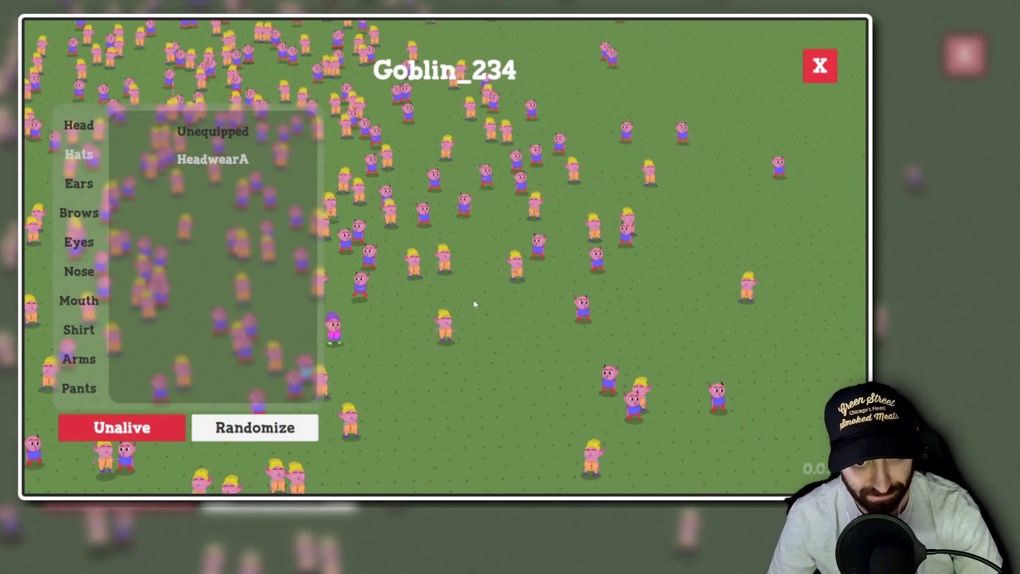
{"action": "key", "text": "alt+F4"}
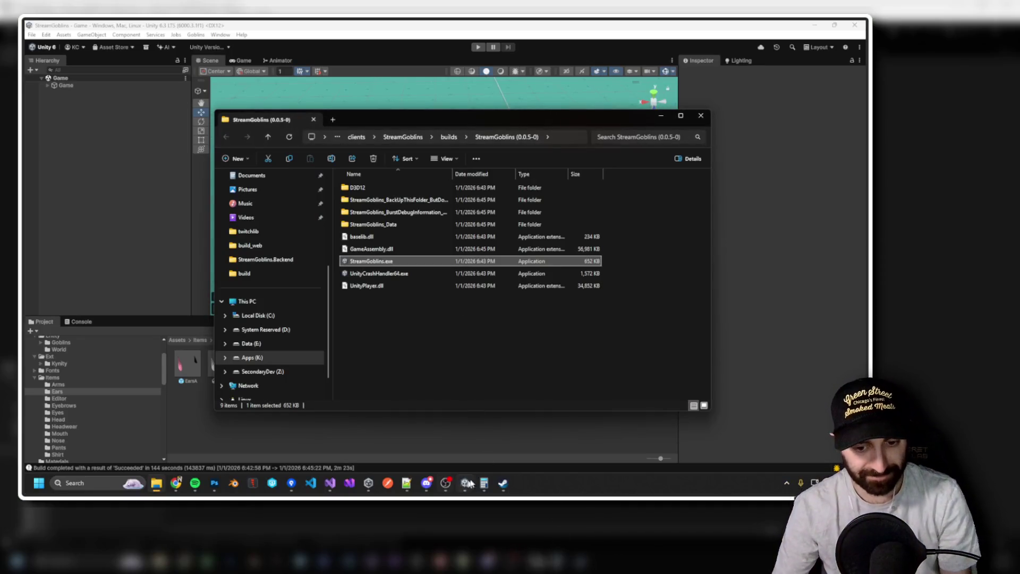
Bring the Unity Hub projects window forward from the taskbar.
{"action": "left_click", "coordinate": [372, 484]}
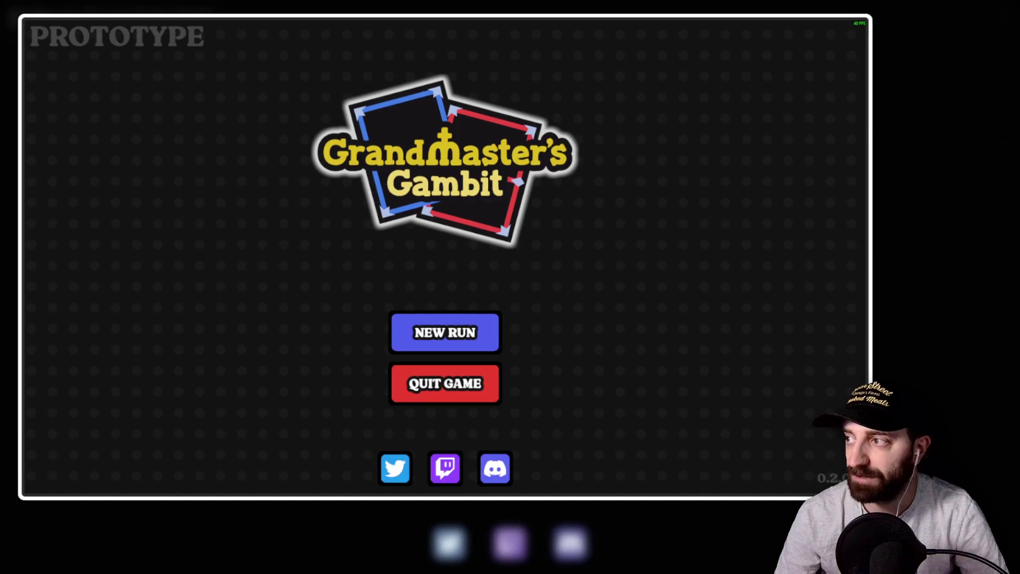
Start a new run and get through the intro and Town tips to the Turn 1 board.
{"action": "left_click", "coordinate": [442, 332]}
{"action": "left_click", "coordinate": [406, 410]}
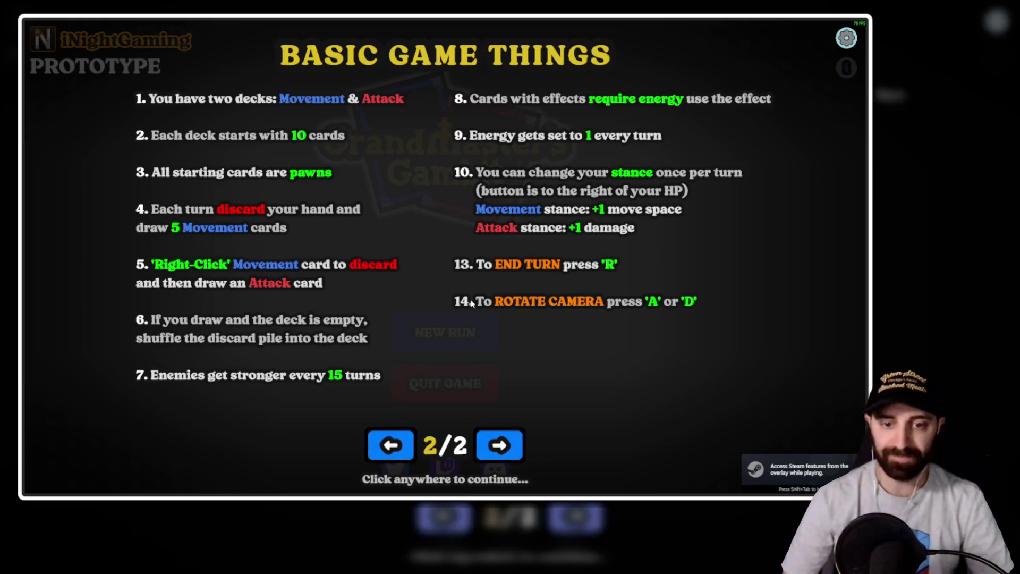
{"action": "left_click", "coordinate": [472, 304]}
{"action": "left_click", "coordinate": [471, 304]}
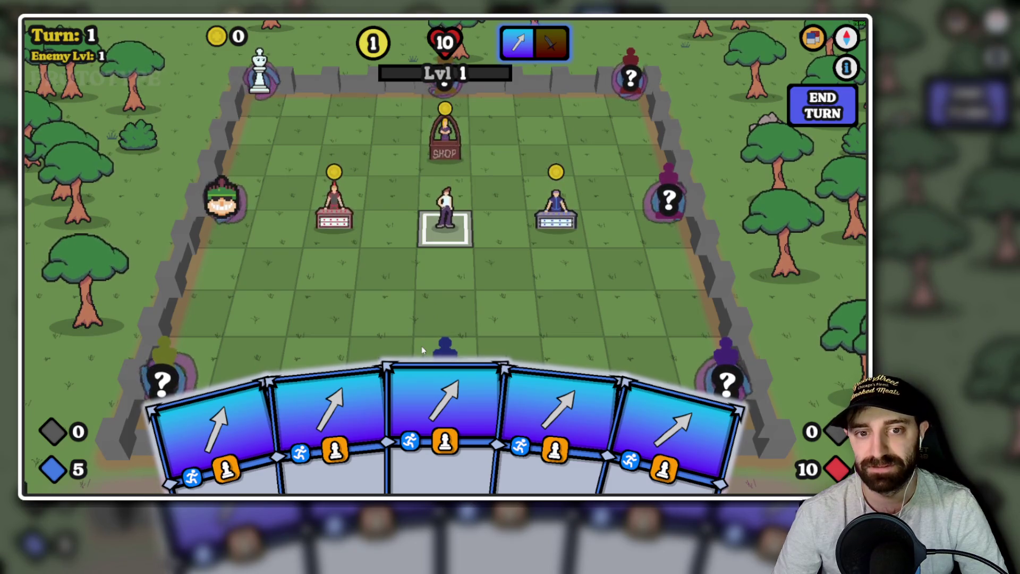
Play movement cards to walk the hero left out of town, then dismiss the Open World tip.
{"action": "left_click", "coordinate": [442, 398]}
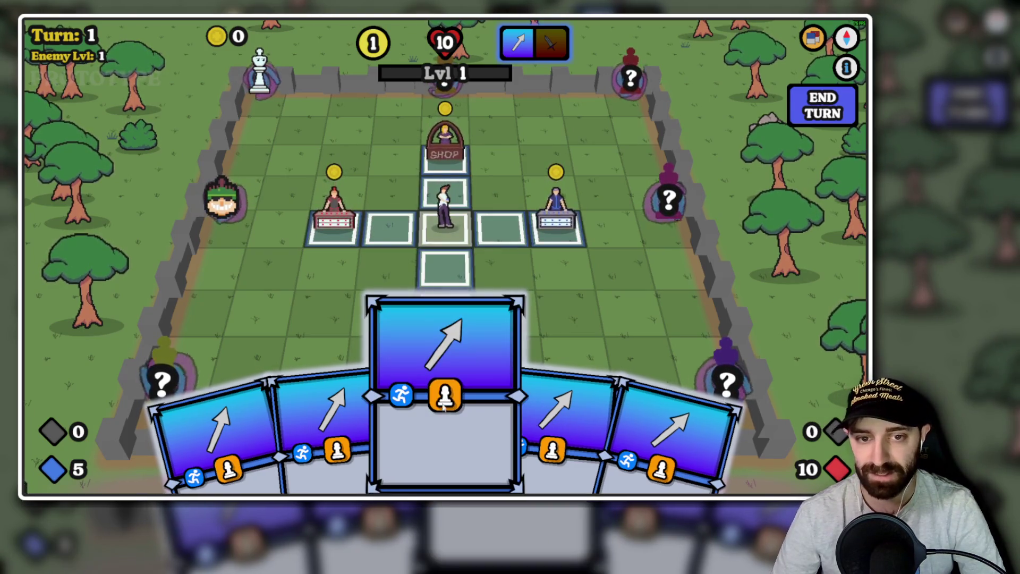
{"action": "left_click", "coordinate": [480, 264]}
{"action": "left_click", "coordinate": [239, 390]}
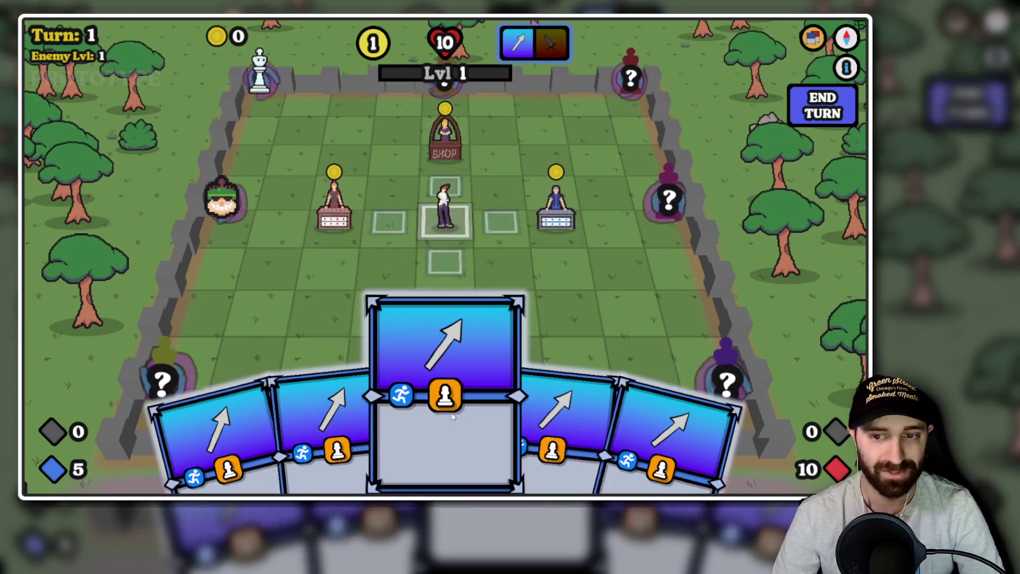
{"action": "left_click", "coordinate": [448, 368]}
{"action": "left_click", "coordinate": [334, 217]}
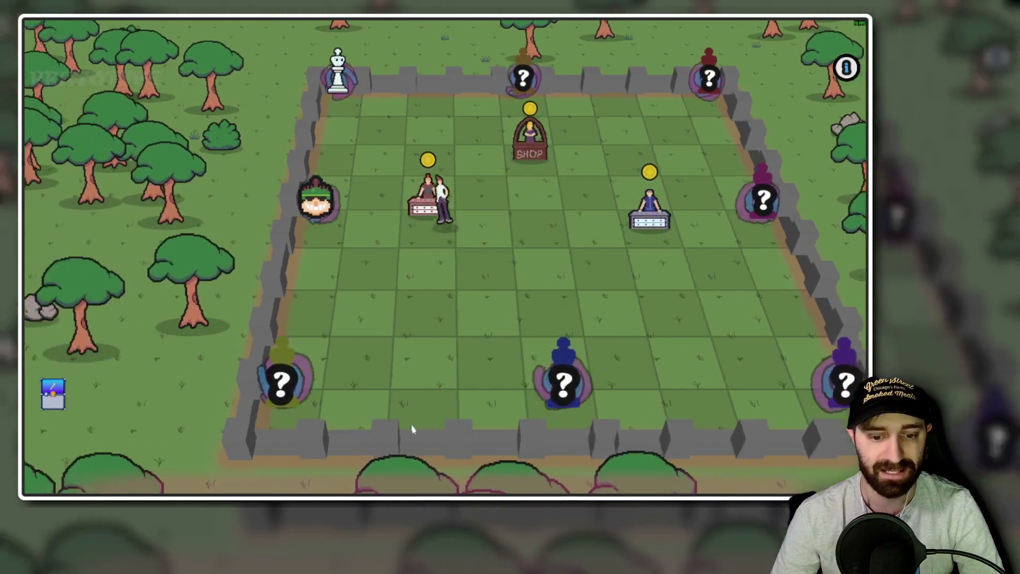
{"action": "left_click", "coordinate": [447, 414]}
{"action": "left_click", "coordinate": [439, 229]}
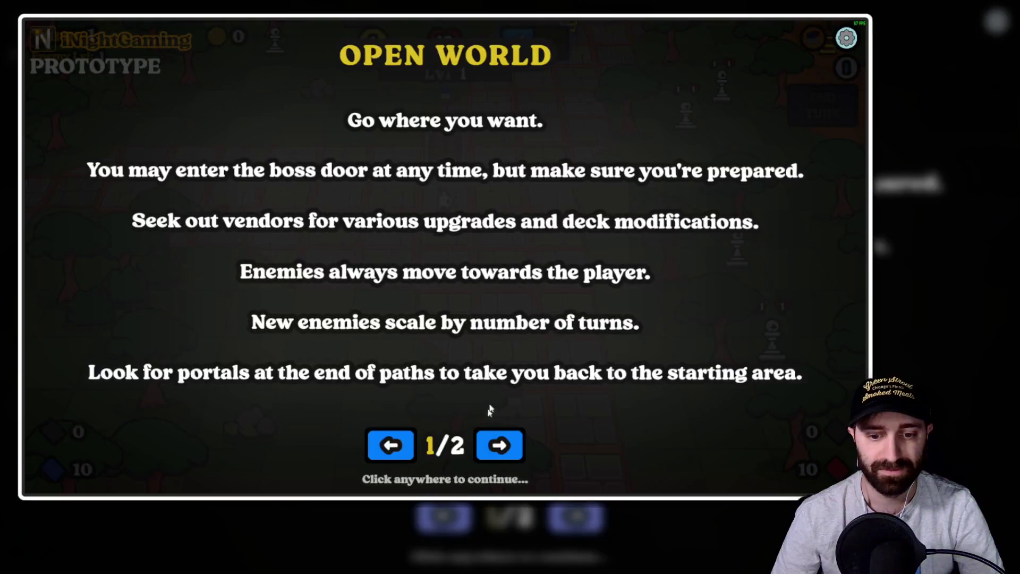
{"action": "left_click", "coordinate": [489, 406]}
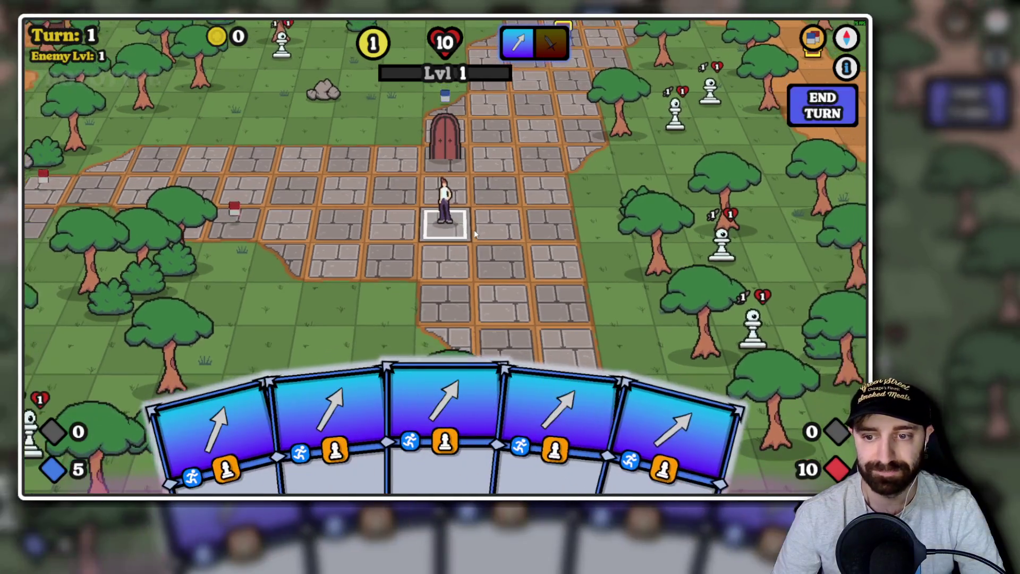
Preview a movement card, cancel it, and select another movement card for the hero.
{"action": "scroll", "coordinate": [481, 230], "scroll_direction": "down", "scroll_amount": 3}
{"action": "scroll", "coordinate": [446, 230], "scroll_direction": "up", "scroll_amount": 2}
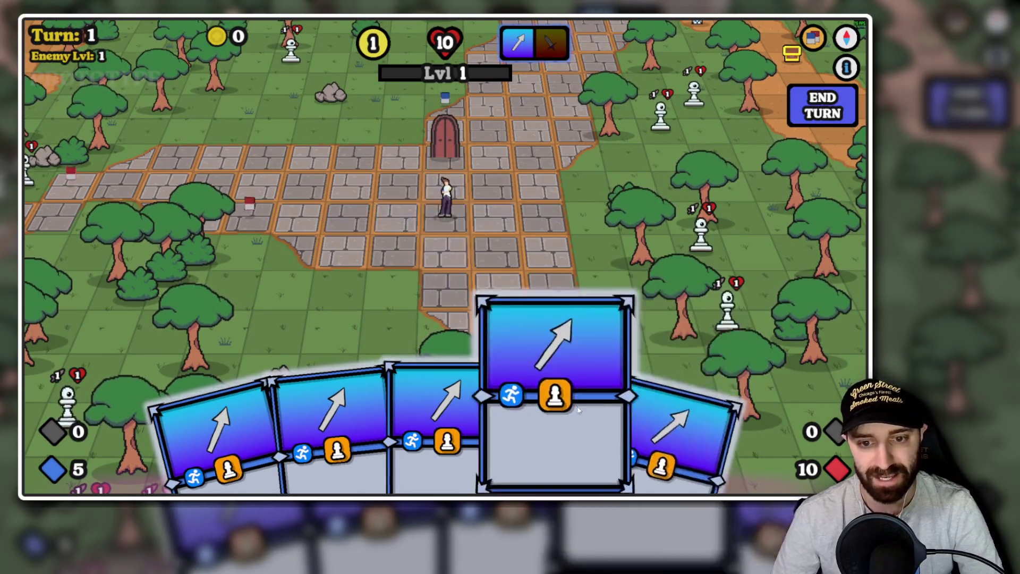
{"action": "left_click", "coordinate": [558, 404]}
{"action": "right_click", "coordinate": [159, 233]}
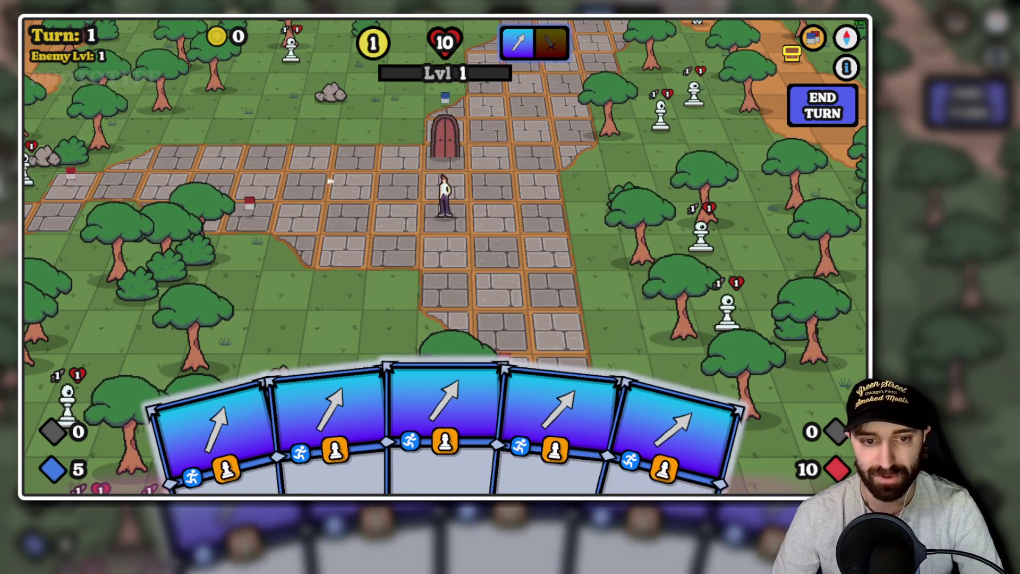
{"action": "left_click", "coordinate": [446, 420]}
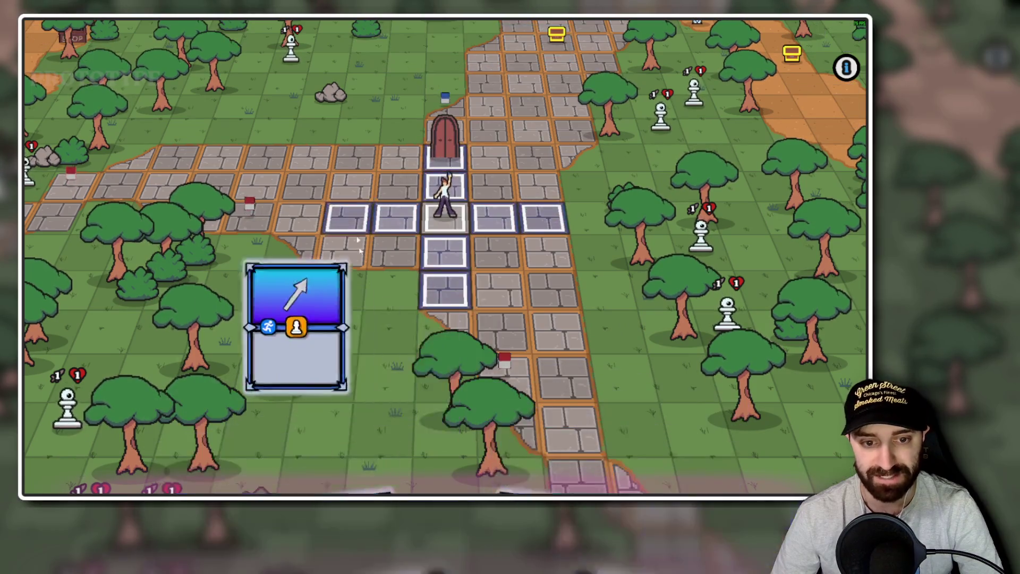
Move the hero onto the card pickup tile and keep the Energizer I attack card.
{"action": "left_click", "coordinate": [346, 218]}
{"action": "left_click", "coordinate": [445, 419]}
{"action": "left_click", "coordinate": [357, 228]}
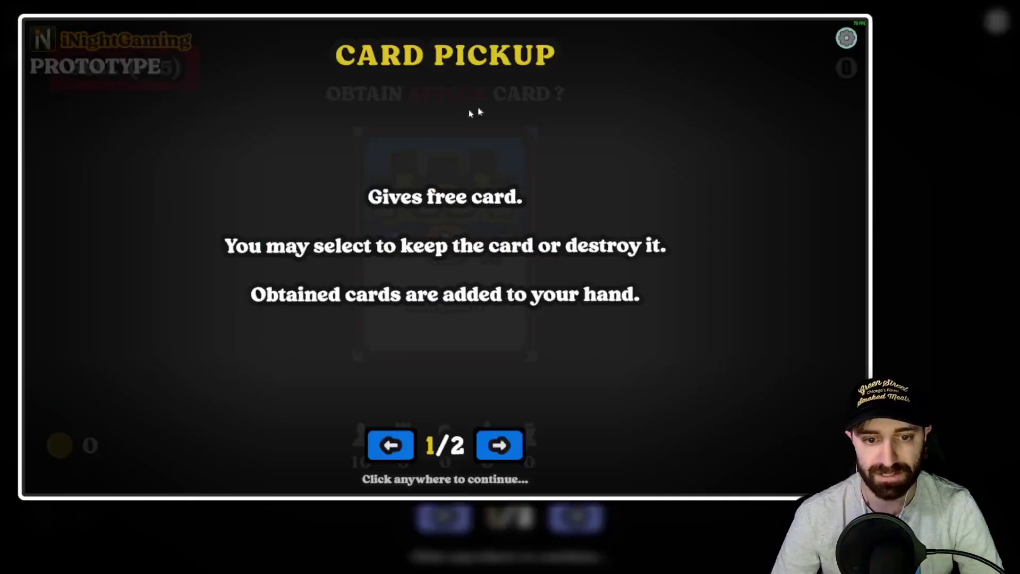
{"action": "left_click", "coordinate": [519, 241]}
{"action": "mouse_move", "coordinate": [466, 230]}
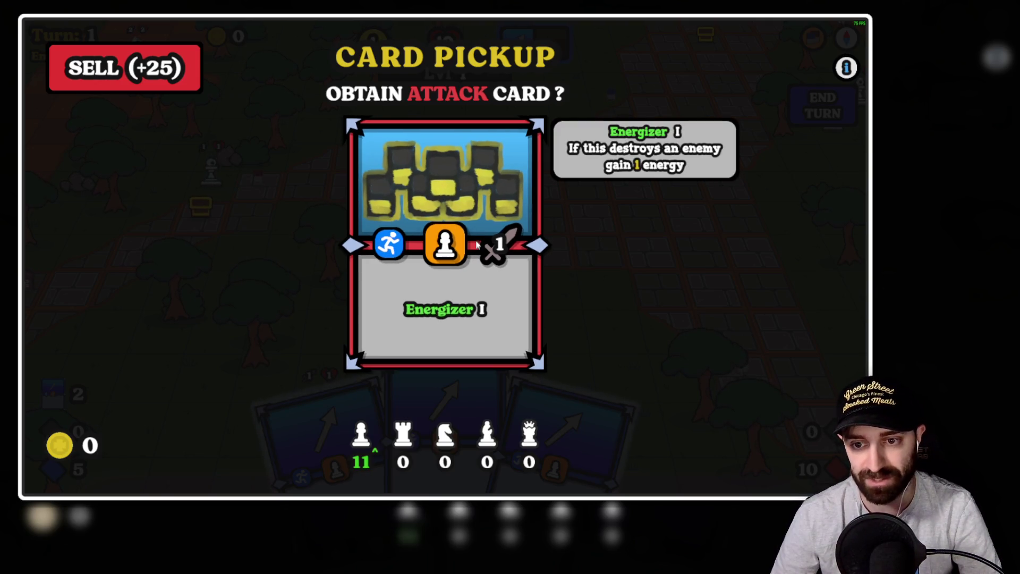
{"action": "left_click", "coordinate": [510, 188]}
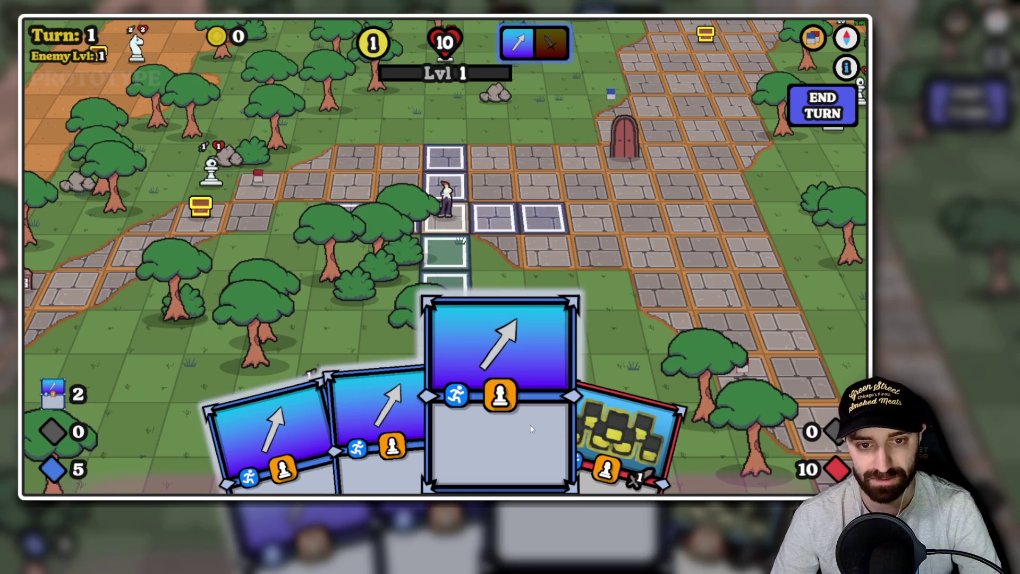
Preview and cancel a movement card, then rotate the camera around the hero with E.
{"action": "left_click", "coordinate": [488, 337]}
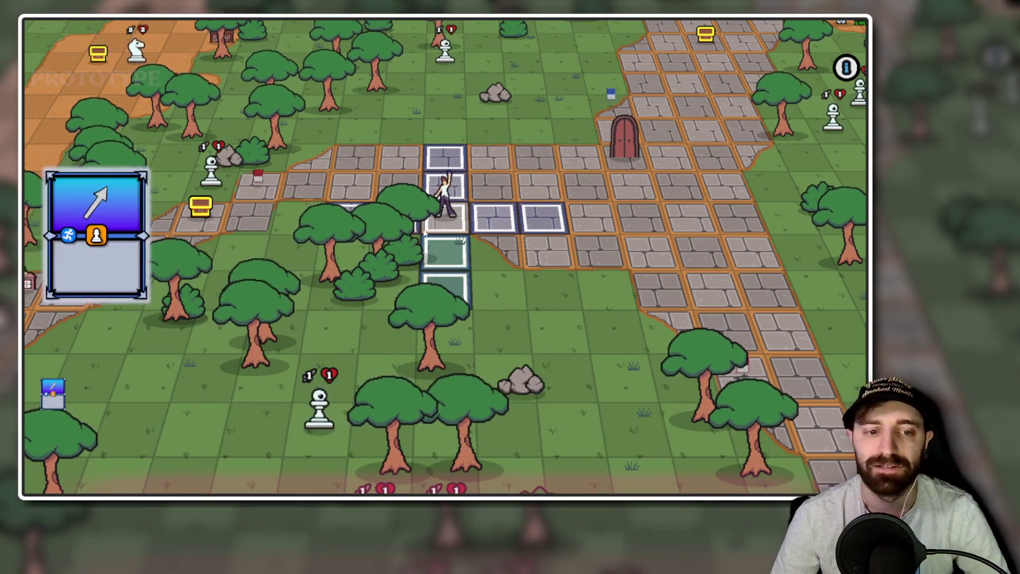
{"action": "right_click", "coordinate": [417, 185]}
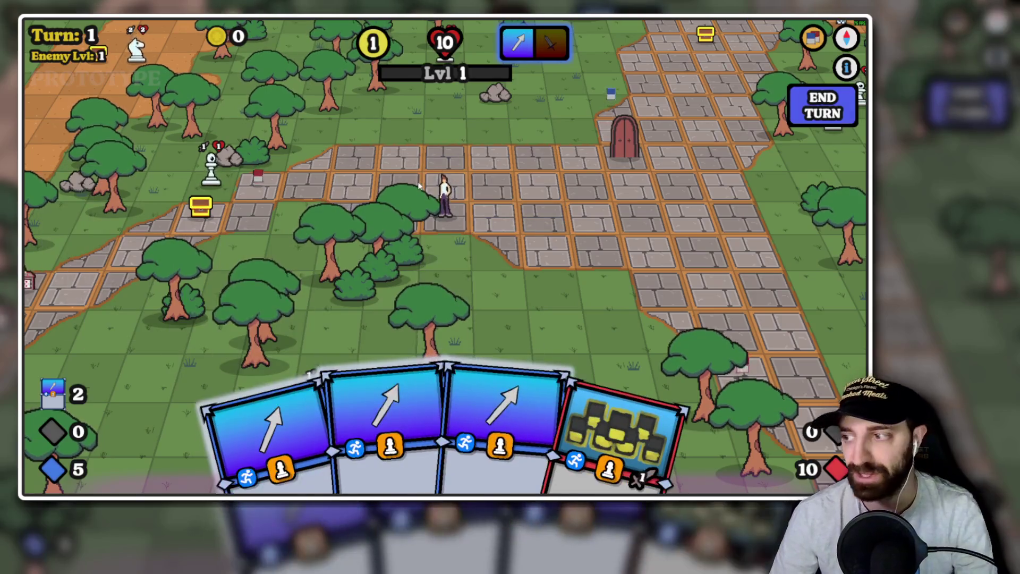
{"action": "key", "text": "e"}
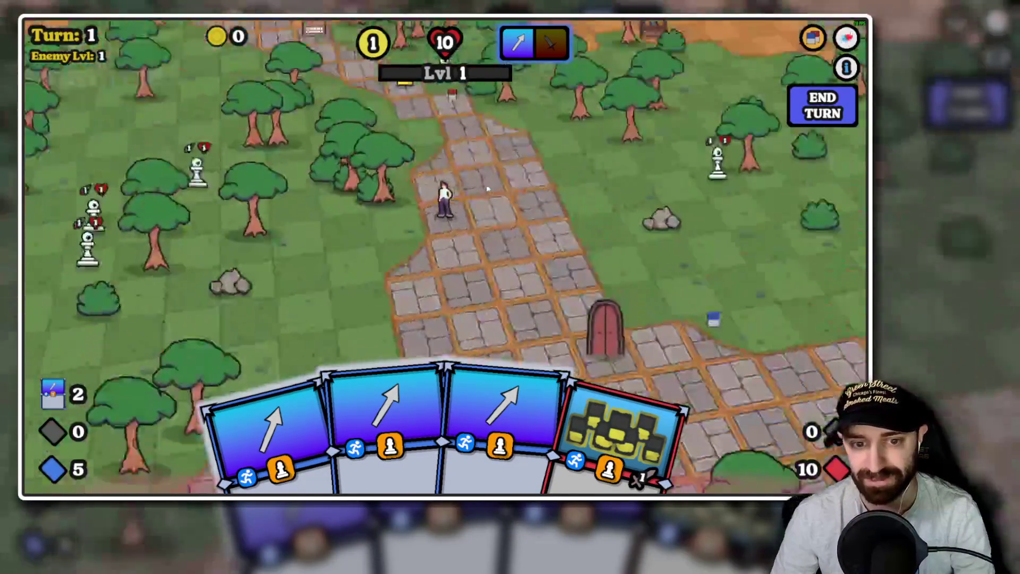
{"action": "key", "text": "e"}
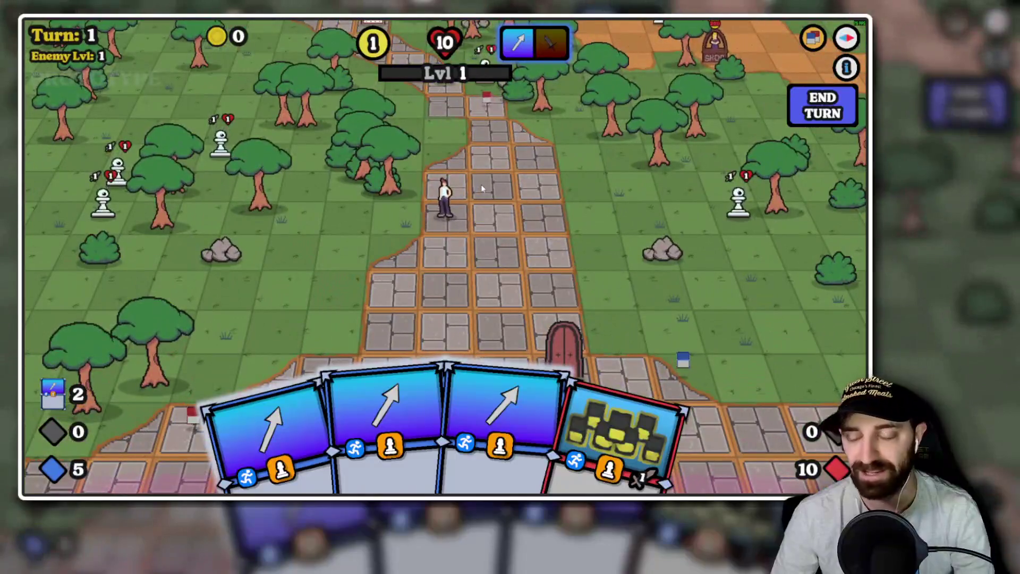
{"action": "key", "text": "e"}
{"action": "key", "text": "e"}
{"action": "key", "text": "e"}
{"action": "key", "text": "e"}
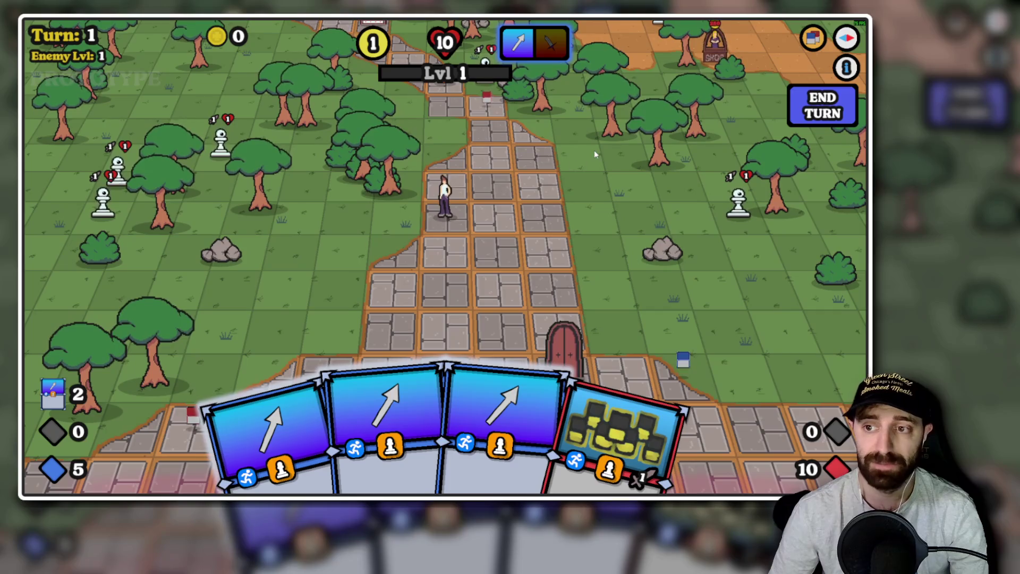
End turns until turn 6, move the hero with the middle card, then end turn 6.
{"action": "left_click", "coordinate": [817, 106]}
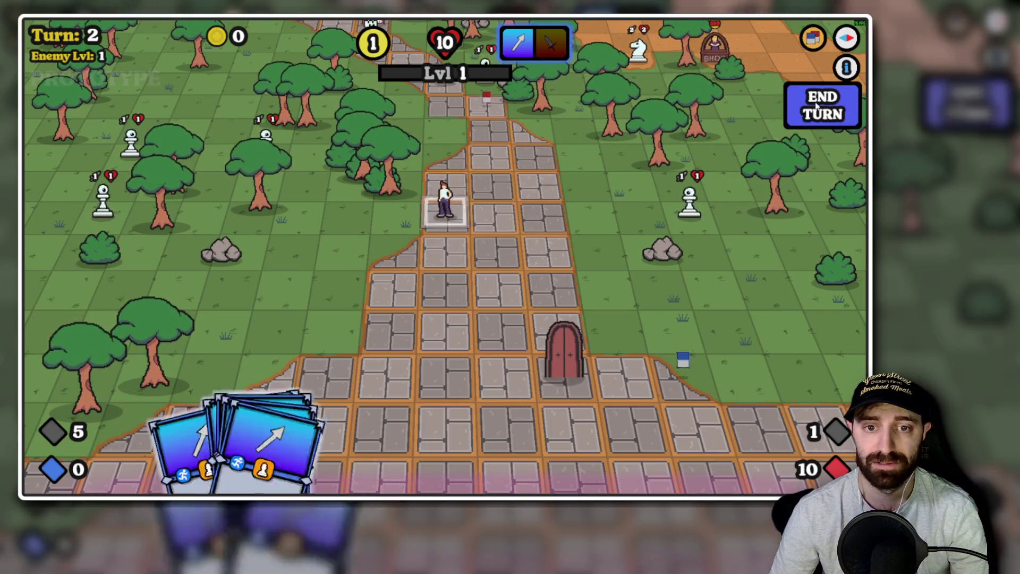
{"action": "left_click", "coordinate": [817, 107]}
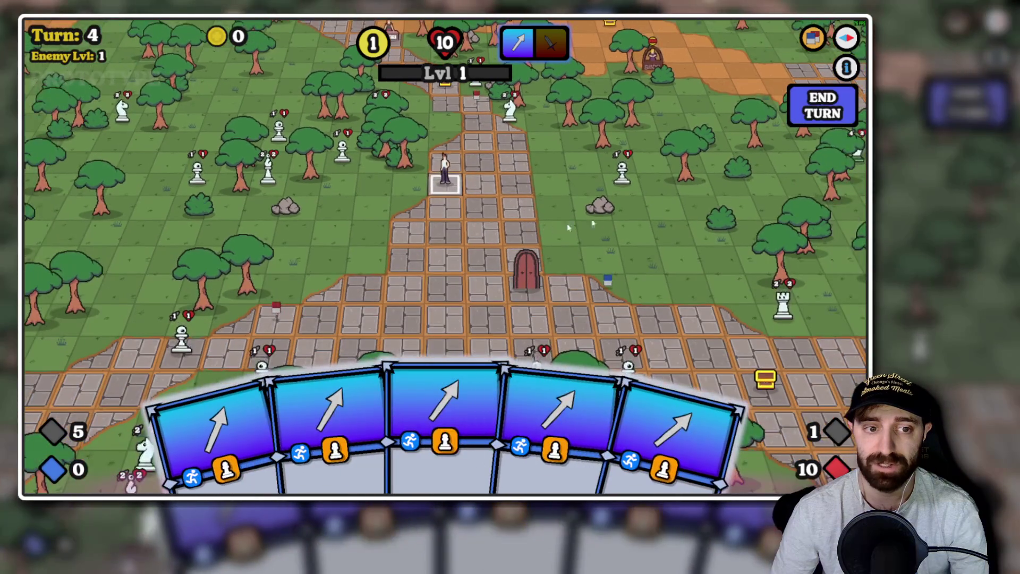
{"action": "left_click", "coordinate": [818, 109]}
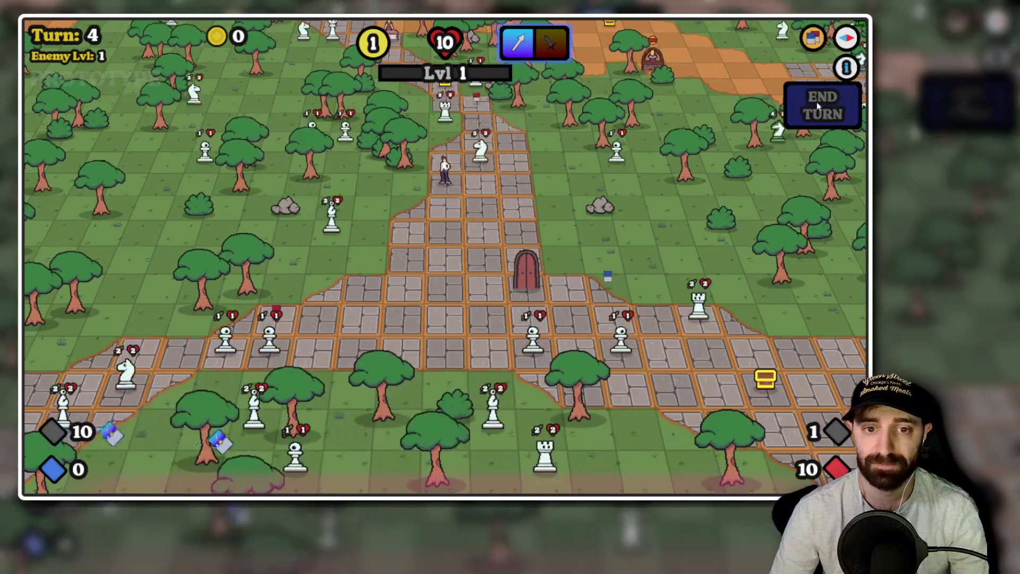
{"action": "left_click", "coordinate": [818, 111]}
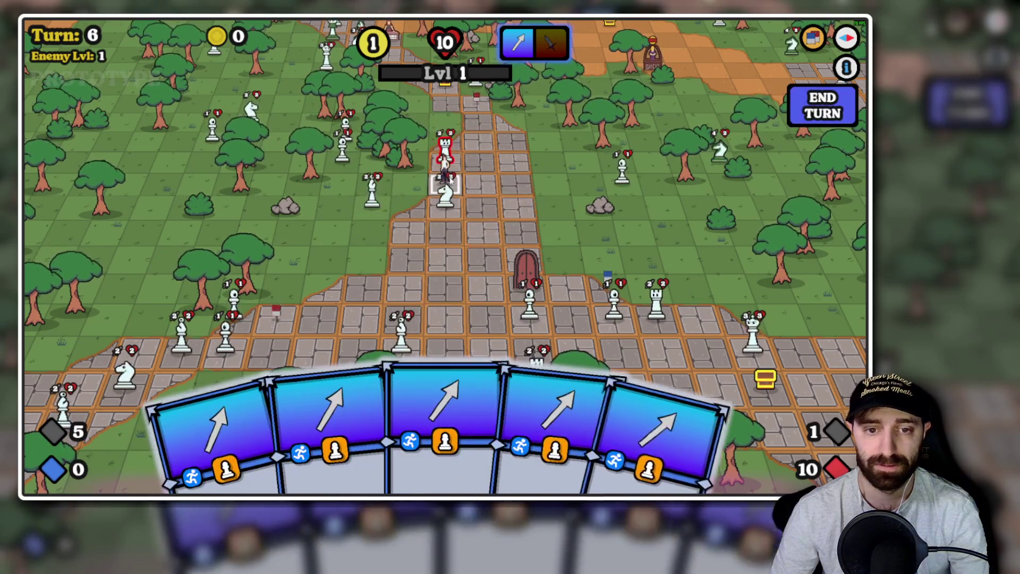
{"action": "left_click", "coordinate": [446, 382]}
{"action": "left_click", "coordinate": [481, 180]}
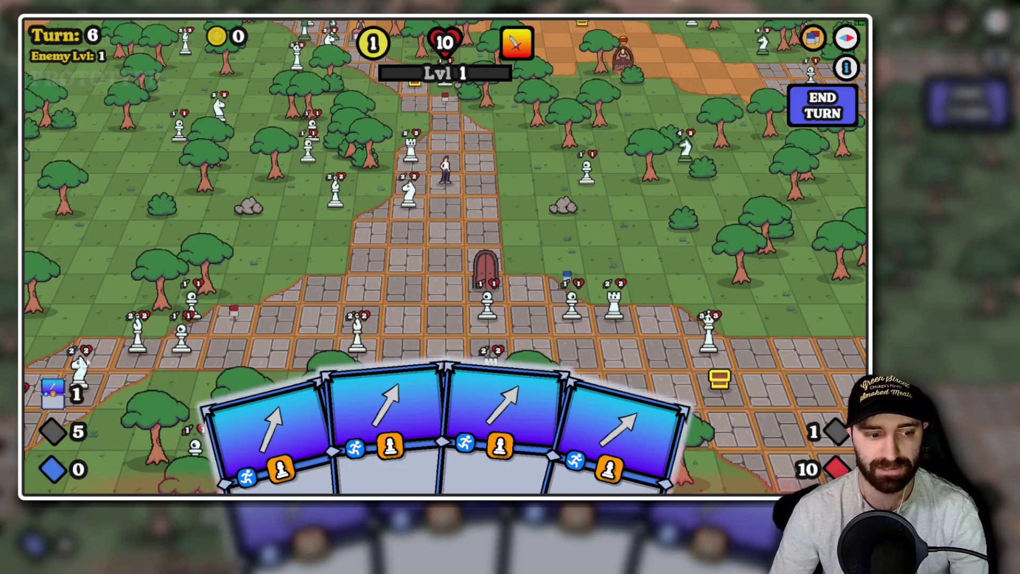
{"action": "left_click", "coordinate": [844, 122]}
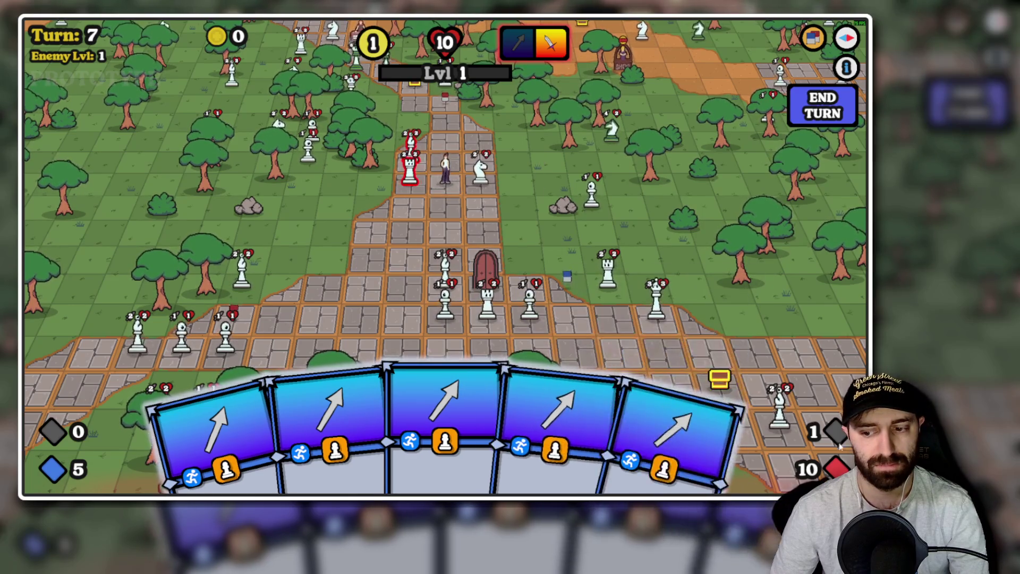
Switch to movement stance and look through the deck's cards before returning to the board.
{"action": "left_click", "coordinate": [518, 44]}
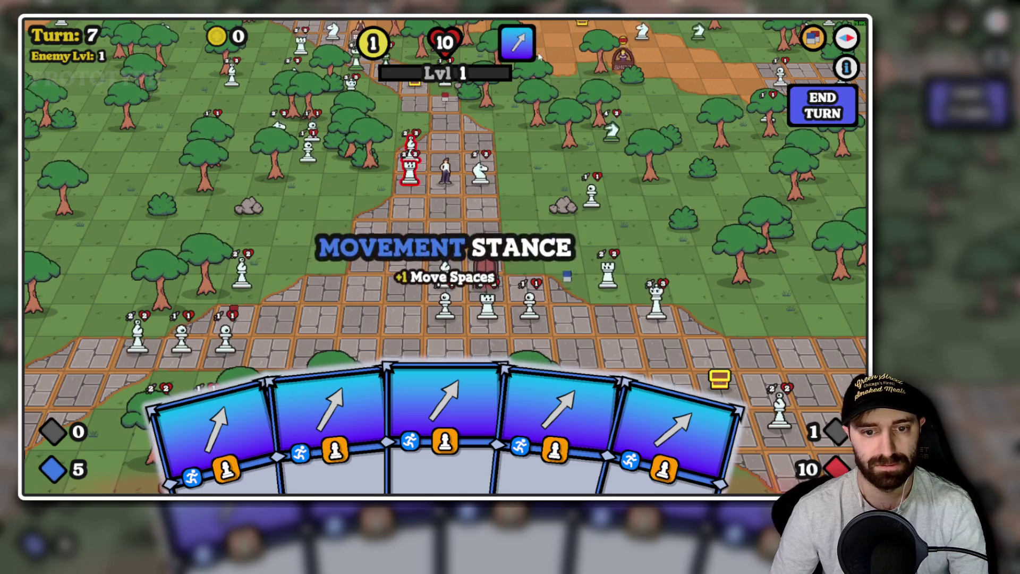
{"action": "left_click", "coordinate": [812, 39]}
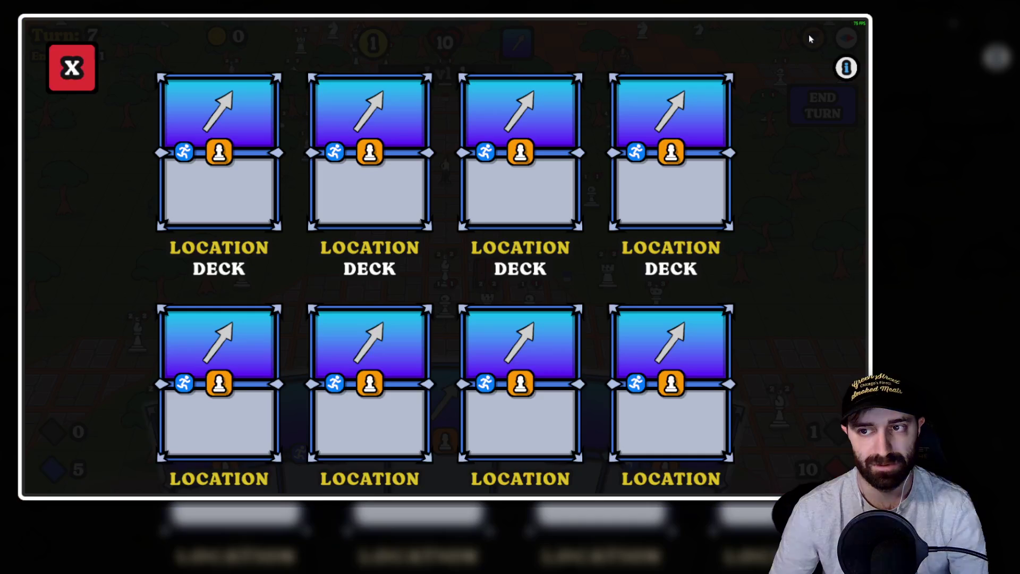
{"action": "scroll", "coordinate": [340, 343], "scroll_direction": "down", "scroll_amount": 10}
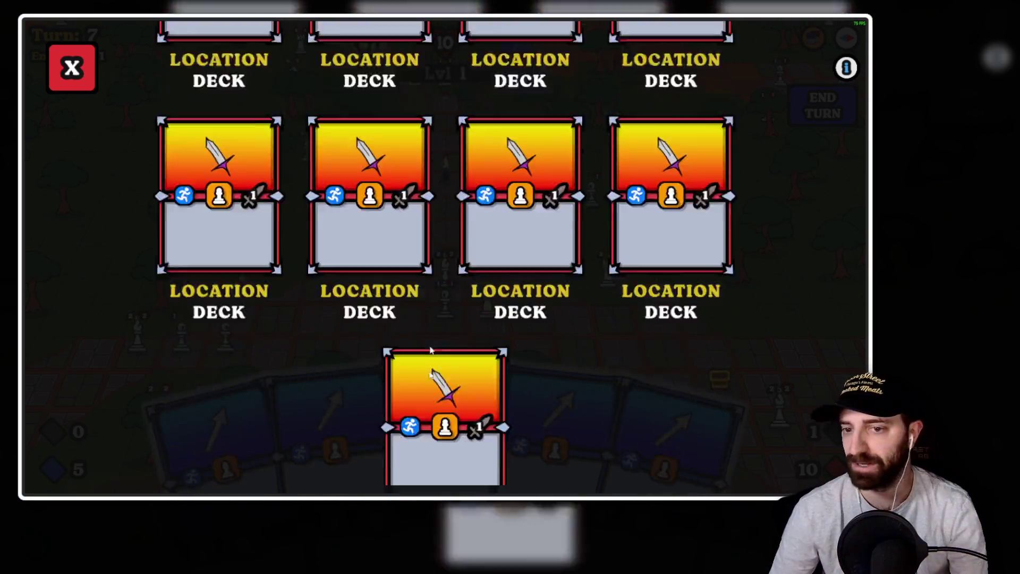
{"action": "scroll", "coordinate": [454, 276], "scroll_direction": "up", "scroll_amount": 10}
{"action": "left_click", "coordinate": [457, 276]}
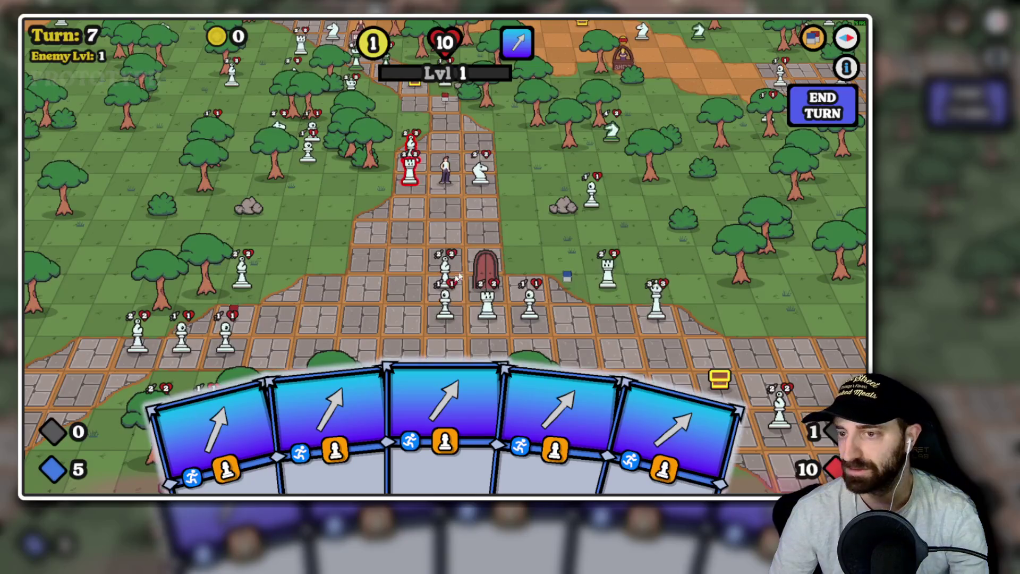
Read both pages of the game's rules info, then close it.
{"action": "left_click", "coordinate": [847, 68]}
{"action": "left_click", "coordinate": [423, 447]}
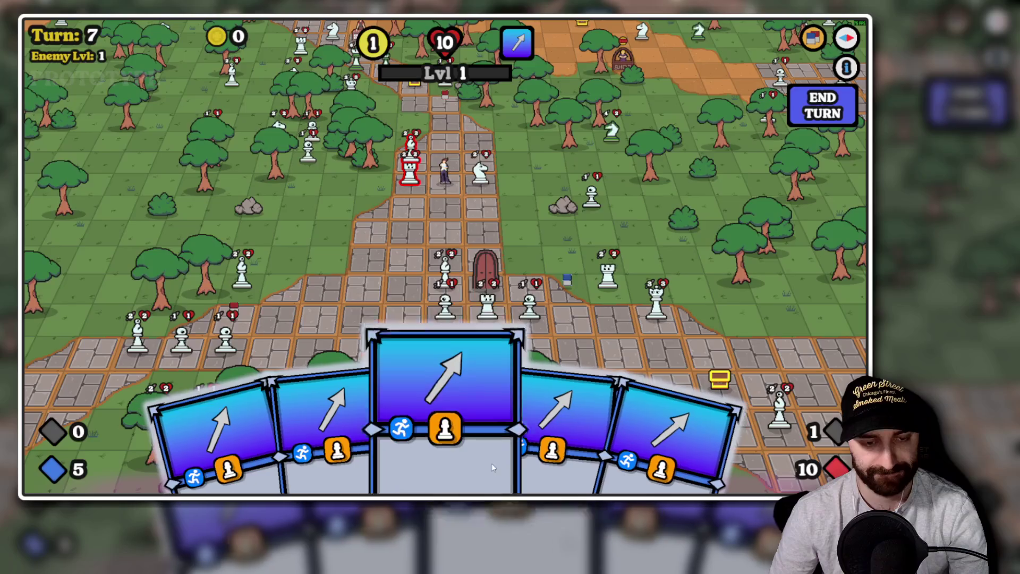
{"action": "left_click", "coordinate": [847, 68]}
{"action": "left_click", "coordinate": [502, 451]}
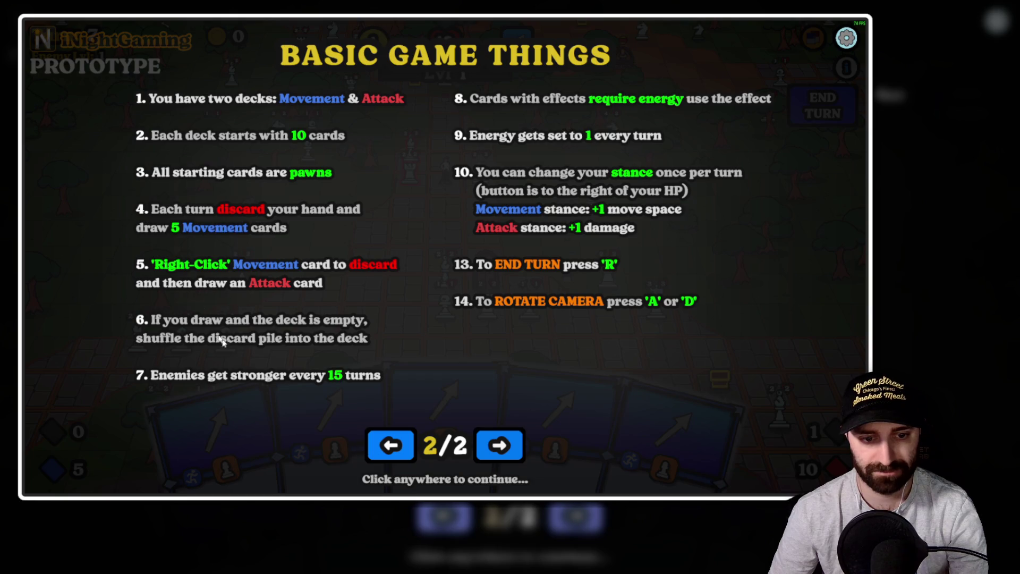
{"action": "left_click", "coordinate": [245, 371]}
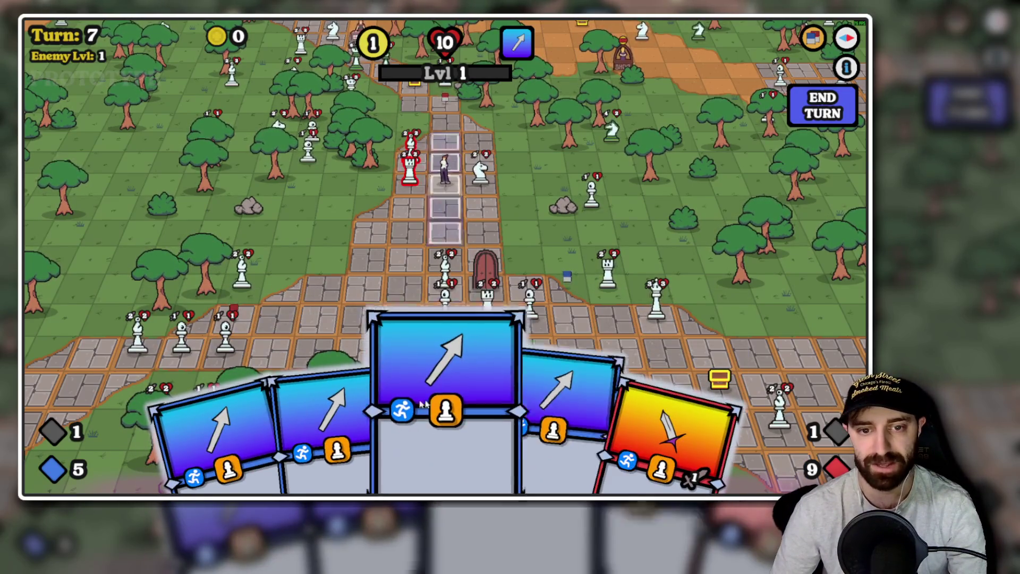
Attack the adjacent rook with the sword card.
{"action": "left_click", "coordinate": [680, 419]}
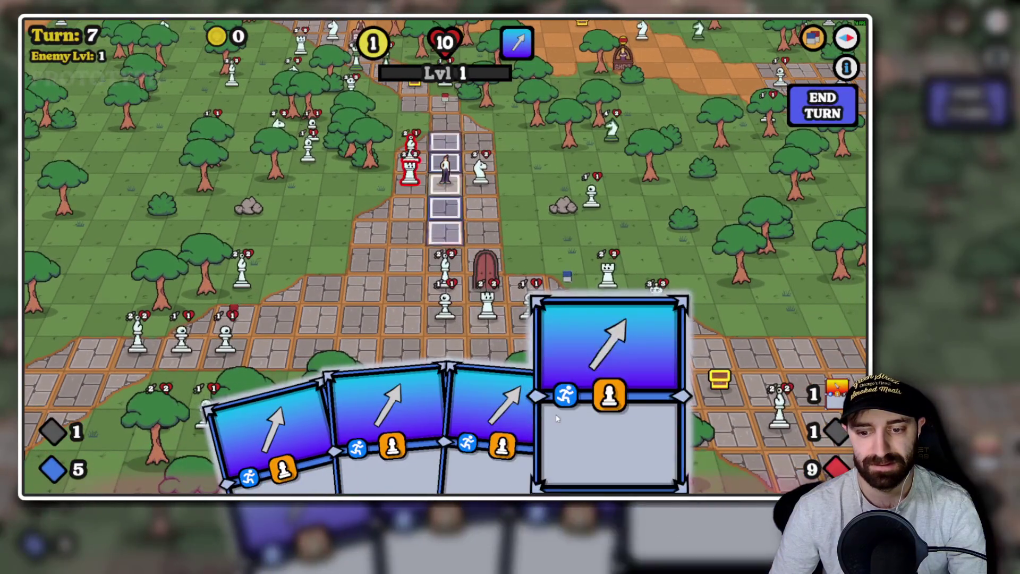
{"action": "left_click", "coordinate": [497, 404]}
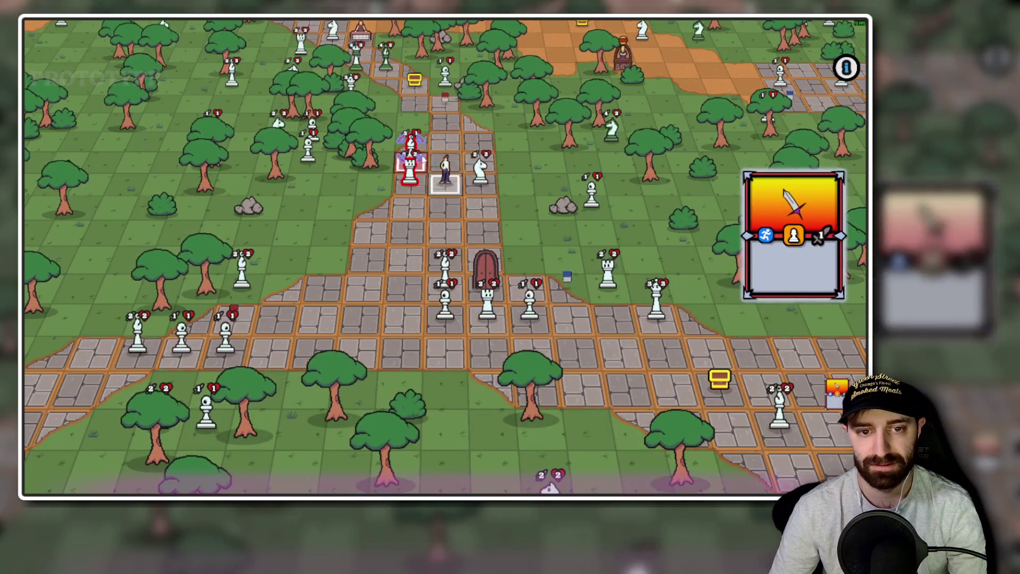
{"action": "left_click", "coordinate": [411, 144]}
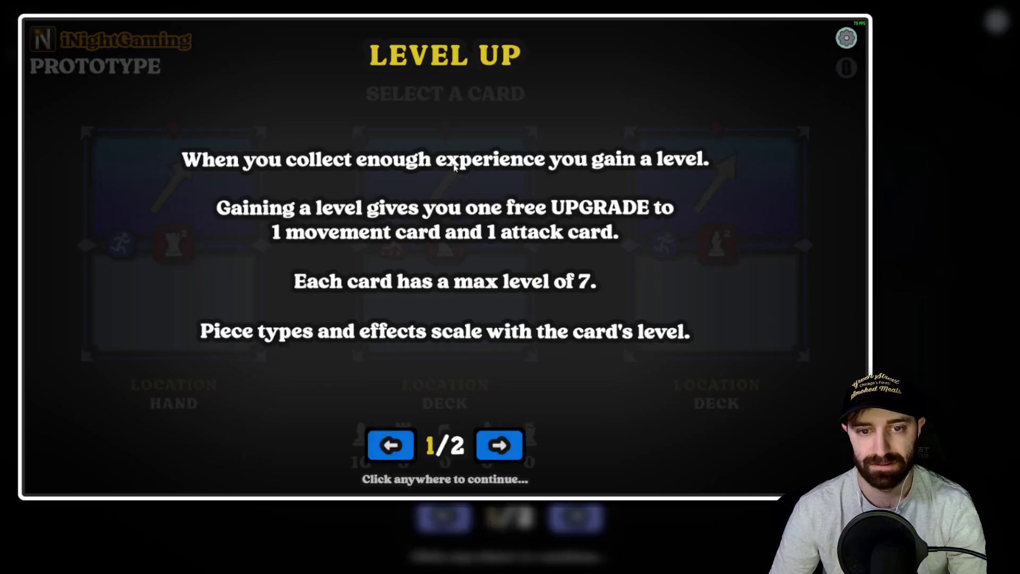
Take the level-up upgrades for the left movement card and the right sword card.
{"action": "left_click", "coordinate": [511, 387]}
{"action": "left_click", "coordinate": [120, 268]}
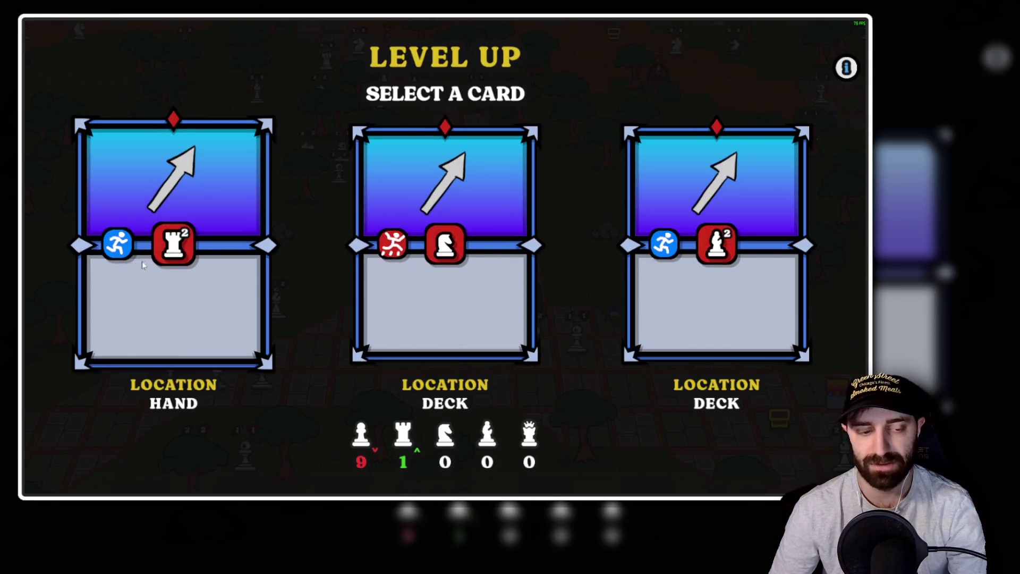
{"action": "left_click", "coordinate": [668, 234]}
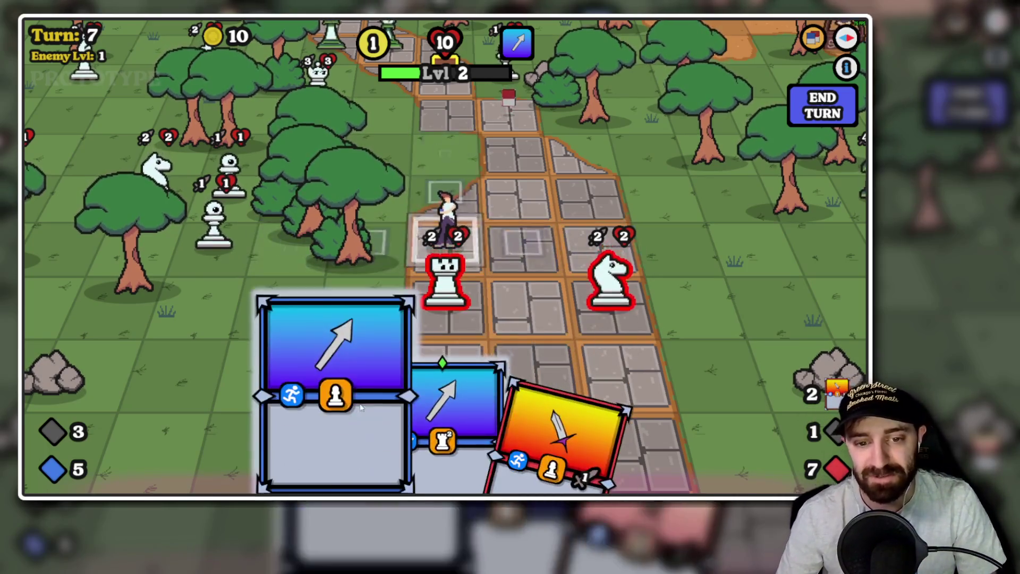
Move the player right of the knight with the rook-pattern card and end turn 7.
{"action": "left_click", "coordinate": [447, 420]}
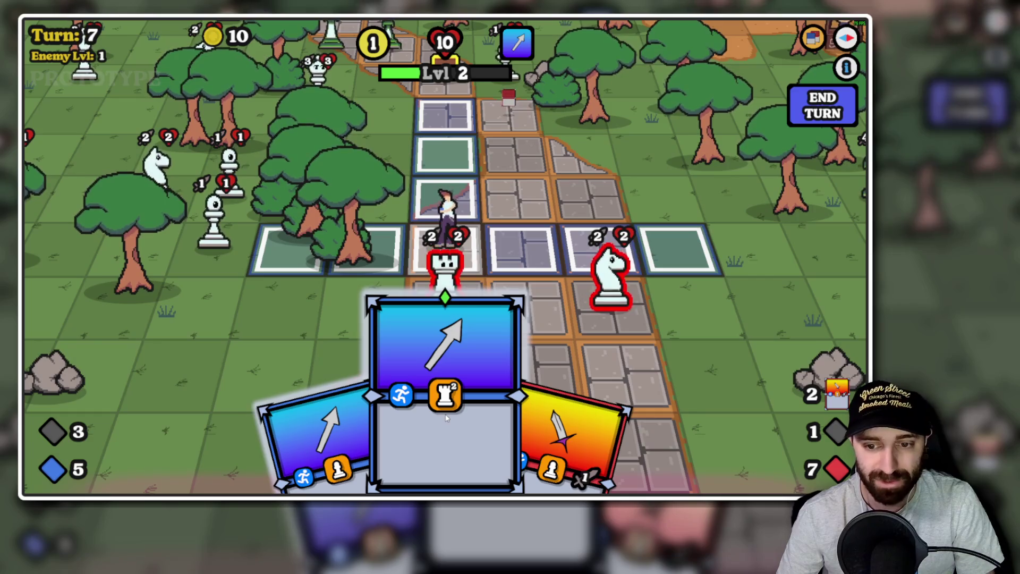
{"action": "left_click", "coordinate": [457, 362]}
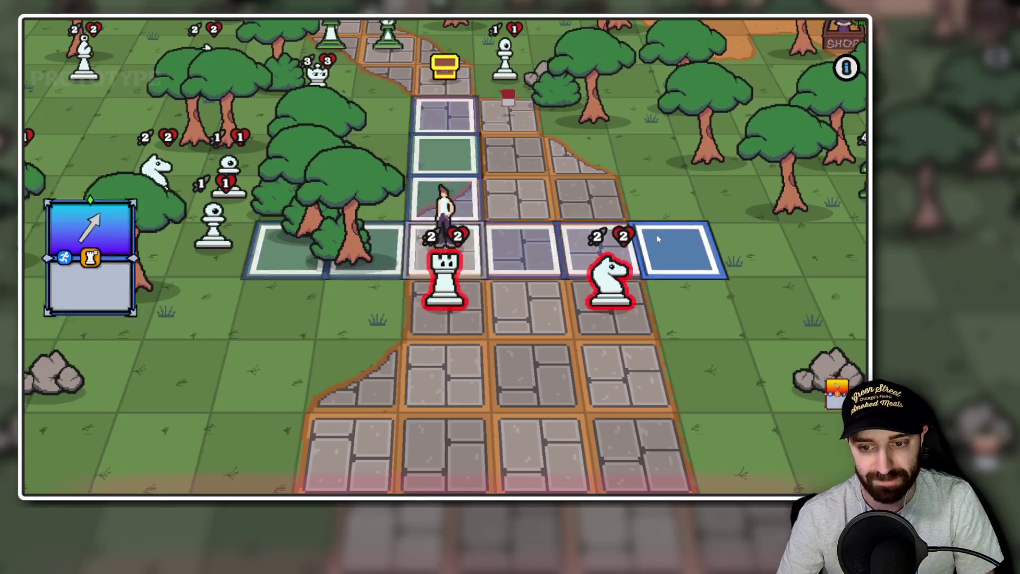
{"action": "left_click", "coordinate": [658, 239]}
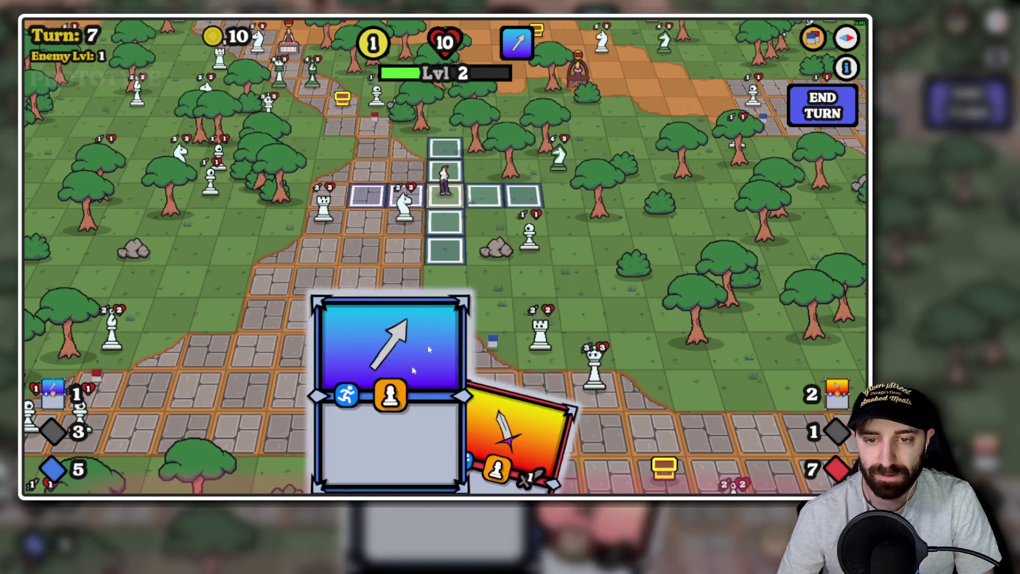
{"action": "left_click", "coordinate": [806, 113]}
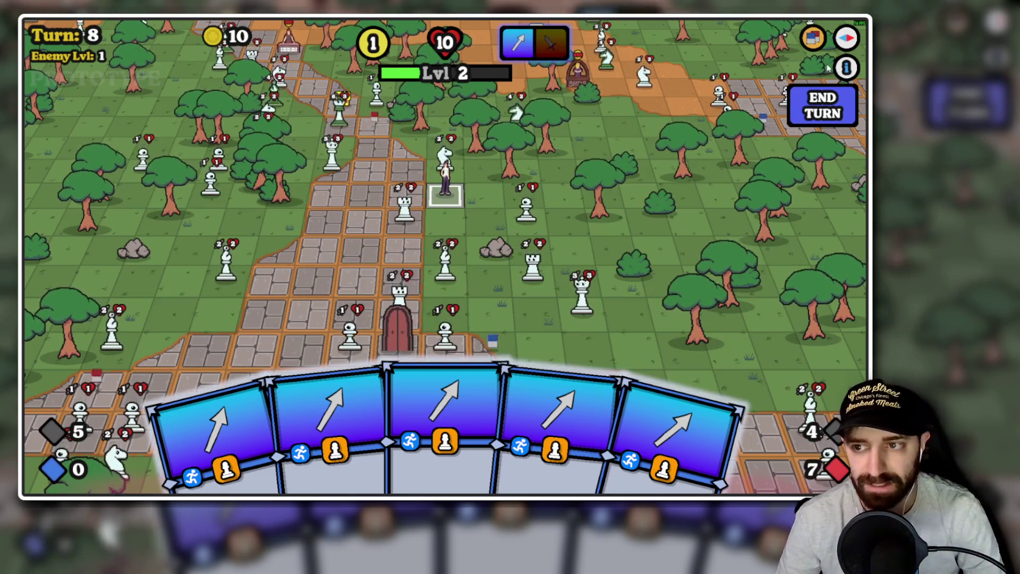
Read both pages of the rules info and return to the board.
{"action": "left_click", "coordinate": [839, 69]}
{"action": "left_click", "coordinate": [500, 447]}
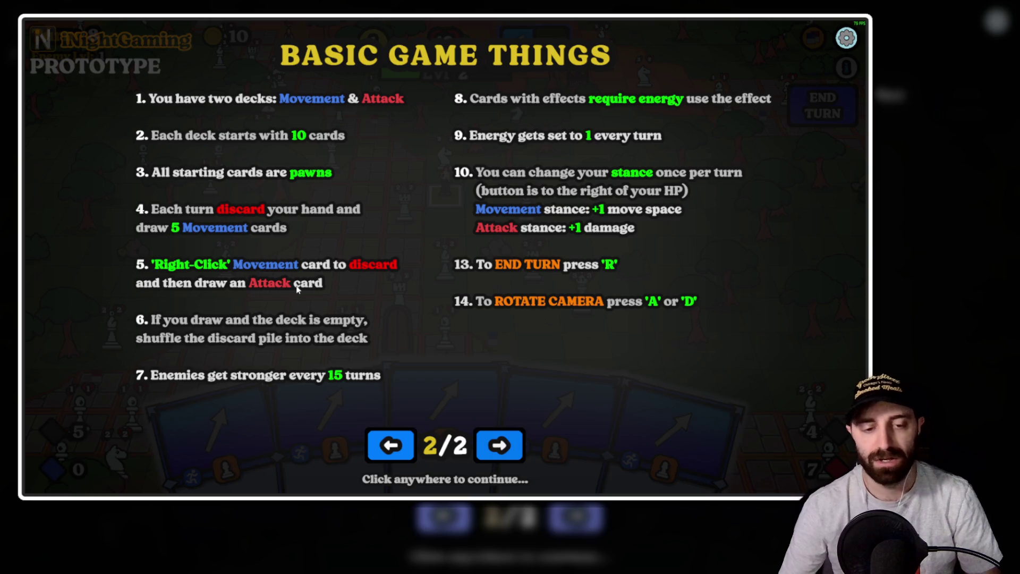
{"action": "left_click", "coordinate": [428, 264]}
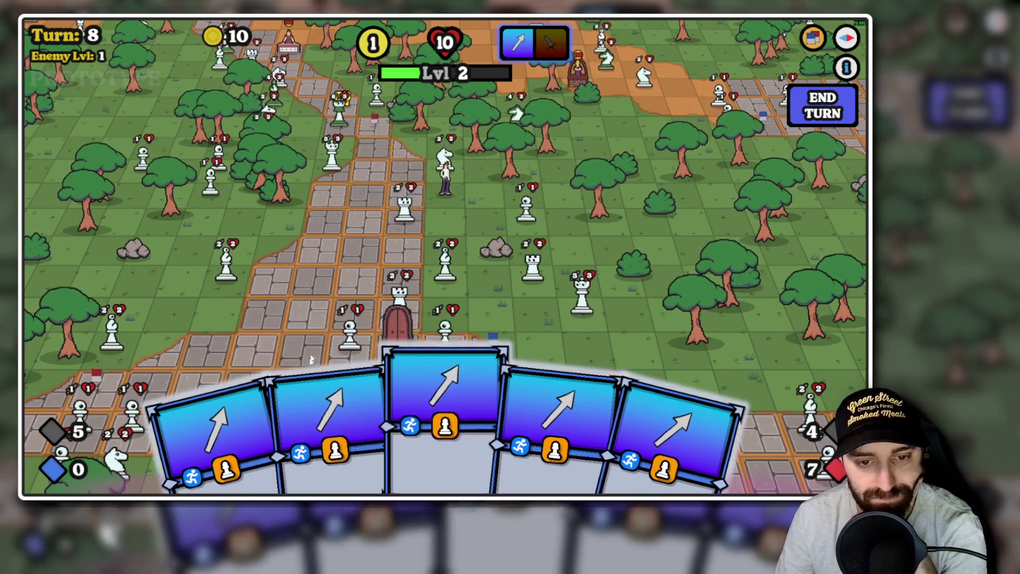
Move the player with the middle card, then ready and cancel a sword attack on the rook.
{"action": "left_click", "coordinate": [447, 383]}
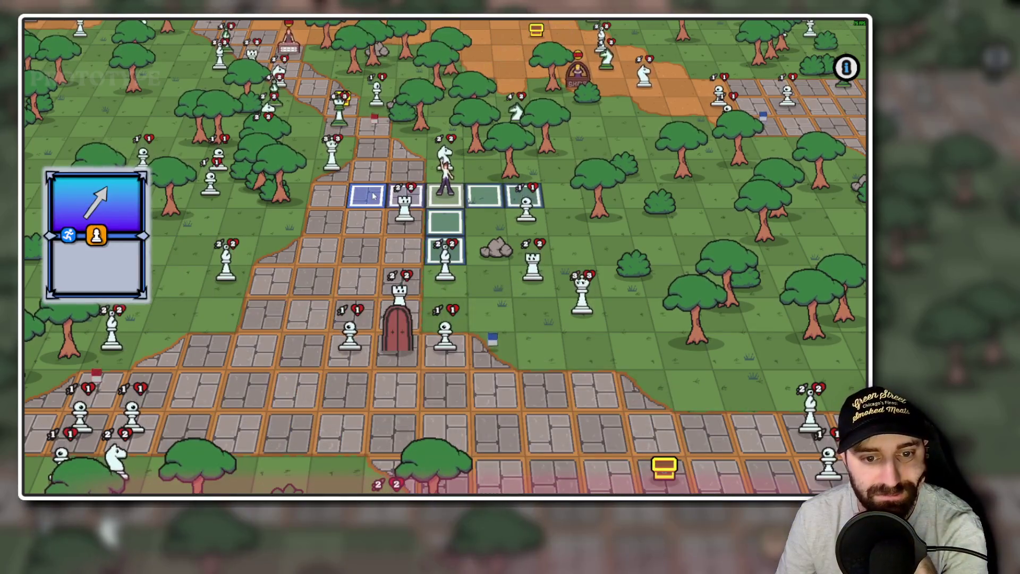
{"action": "left_click", "coordinate": [373, 196]}
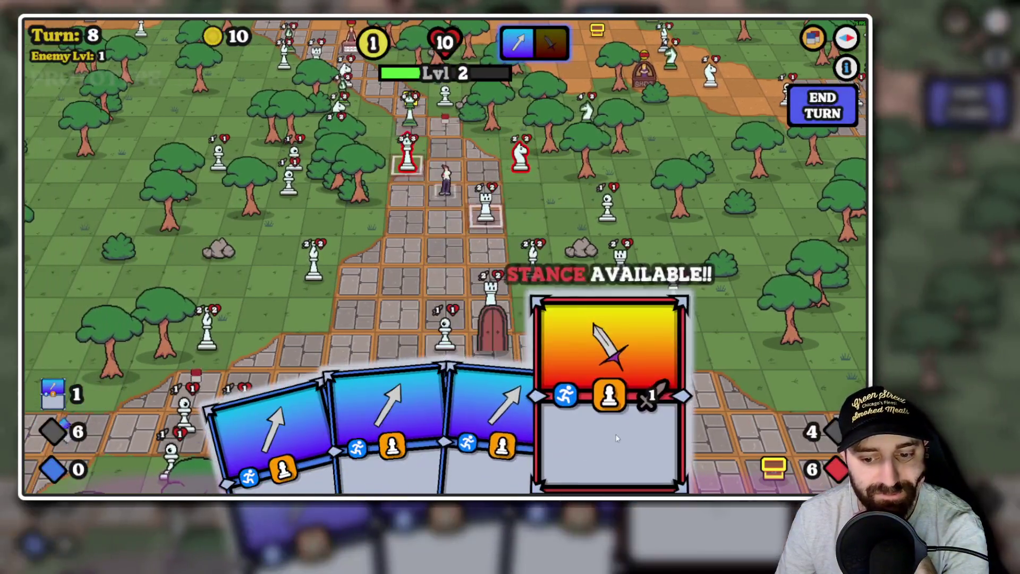
{"action": "left_click", "coordinate": [616, 438]}
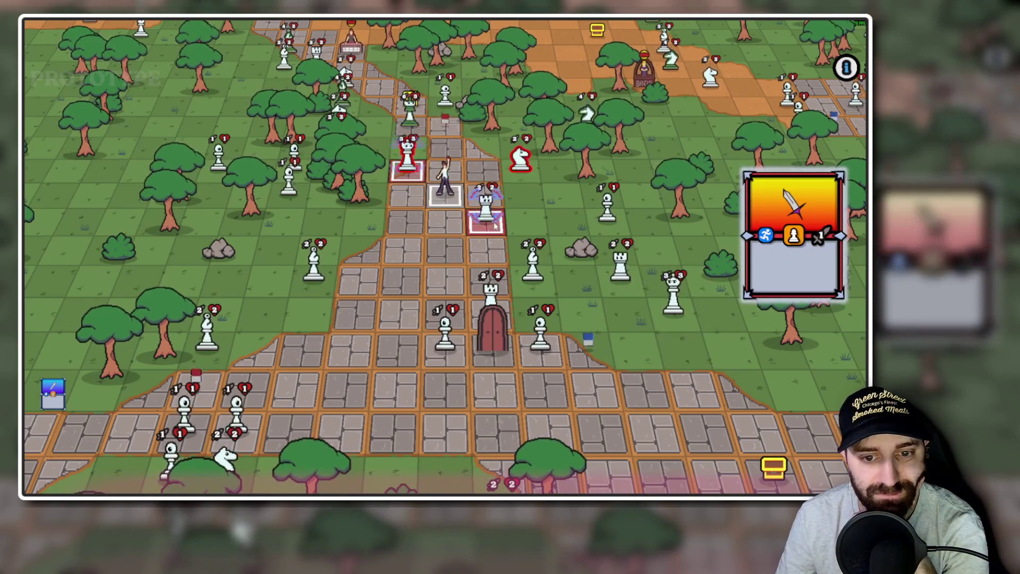
{"action": "right_click", "coordinate": [627, 256]}
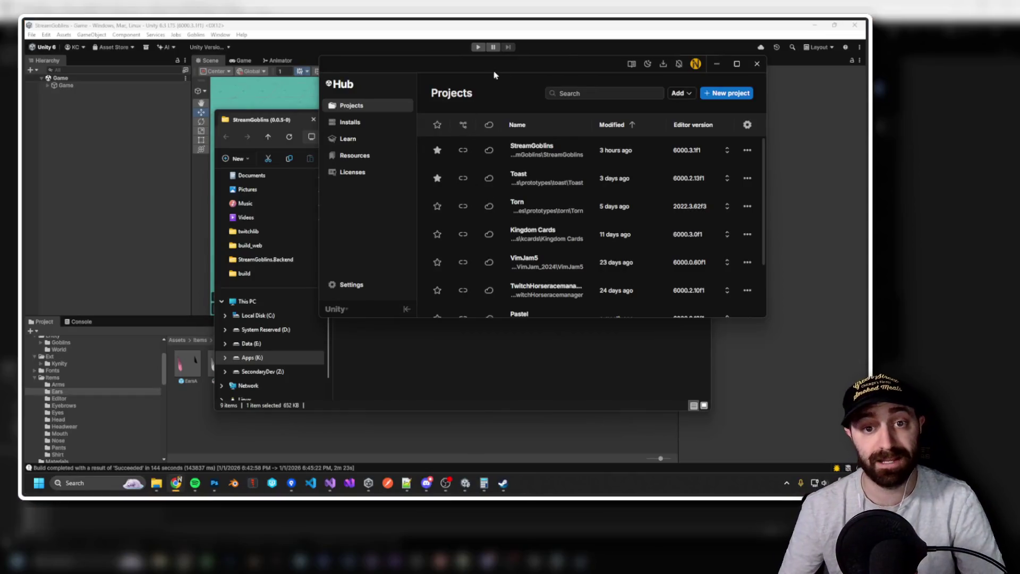
Back in Unity, inspect the Game object and then the World object's settings.
{"action": "left_click", "coordinate": [565, 52]}
{"action": "left_click", "coordinate": [66, 85]}
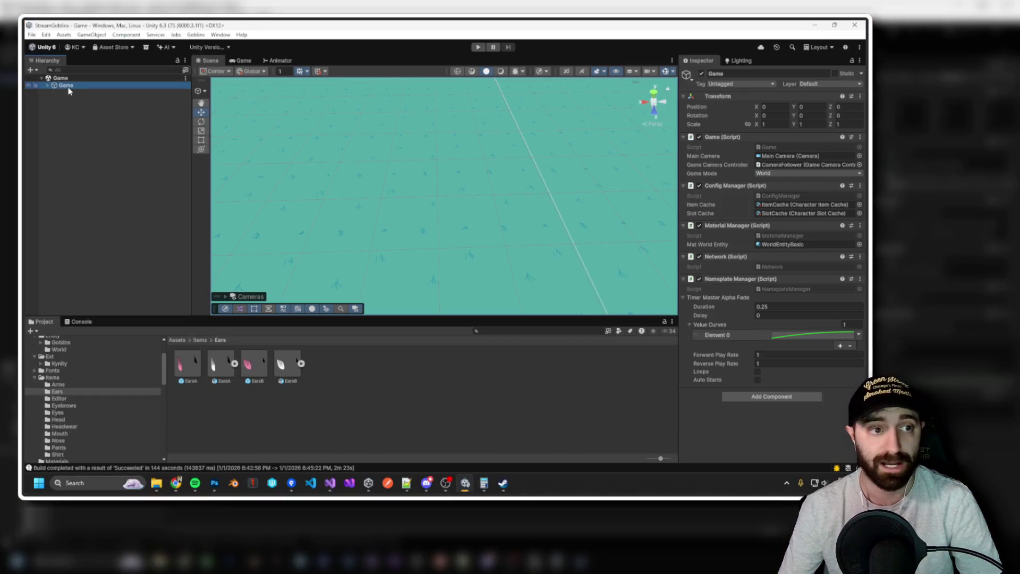
{"action": "left_click", "coordinate": [61, 108]}
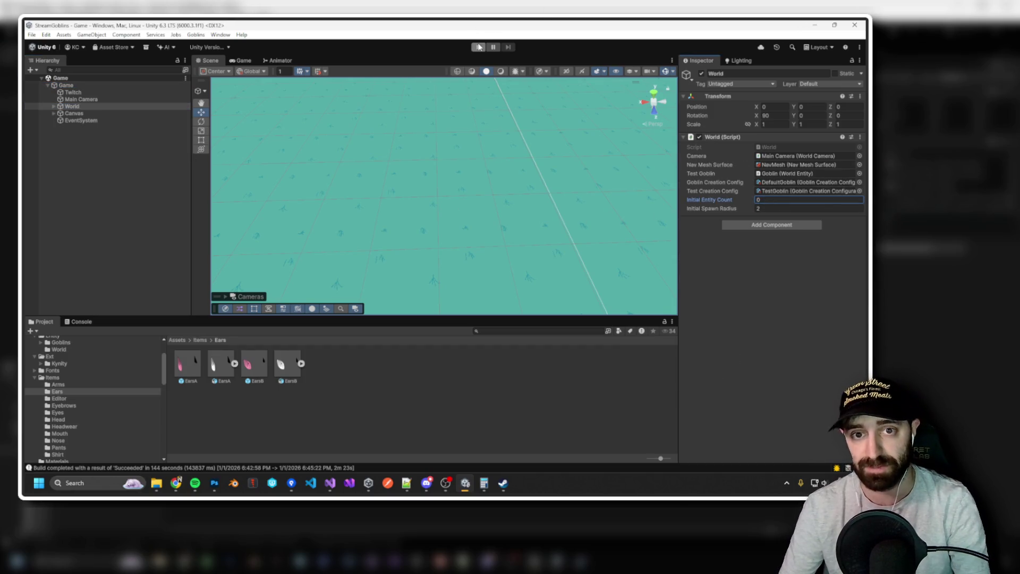
Launch StreamGoblins.exe from the StreamGoblins (0.0.5-0) build folder.
{"action": "key", "text": "alt+Tab"}
{"action": "key", "text": "Tab"}
{"action": "key", "text": "Tab"}
{"action": "key", "text": "Tab"}
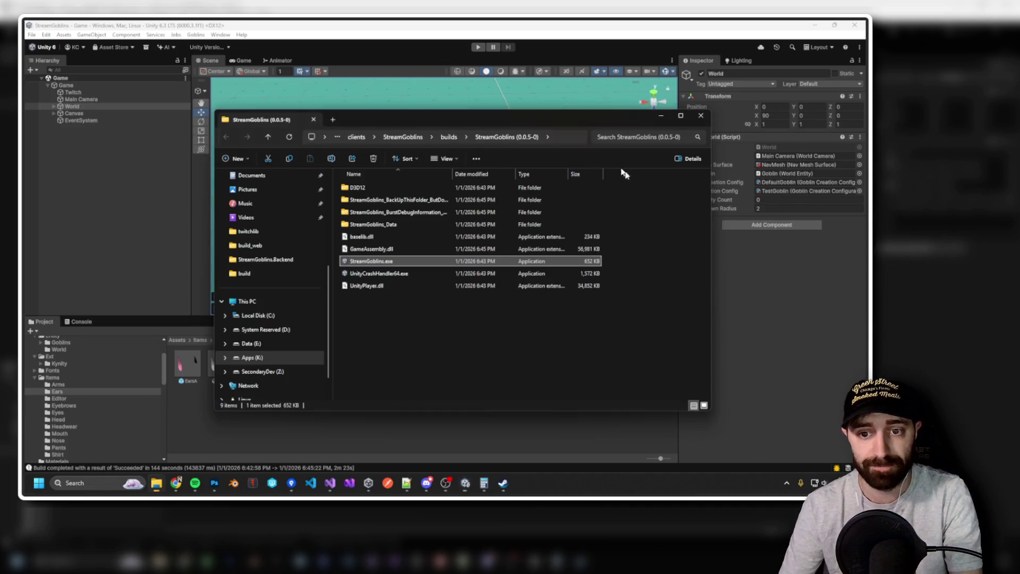
{"action": "double_click", "coordinate": [538, 261]}
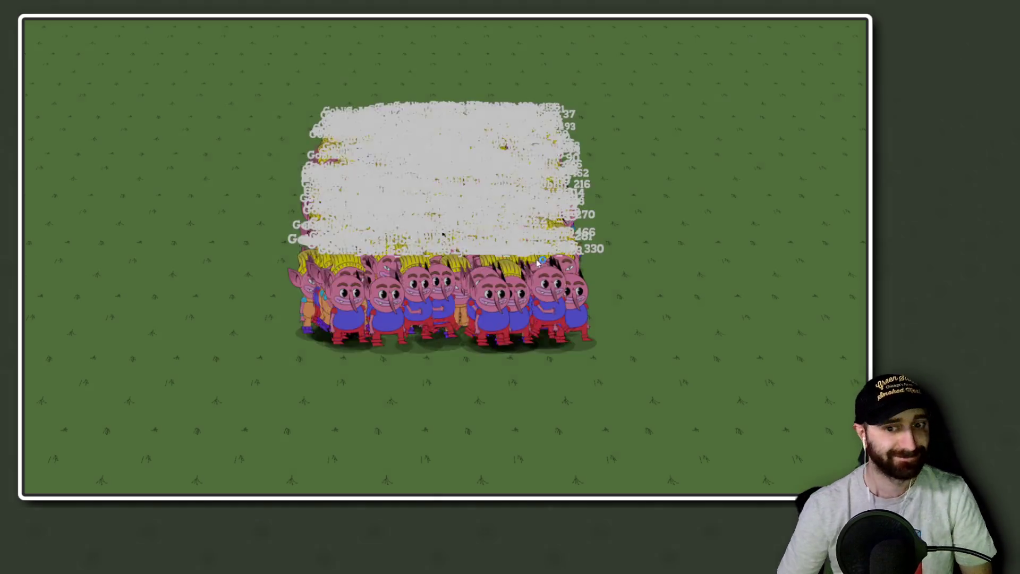
Pan across the goblin crowd and open customisation panels for several goblins in turn.
{"action": "scroll", "coordinate": [445, 256], "scroll_direction": "down", "scroll_amount": 5}
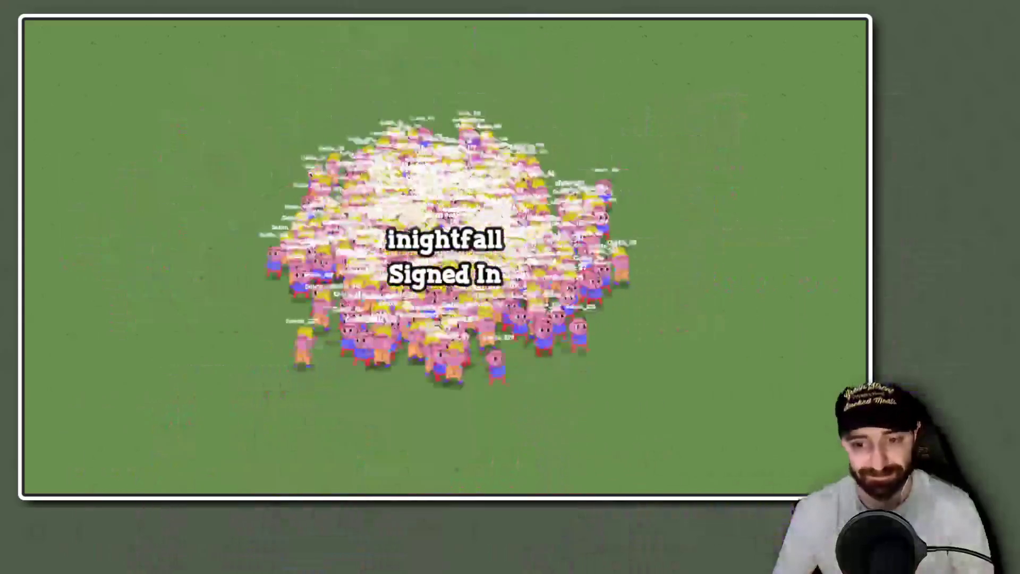
{"action": "scroll", "coordinate": [445, 257], "scroll_direction": "up", "scroll_amount": 10}
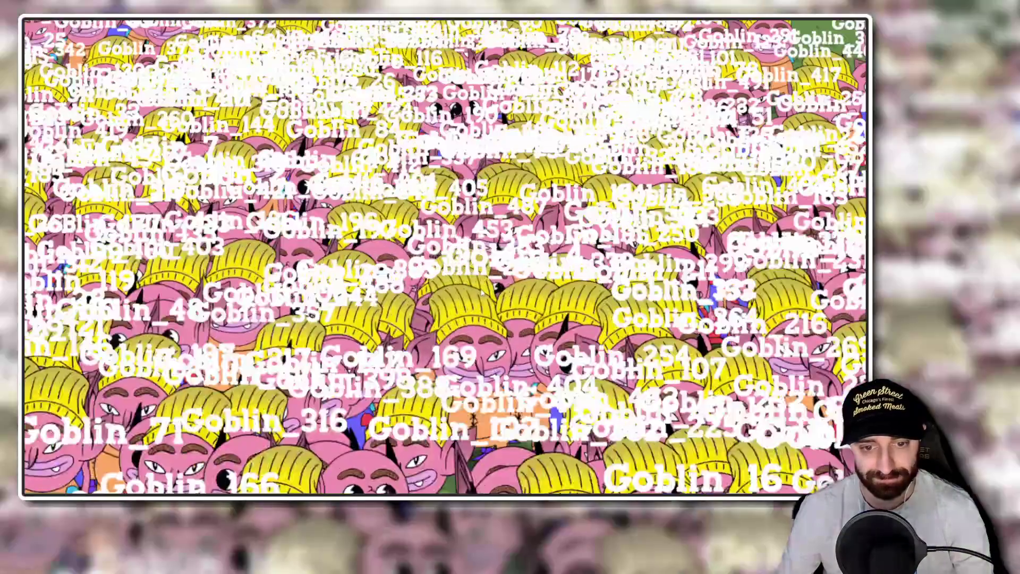
{"action": "scroll", "coordinate": [481, 293], "scroll_direction": "down", "scroll_amount": 8}
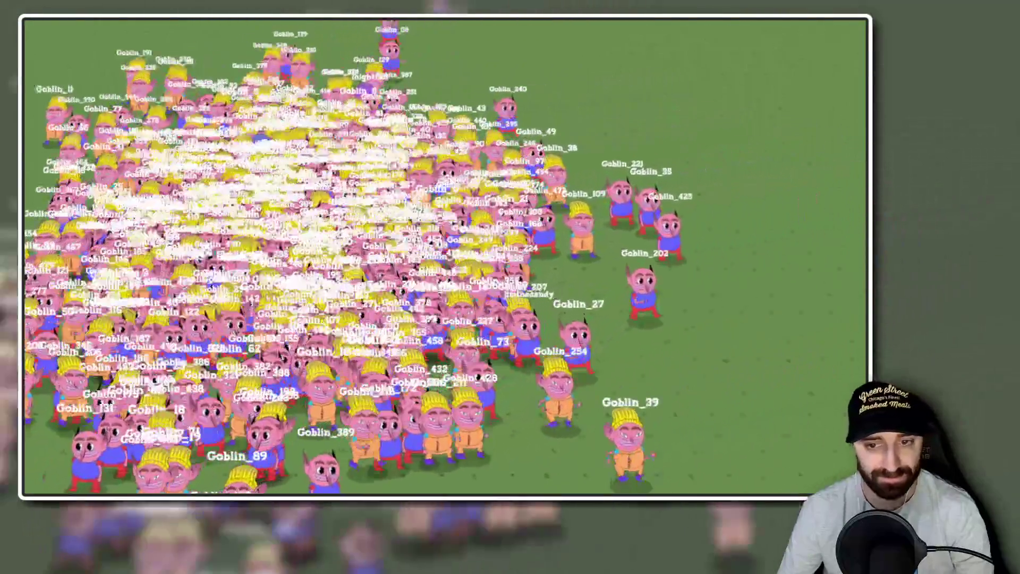
{"action": "scroll", "coordinate": [436, 212], "scroll_direction": "down", "scroll_amount": 3}
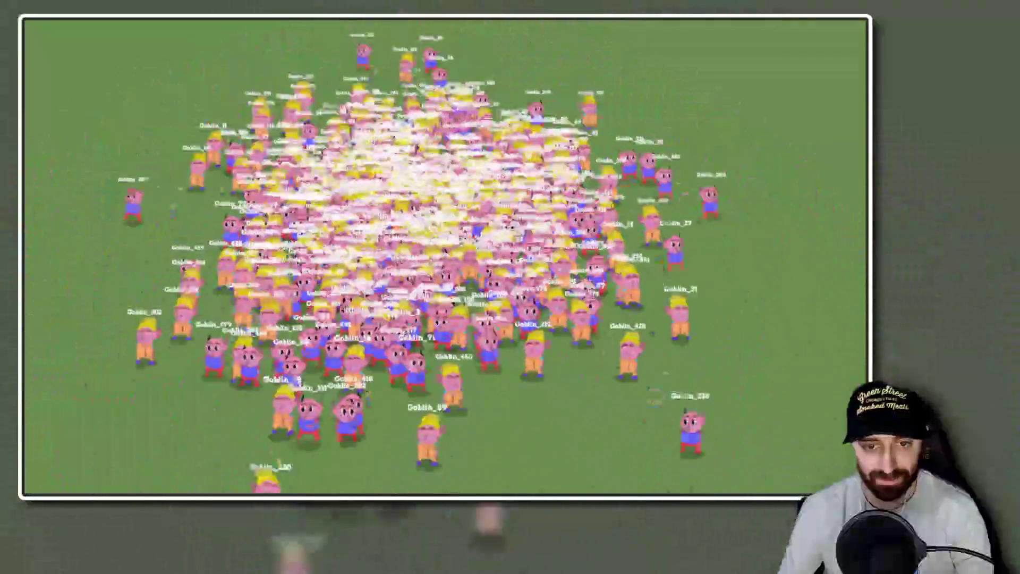
{"action": "mouse_move", "coordinate": [207, 178]}
{"action": "left_mouse_down"}
{"action": "mouse_move", "coordinate": [425, 258]}
{"action": "mouse_move", "coordinate": [654, 239]}
{"action": "left_mouse_up"}
{"action": "scroll", "coordinate": [638, 241], "scroll_direction": "up", "scroll_amount": 3}
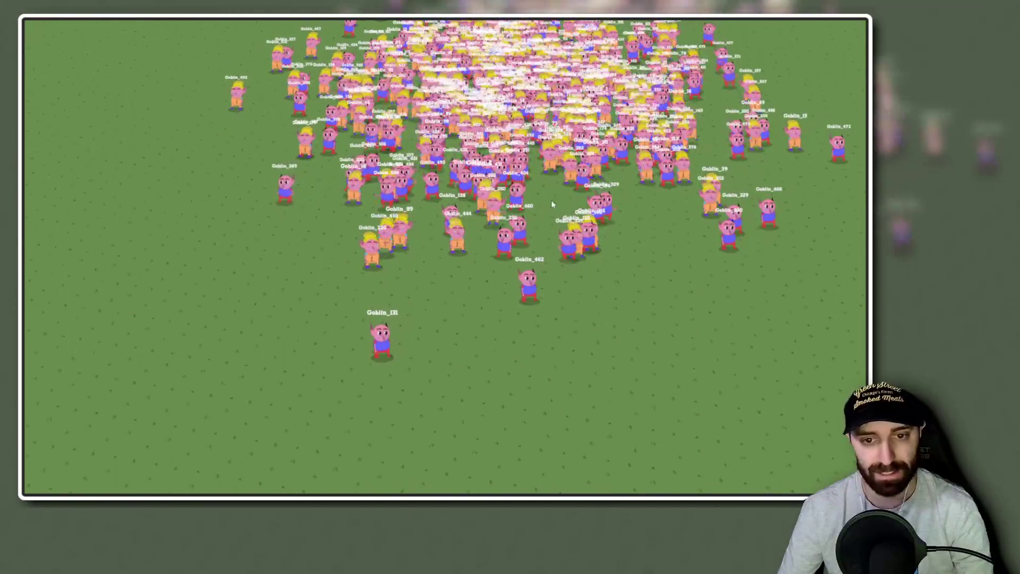
{"action": "left_click", "coordinate": [595, 184]}
{"action": "left_click", "coordinate": [602, 180]}
{"action": "left_click", "coordinate": [619, 194]}
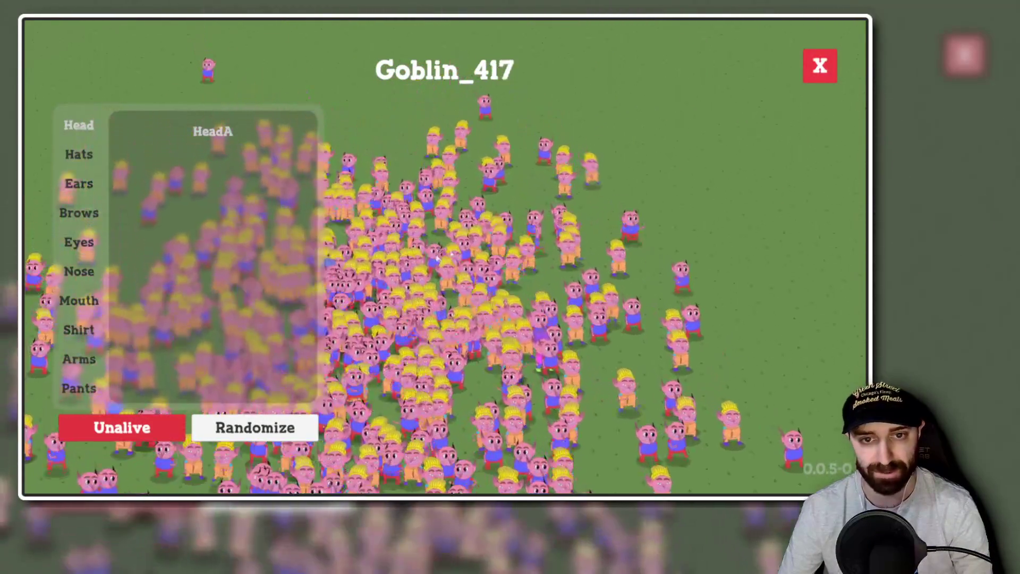
{"action": "left_click", "coordinate": [637, 210]}
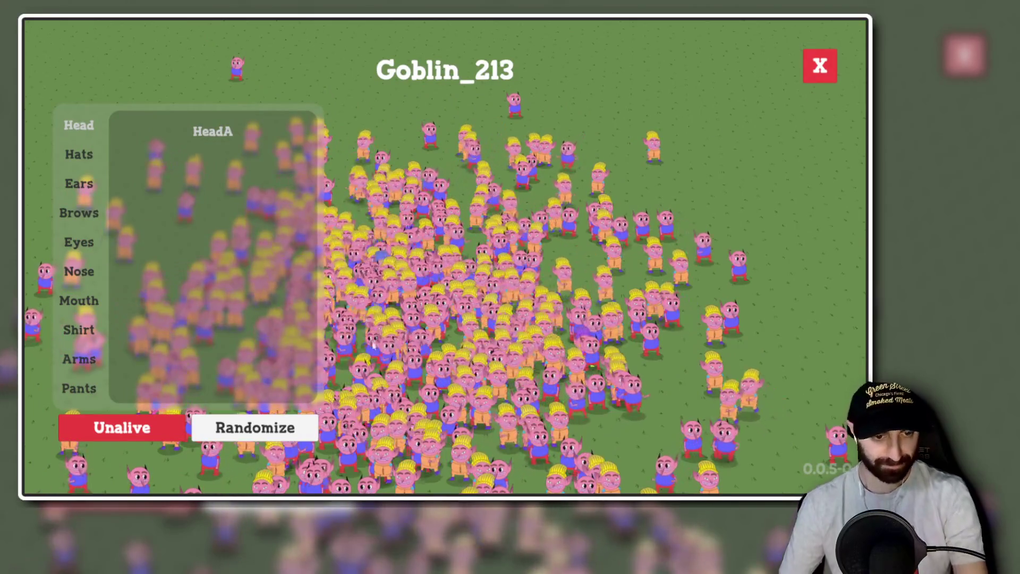
Close customisation panels with their X and open more goblins' panels to test them.
{"action": "left_click", "coordinate": [821, 63]}
{"action": "left_click", "coordinate": [584, 266]}
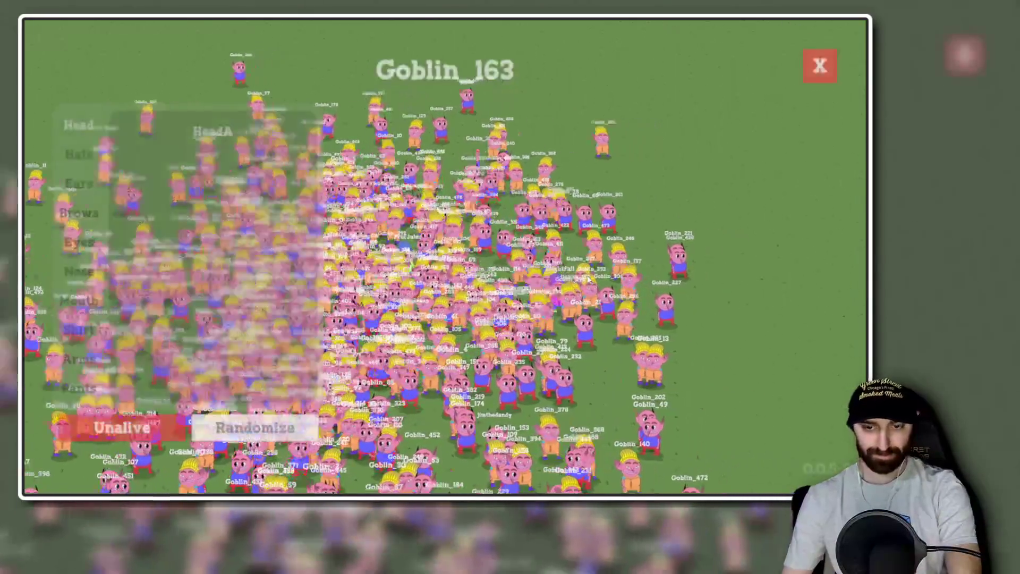
{"action": "left_click", "coordinate": [820, 65]}
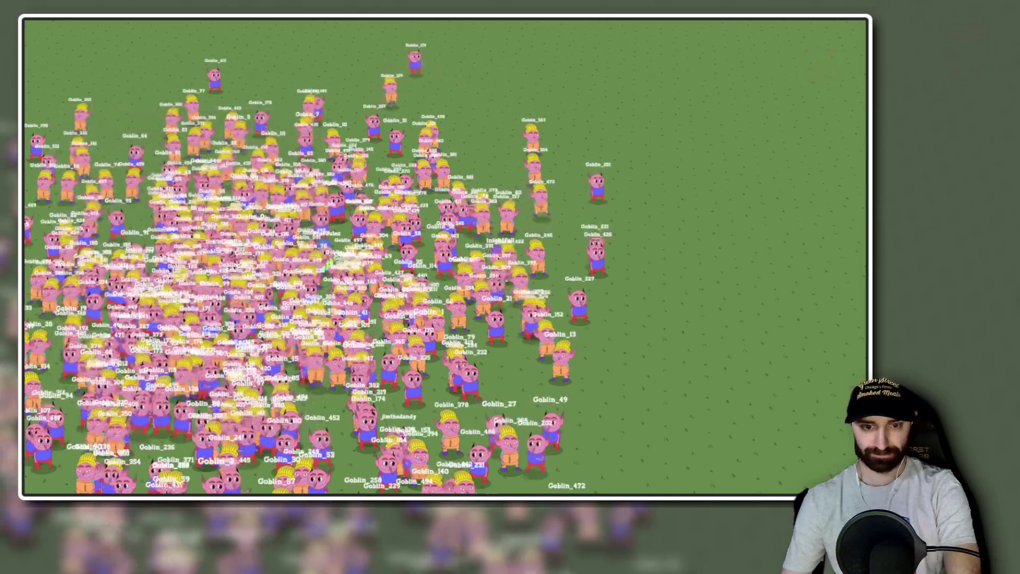
{"action": "left_click", "coordinate": [756, 70]}
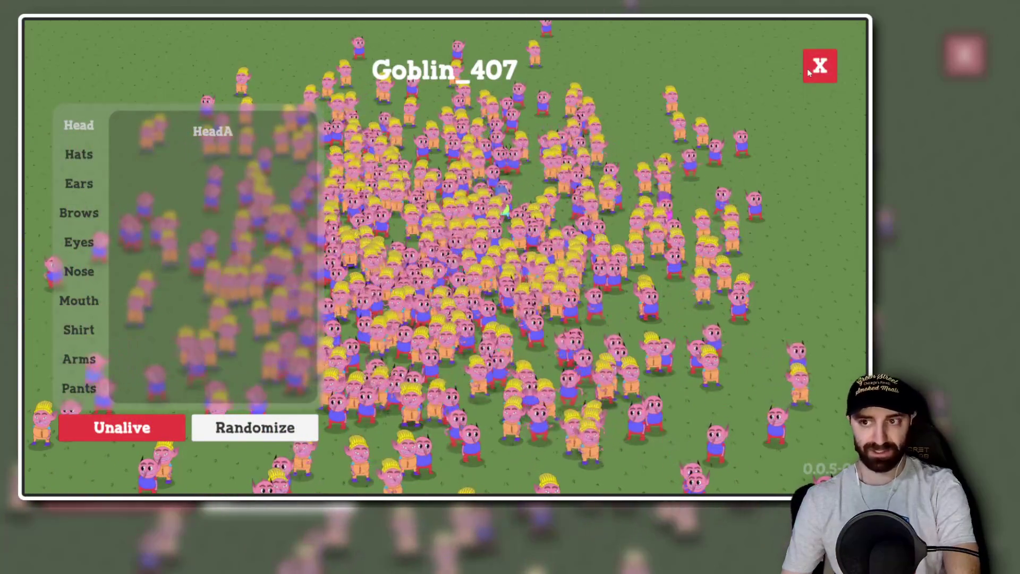
{"action": "left_click", "coordinate": [808, 69]}
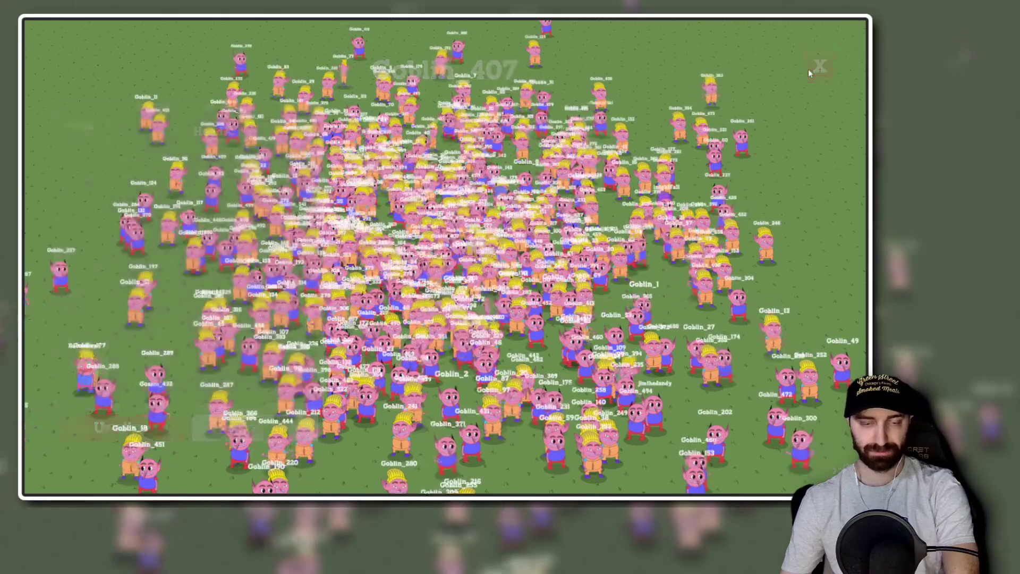
{"action": "left_click", "coordinate": [590, 197]}
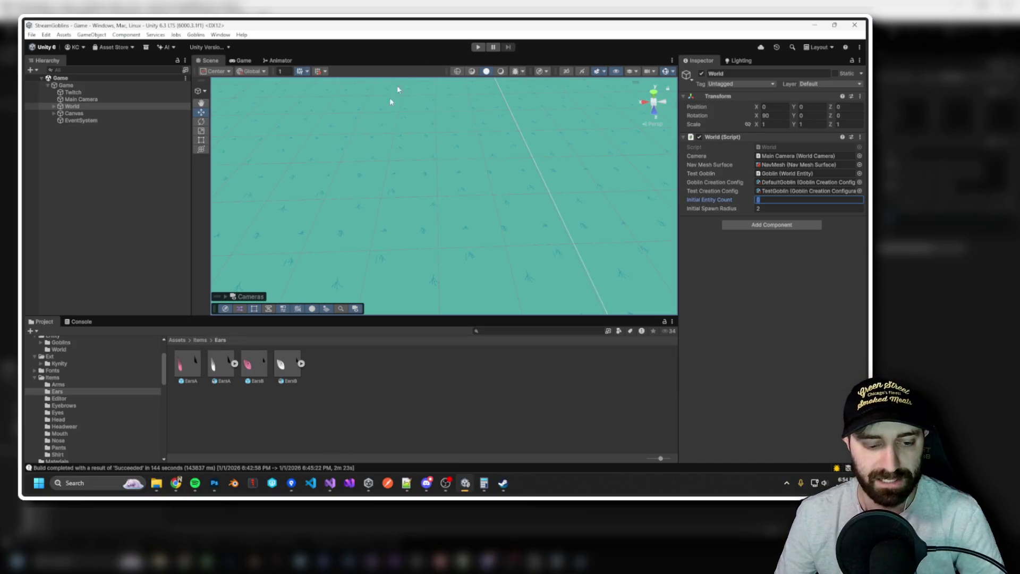
Enter Prefab Mode on CharacterCreator under Canvas and frame it in the 2D view.
{"action": "left_click", "coordinate": [53, 113]}
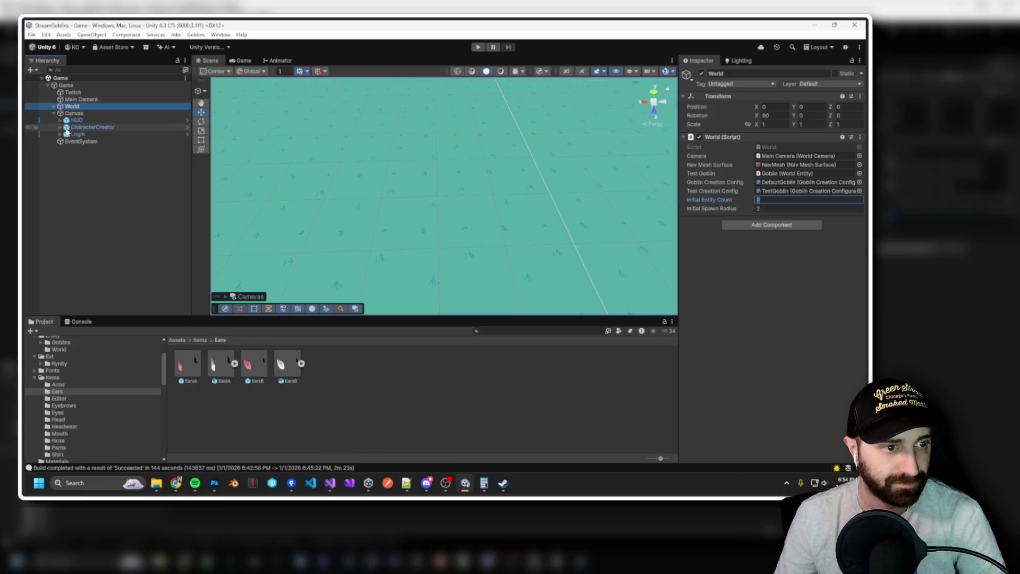
{"action": "double_click", "coordinate": [67, 127]}
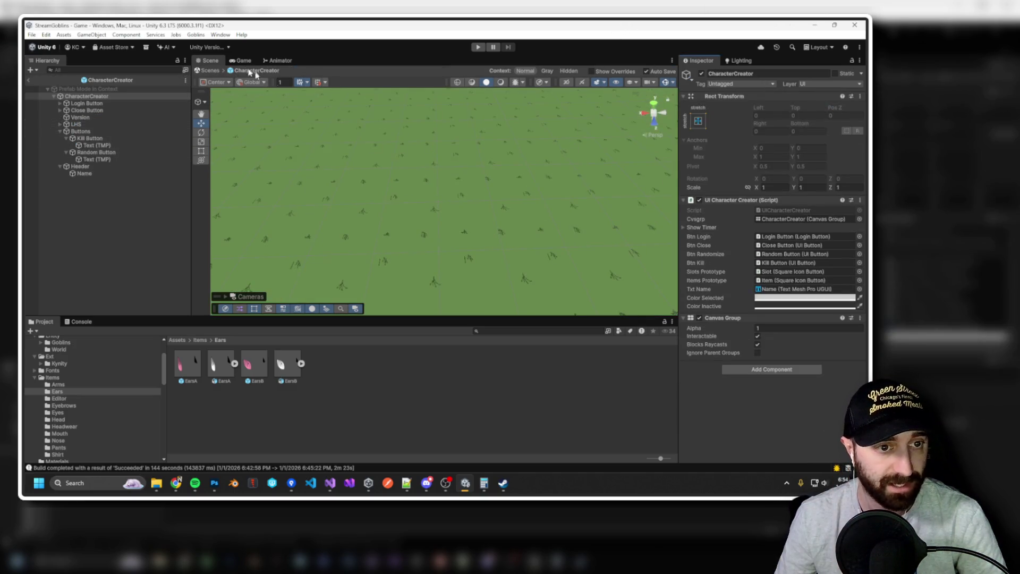
{"action": "left_click", "coordinate": [566, 82]}
{"action": "key", "text": "t"}
{"action": "key", "text": "f"}
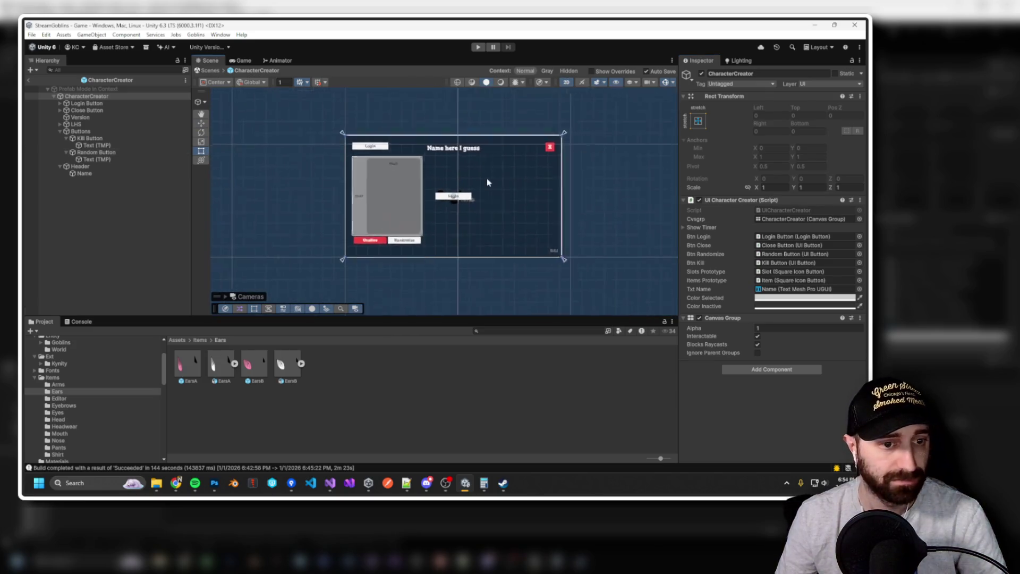
Select the character creator's Close Button and reveal its label child in the Hierarchy.
{"action": "left_click", "coordinate": [527, 158]}
{"action": "scroll", "coordinate": [533, 159], "scroll_direction": "up", "scroll_amount": 3}
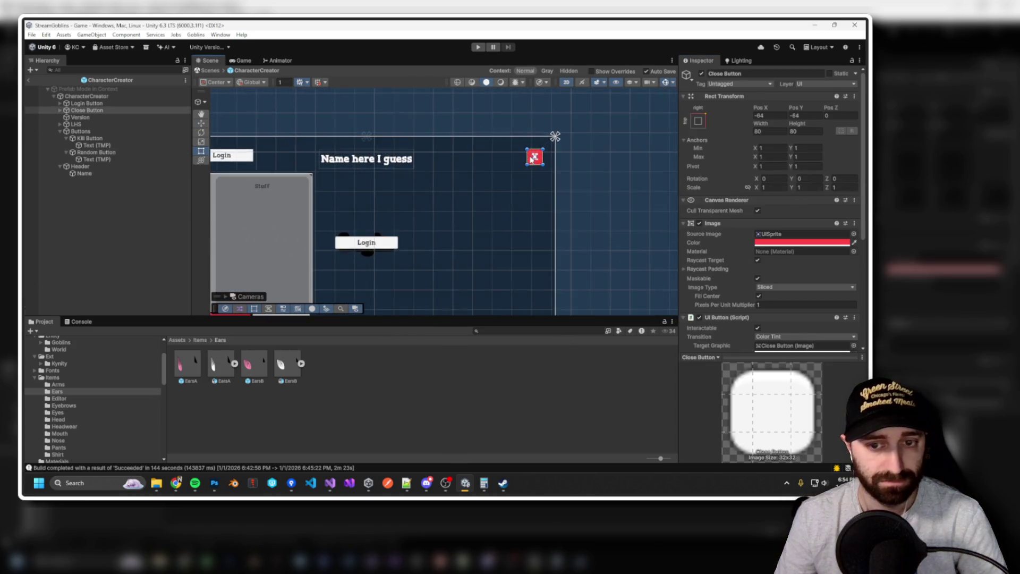
{"action": "scroll", "coordinate": [533, 159], "scroll_direction": "up", "scroll_amount": 2}
{"action": "scroll", "coordinate": [504, 182], "scroll_direction": "down", "scroll_amount": 1}
{"action": "left_click", "coordinate": [248, 158]}
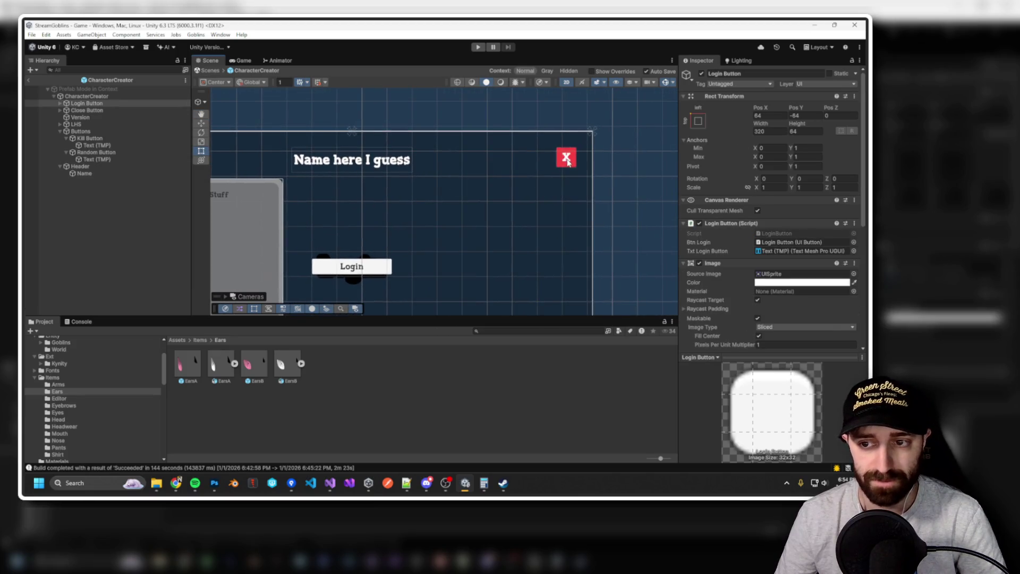
{"action": "left_click", "coordinate": [568, 162]}
{"action": "left_click", "coordinate": [88, 112]}
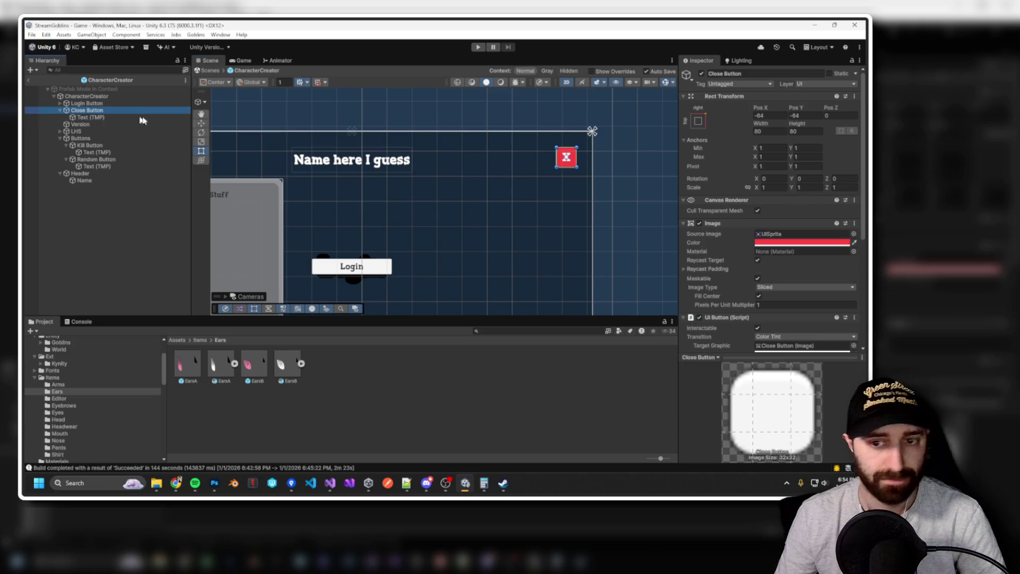
Set Close Button's Rect Transform width to 320 and height to 64.
{"action": "left_click", "coordinate": [766, 131]}
{"action": "type", "text": "320"}
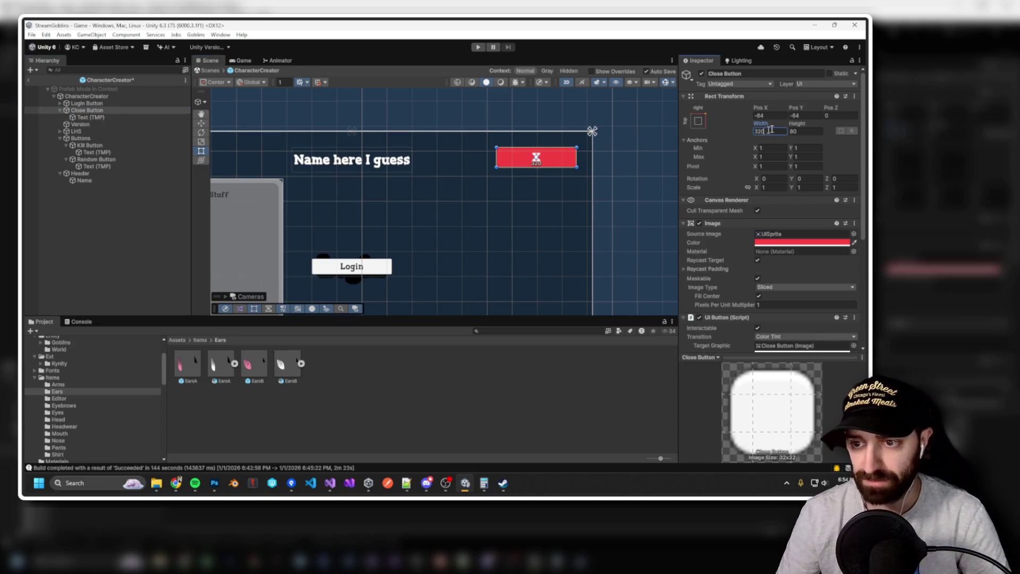
{"action": "key", "text": "Tab"}
{"action": "type", "text": "64"}
{"action": "mouse_move", "coordinate": [363, 187]}
{"action": "left_mouse_down"}
{"action": "mouse_move", "coordinate": [594, 188]}
{"action": "mouse_move", "coordinate": [568, 188]}
{"action": "left_mouse_up"}
{"action": "left_click", "coordinate": [377, 159]}
{"action": "left_click", "coordinate": [376, 159]}
{"action": "left_click_drag", "start_coordinate": [479, 178], "coordinate": [268, 168]}
Change the button's Text (TMP) label from X to Close, then start play mode.
{"action": "key", "text": "t"}
{"action": "left_click", "coordinate": [538, 151]}
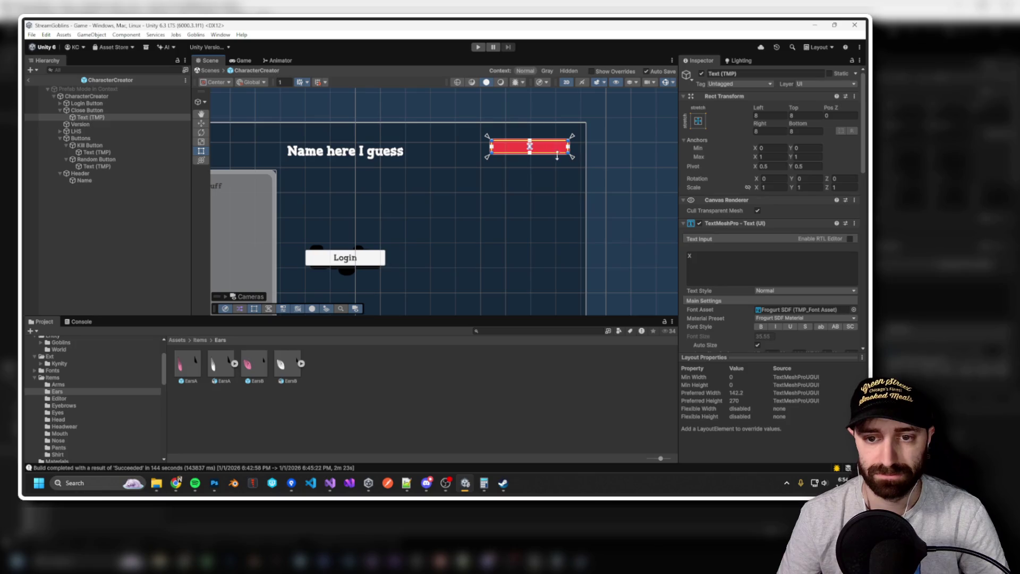
{"action": "left_click", "coordinate": [712, 267]}
{"action": "type", "text": "Close"}
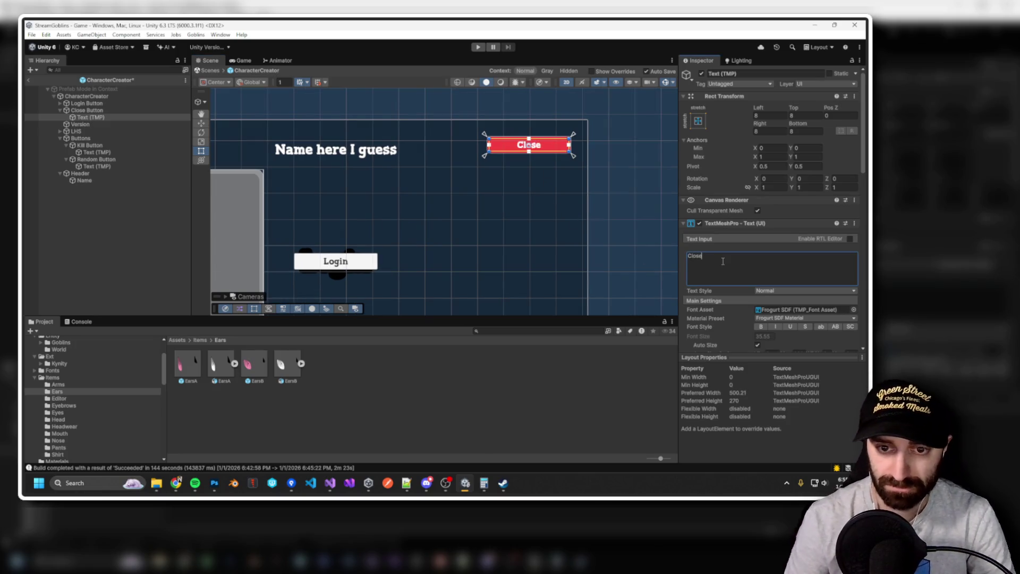
{"action": "scroll", "coordinate": [521, 221], "scroll_direction": "down", "scroll_amount": 2}
{"action": "mouse_move", "coordinate": [563, 198]}
{"action": "left_mouse_down"}
{"action": "mouse_move", "coordinate": [611, 191]}
{"action": "mouse_move", "coordinate": [517, 146]}
{"action": "left_mouse_up"}
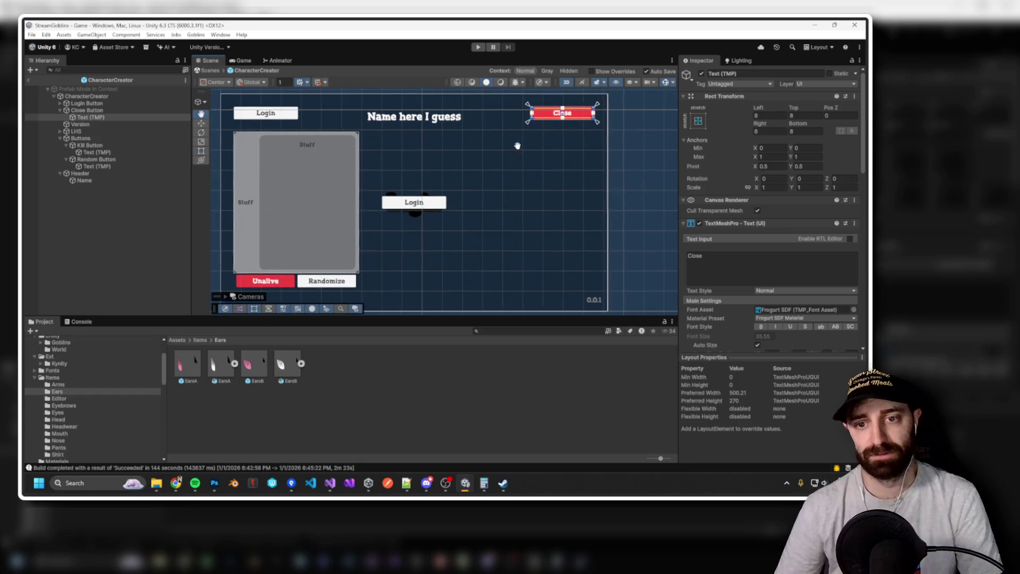
{"action": "left_click", "coordinate": [479, 47]}
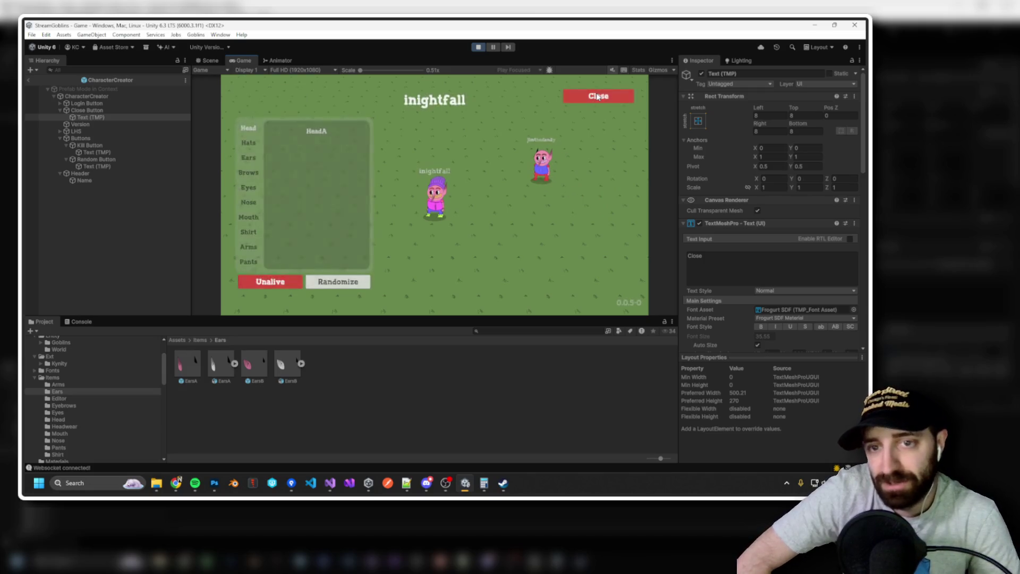
{"action": "left_click", "coordinate": [598, 96]}
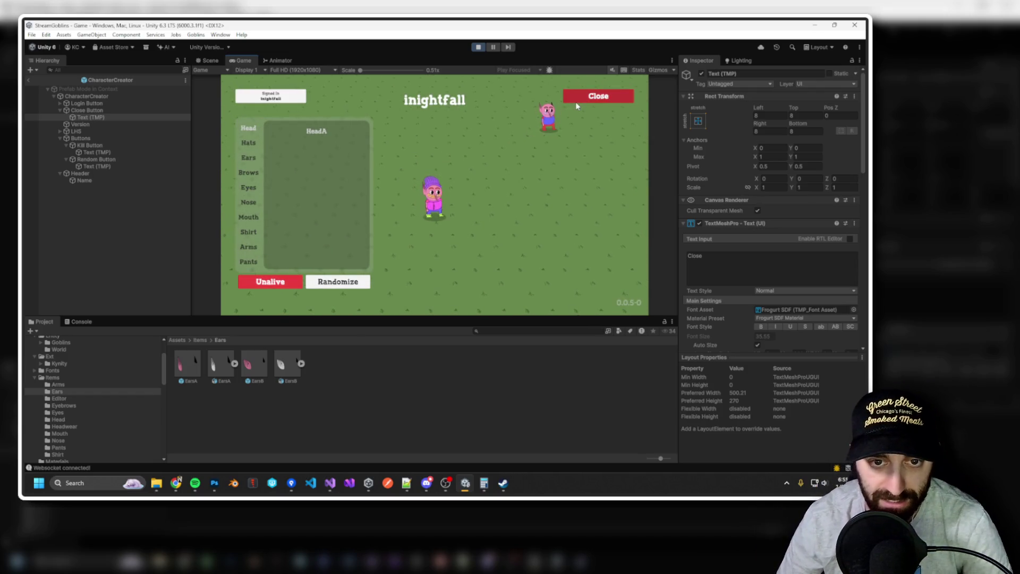
{"action": "left_click", "coordinate": [580, 97]}
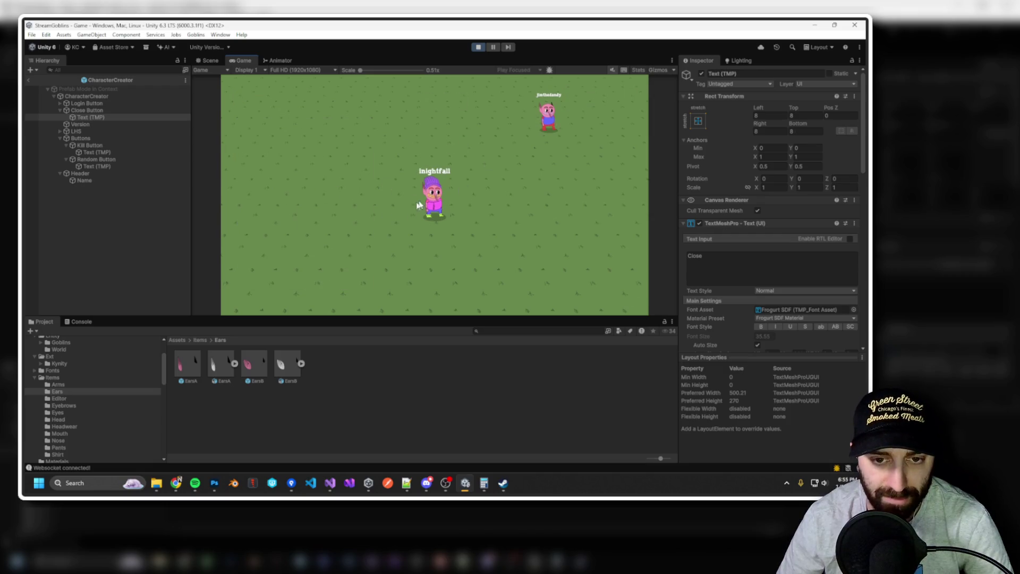
{"action": "left_click", "coordinate": [478, 47]}
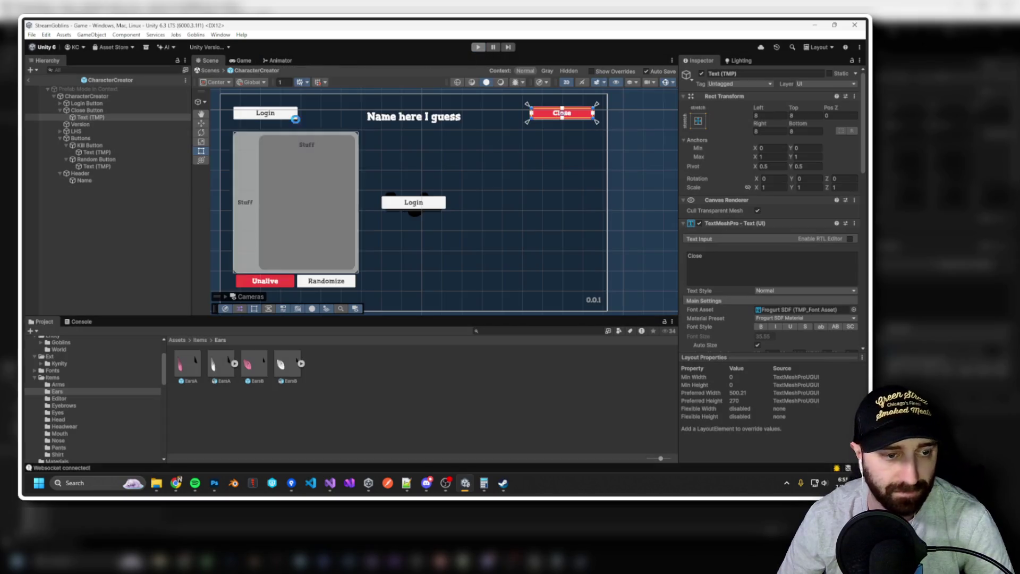
{"action": "left_click", "coordinate": [292, 482]}
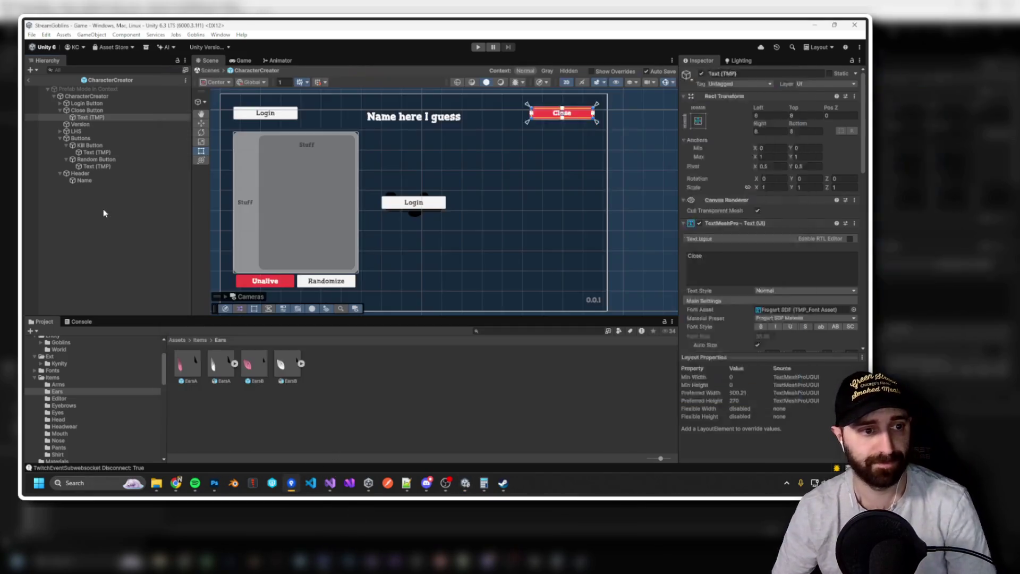
{"action": "left_click", "coordinate": [104, 213]}
{"action": "left_click", "coordinate": [31, 36]}
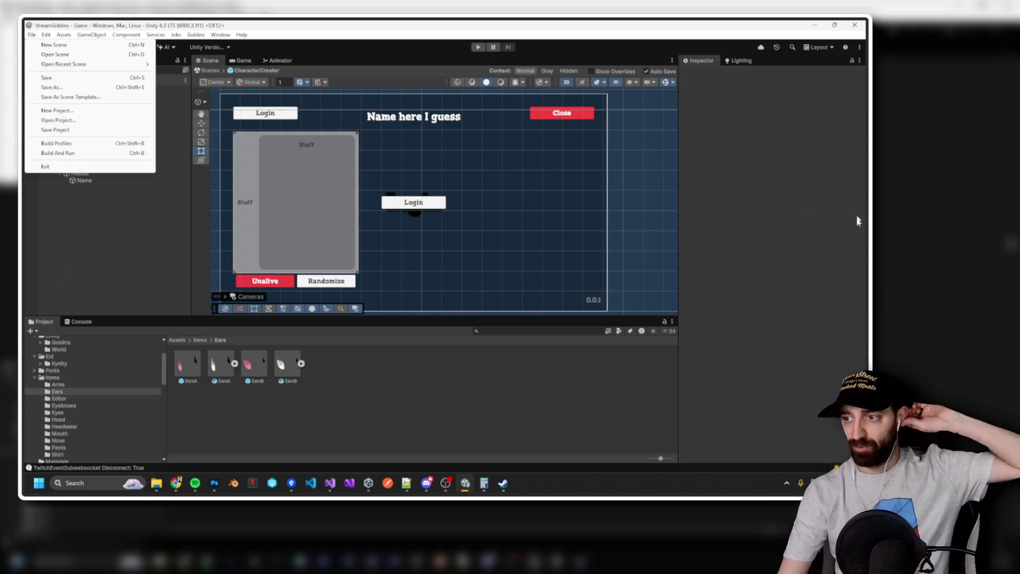
{"action": "key", "text": "alt+Tab"}
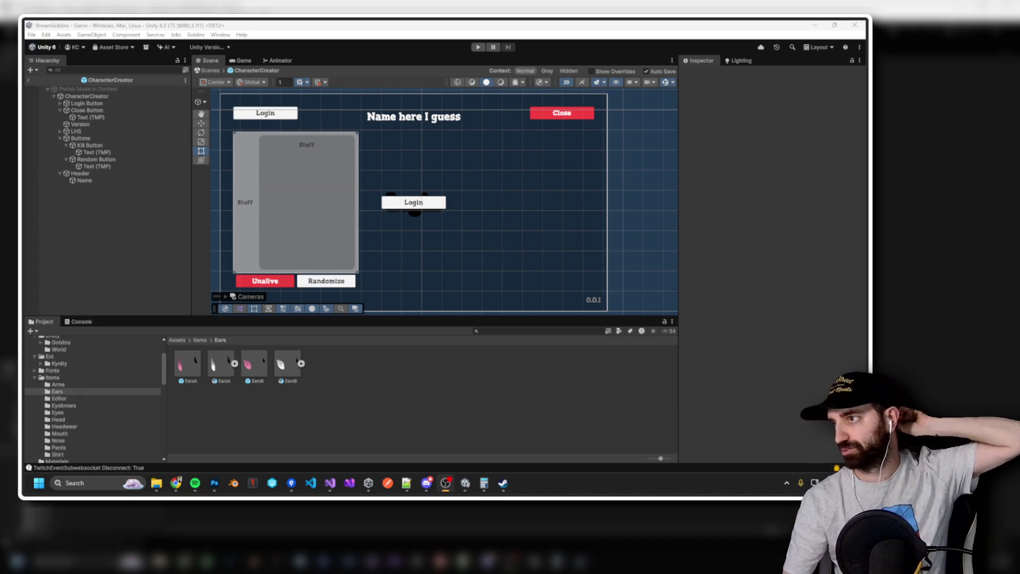
{"action": "key", "text": "alt+Tab"}
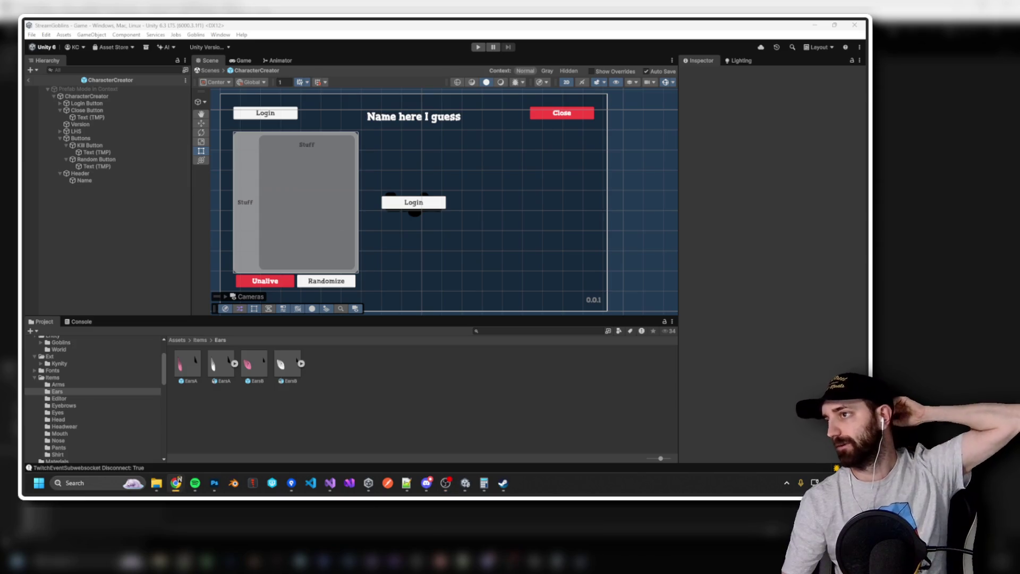
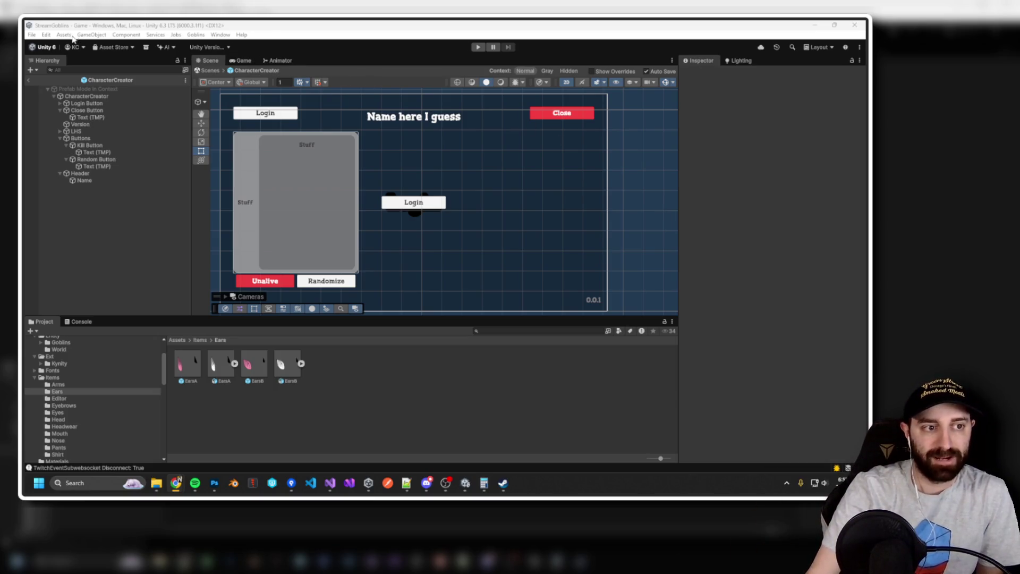
Test-run the game, inspect the EarsA and EarsB ear items, then stop play mode.
{"action": "left_click", "coordinate": [478, 46]}
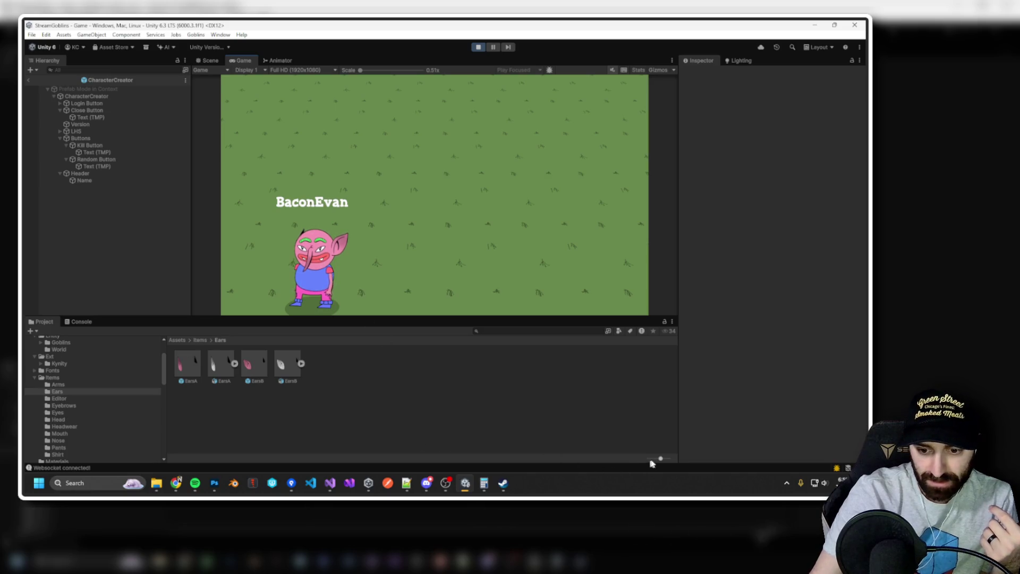
{"action": "left_click_drag", "start_coordinate": [660, 458], "coordinate": [664, 460]}
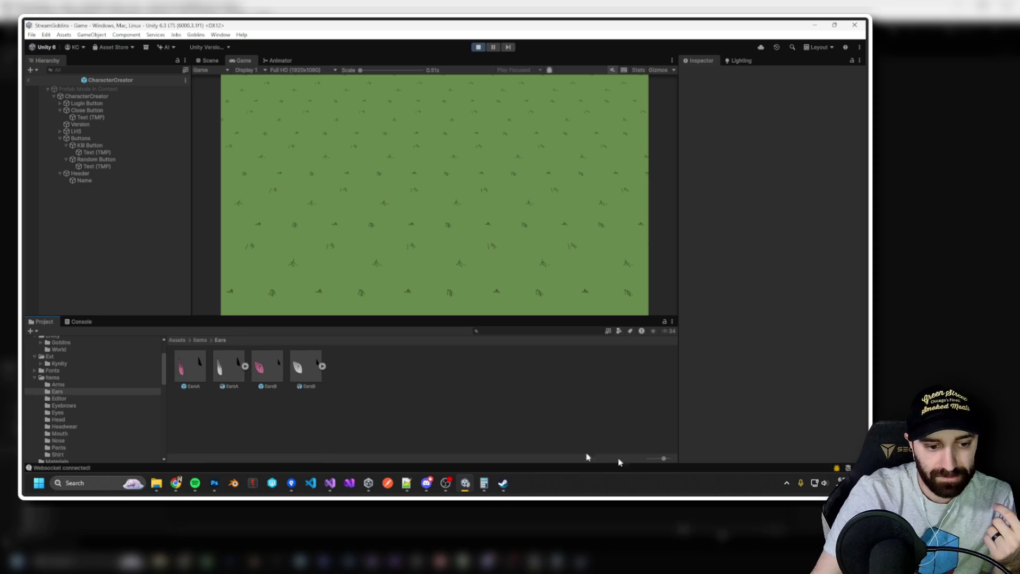
{"action": "left_click", "coordinate": [197, 367]}
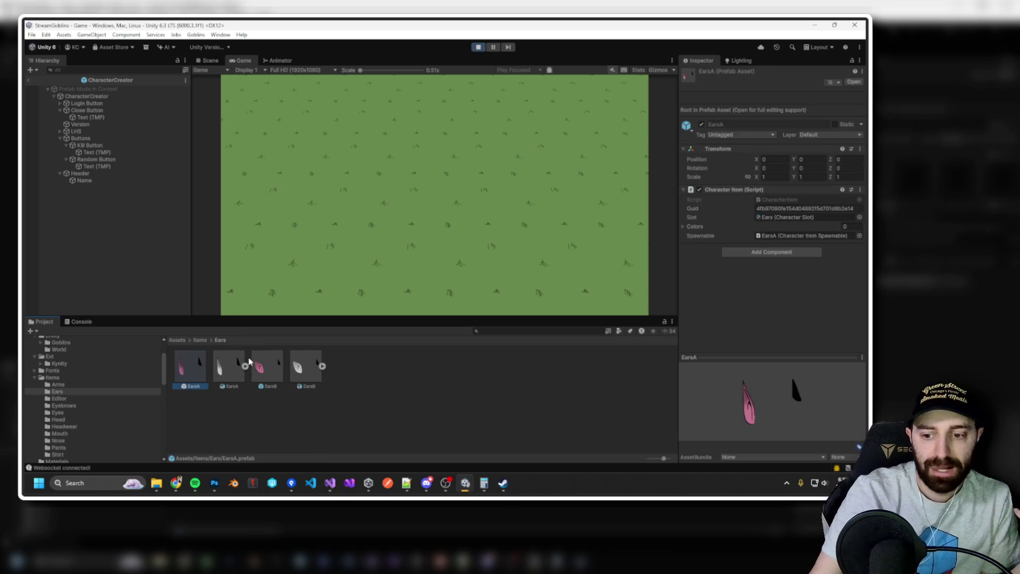
{"action": "left_click", "coordinate": [269, 366]}
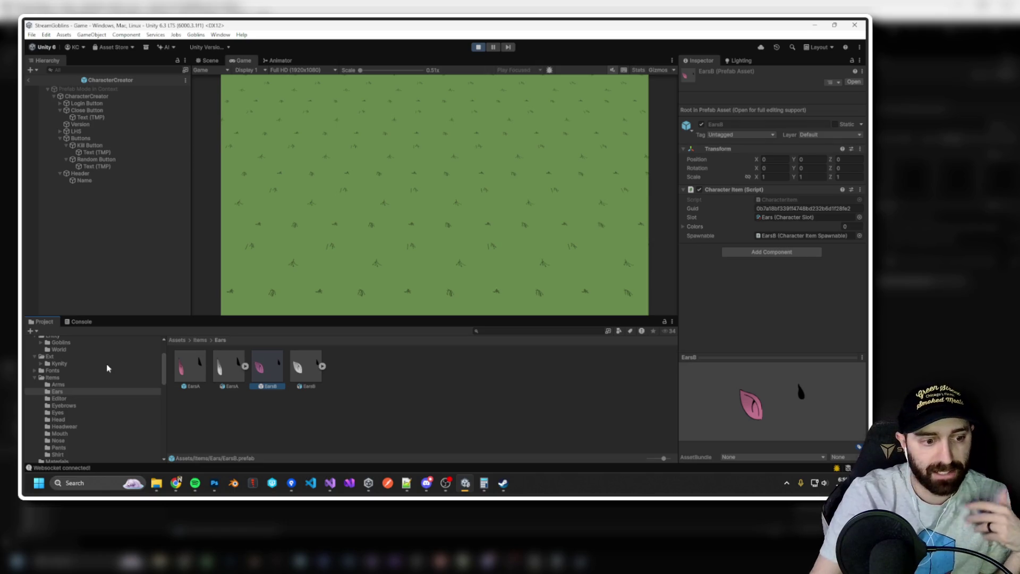
{"action": "left_click", "coordinate": [477, 50]}
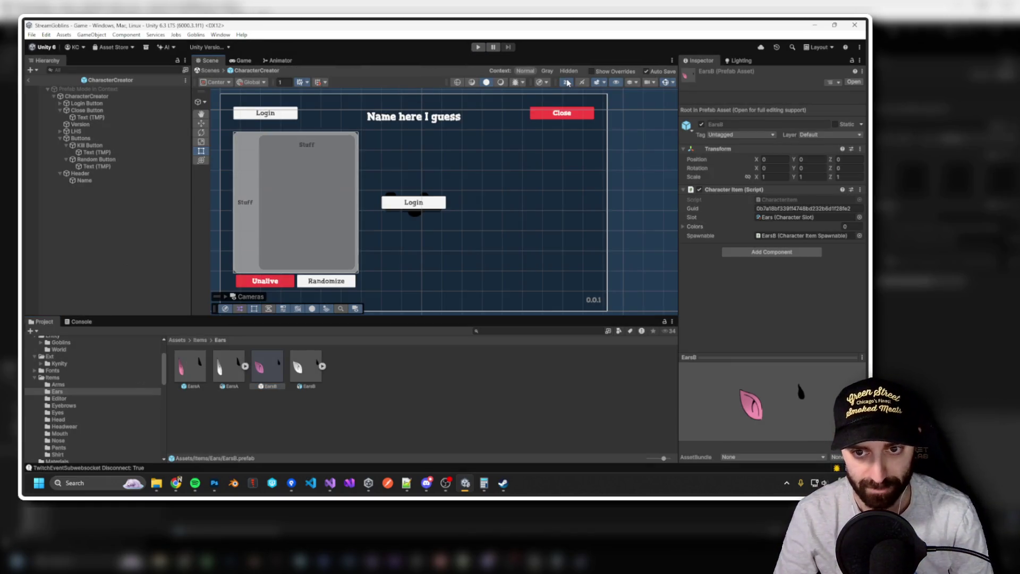
Open the EyebrowsA prefab from the Items Eyebrows folder for editing.
{"action": "left_click", "coordinate": [567, 83]}
{"action": "left_click", "coordinate": [567, 83]}
{"action": "left_click", "coordinate": [80, 399]}
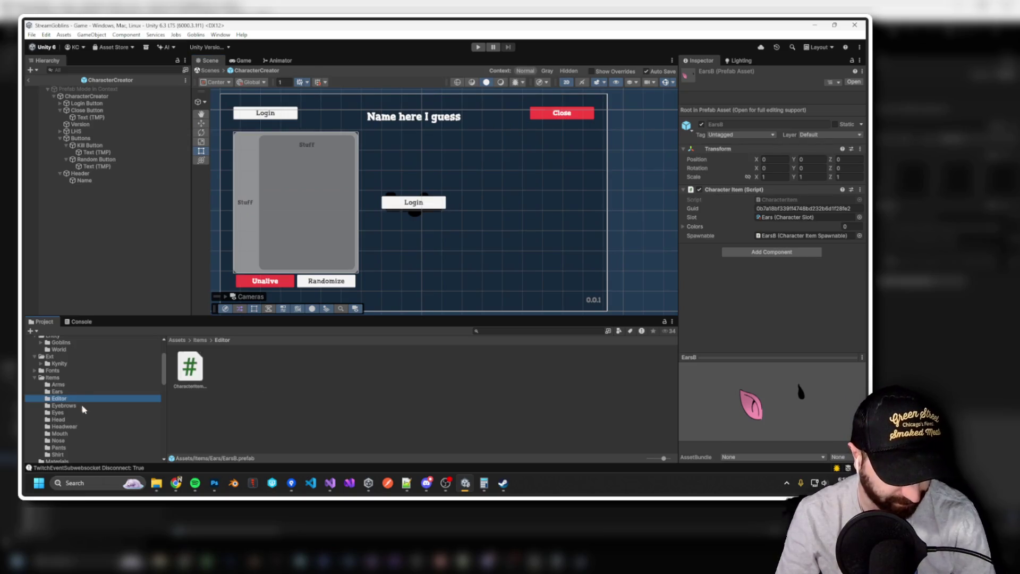
{"action": "left_click", "coordinate": [83, 407]}
{"action": "left_click", "coordinate": [190, 366]}
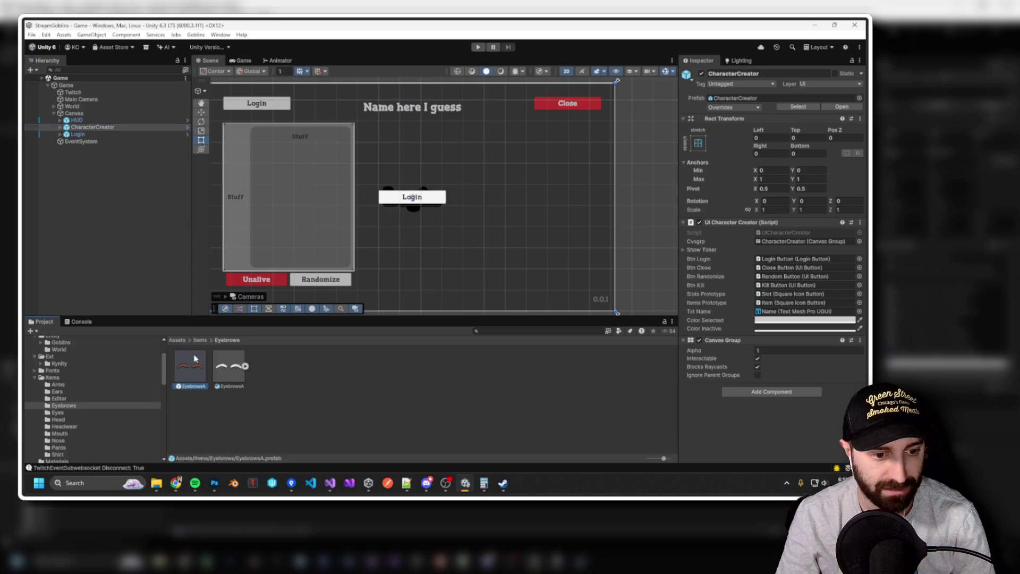
{"action": "double_click", "coordinate": [194, 360]}
{"action": "scroll", "coordinate": [382, 172], "scroll_direction": "down", "scroll_amount": 10}
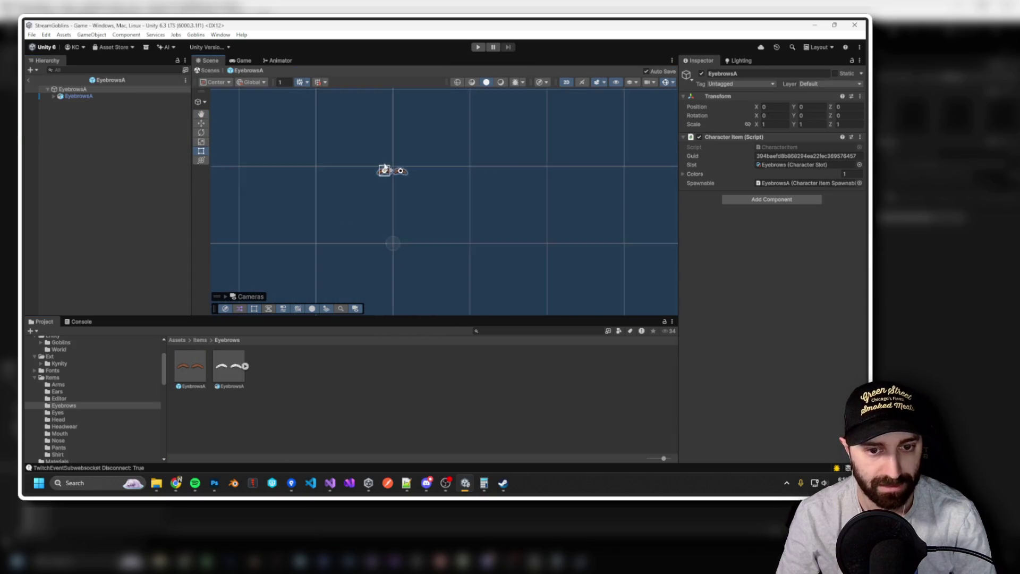
{"action": "scroll", "coordinate": [426, 181], "scroll_direction": "up", "scroll_amount": 3}
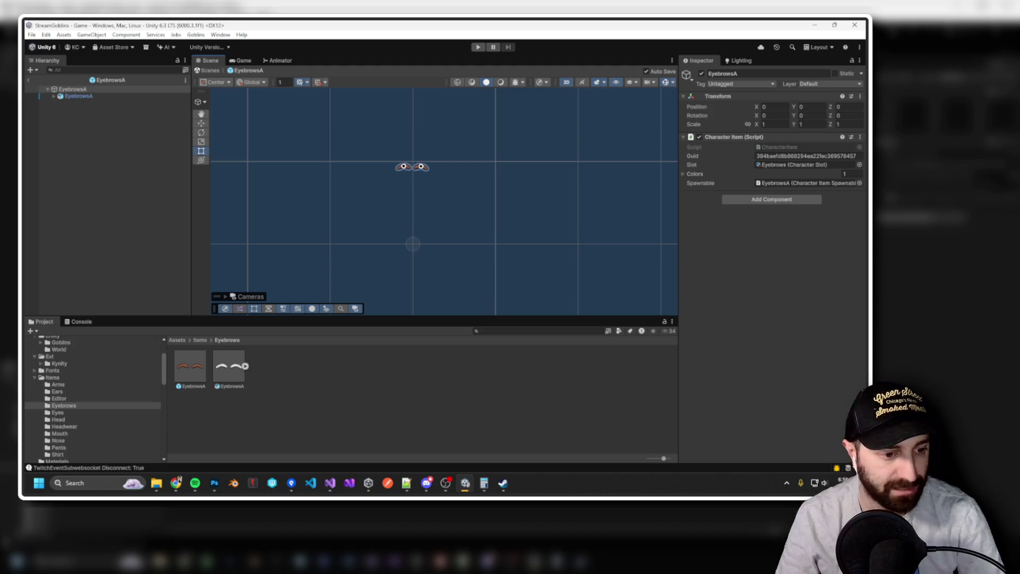
Open the PantsB prefab from the Pants folder in Prefab Mode.
{"action": "left_click", "coordinate": [71, 419]}
{"action": "key", "text": "Down"}
{"action": "key", "text": "Down"}
{"action": "key", "text": "Down"}
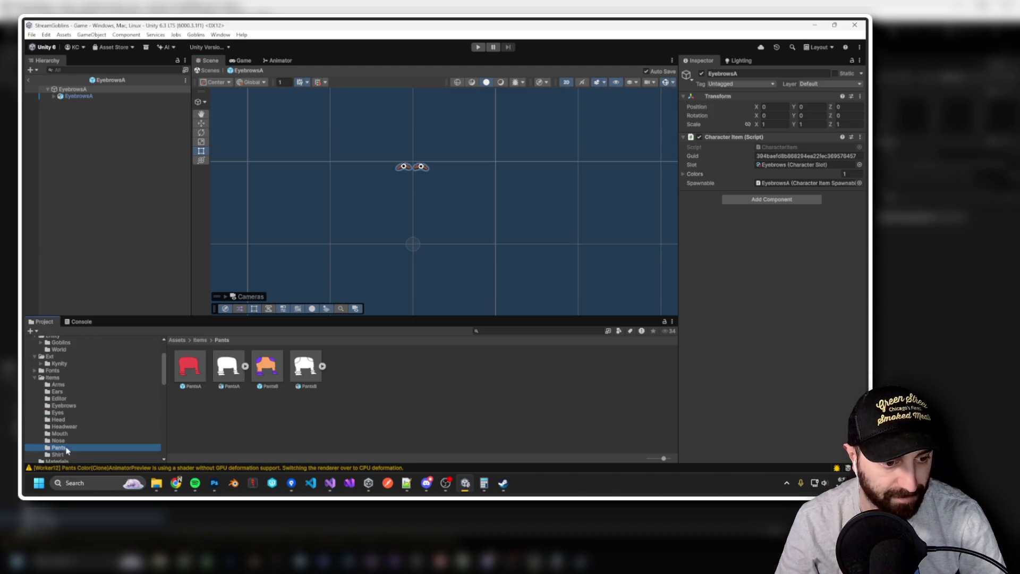
{"action": "double_click", "coordinate": [271, 373]}
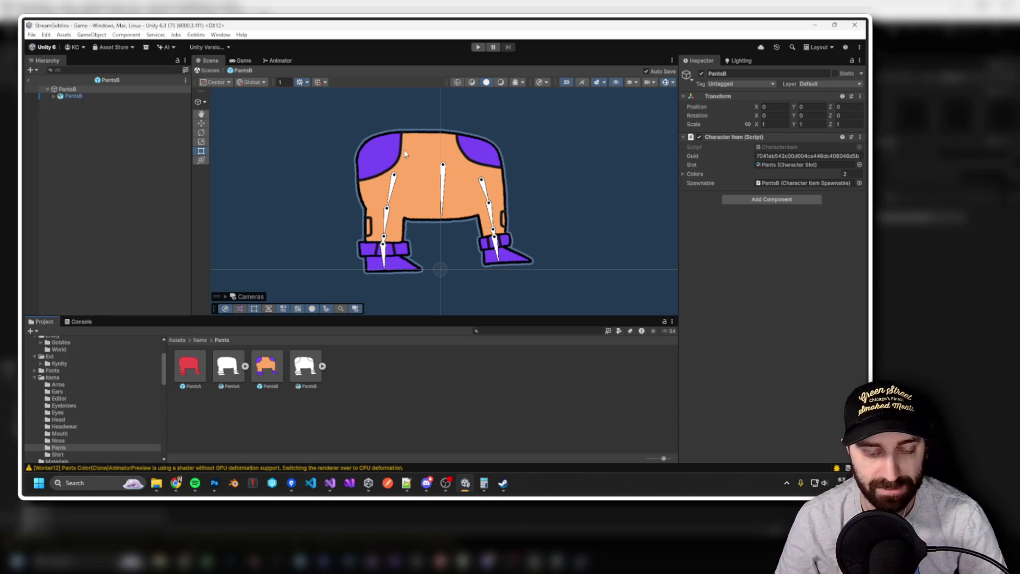
{"action": "scroll", "coordinate": [107, 396], "scroll_direction": "down", "scroll_amount": 5}
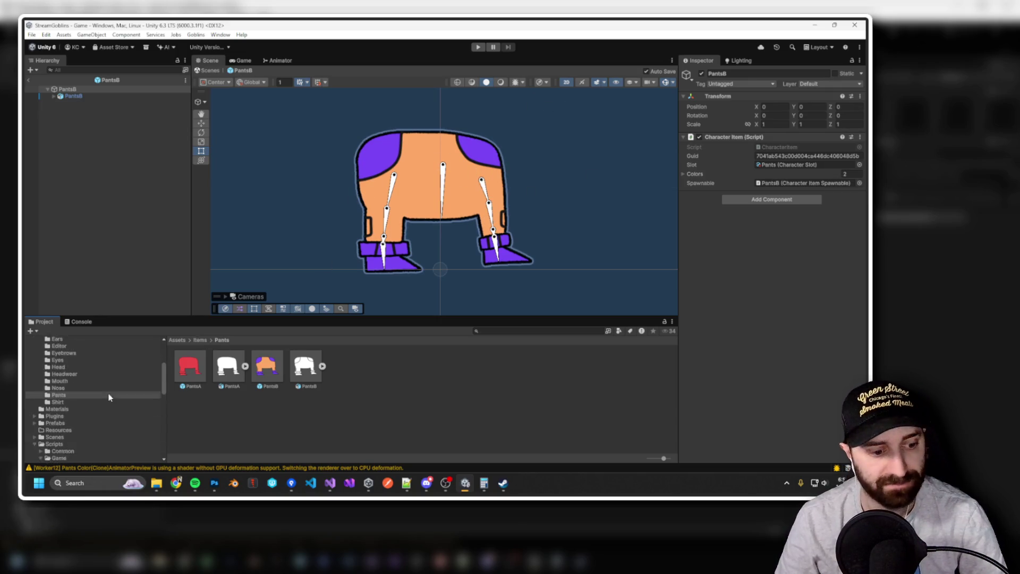
{"action": "scroll", "coordinate": [97, 396], "scroll_direction": "up", "scroll_amount": 10}
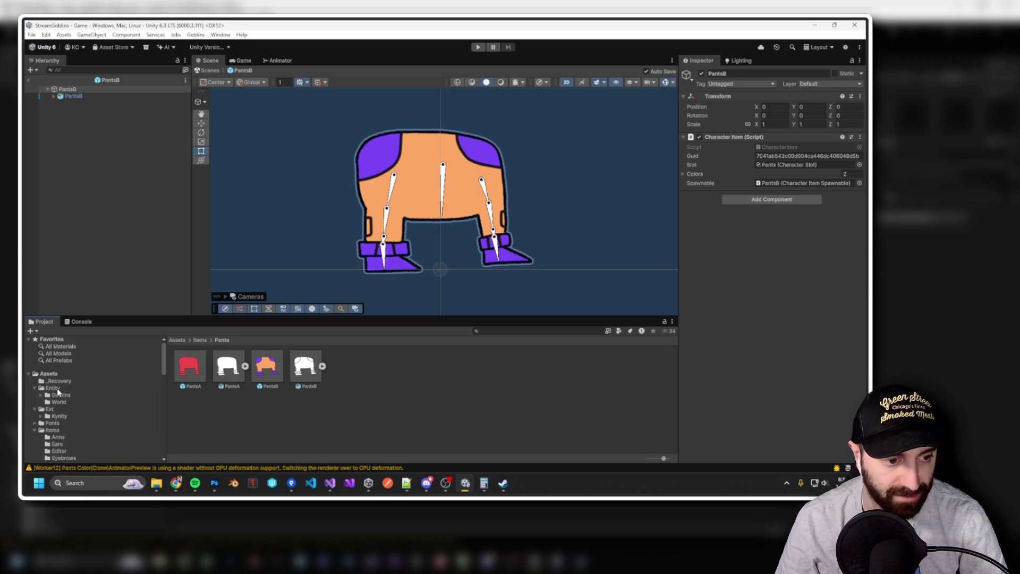
Open the Goblin prefab and test its arm rig, undoing the pose change.
{"action": "left_click", "coordinate": [58, 398]}
{"action": "double_click", "coordinate": [342, 368]}
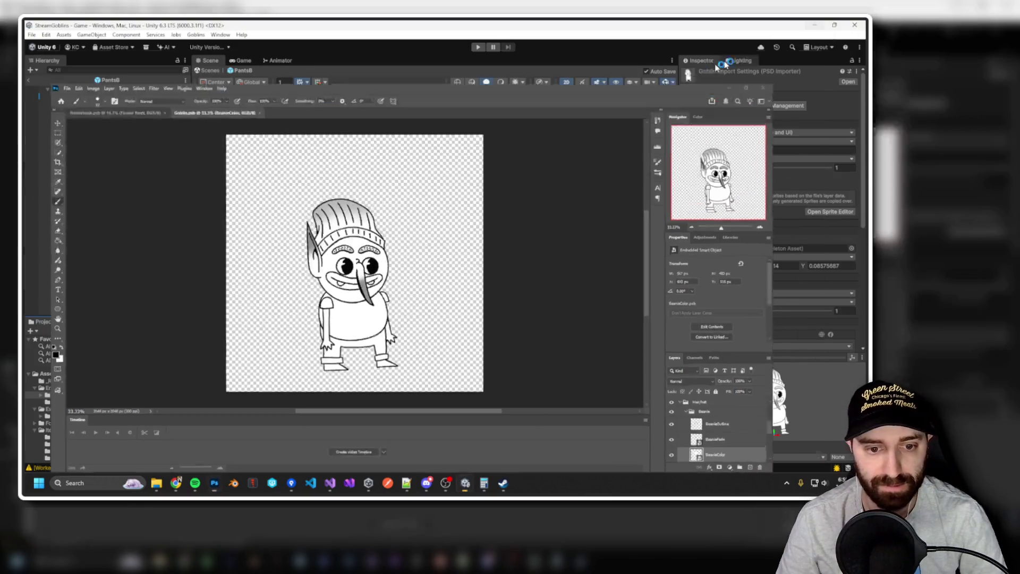
{"action": "left_click", "coordinate": [815, 25]}
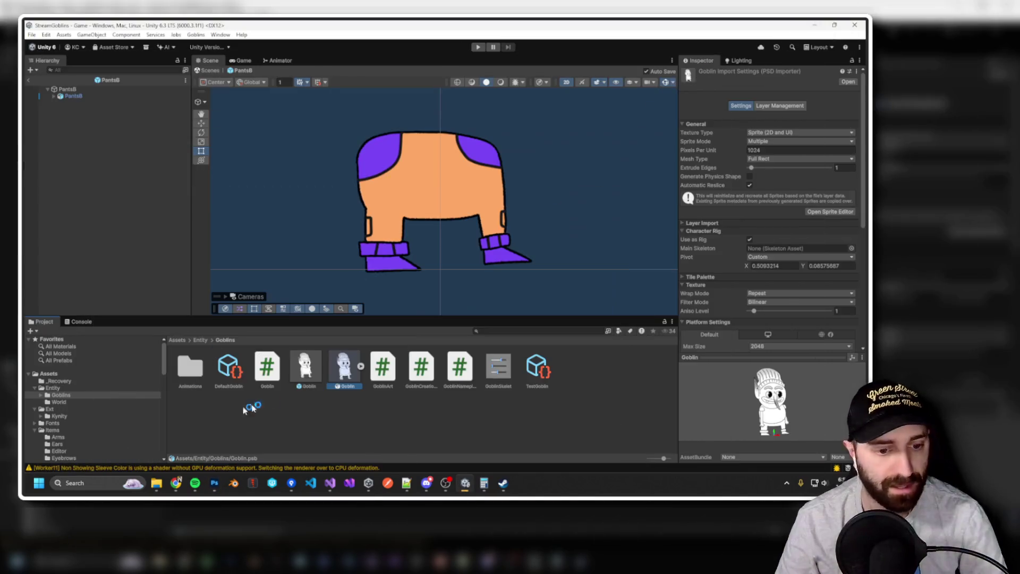
{"action": "double_click", "coordinate": [344, 367]}
{"action": "scroll", "coordinate": [441, 196], "scroll_direction": "up", "scroll_amount": 4}
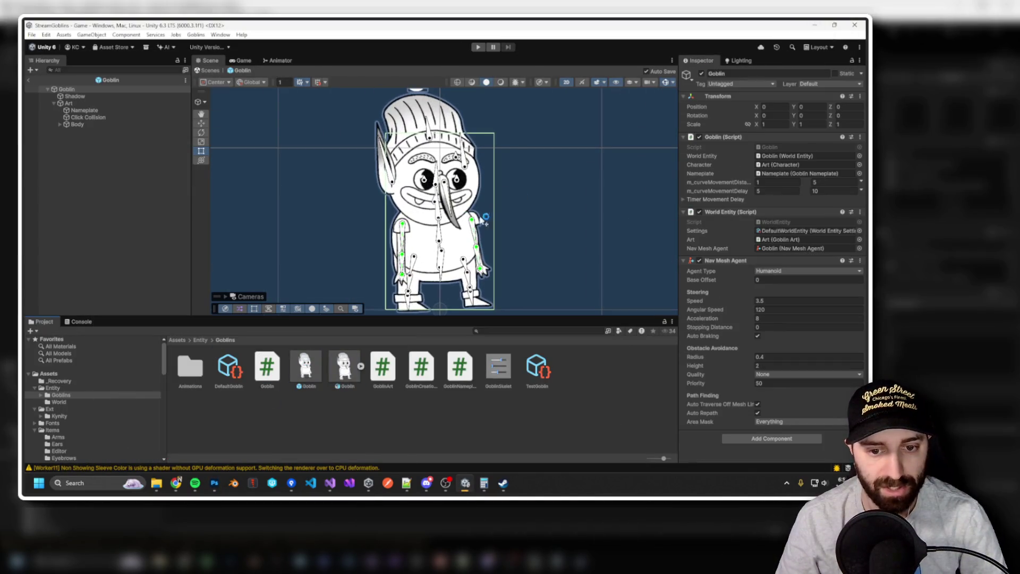
{"action": "mouse_move", "coordinate": [484, 272]}
{"action": "left_mouse_down"}
{"action": "mouse_move", "coordinate": [524, 221]}
{"action": "mouse_move", "coordinate": [431, 276]}
{"action": "mouse_move", "coordinate": [484, 273]}
{"action": "mouse_move", "coordinate": [532, 211]}
{"action": "mouse_move", "coordinate": [519, 248]}
{"action": "mouse_move", "coordinate": [497, 189]}
{"action": "left_mouse_up"}
{"action": "left_click", "coordinate": [484, 276]}
{"action": "key", "text": "ctrl+z"}
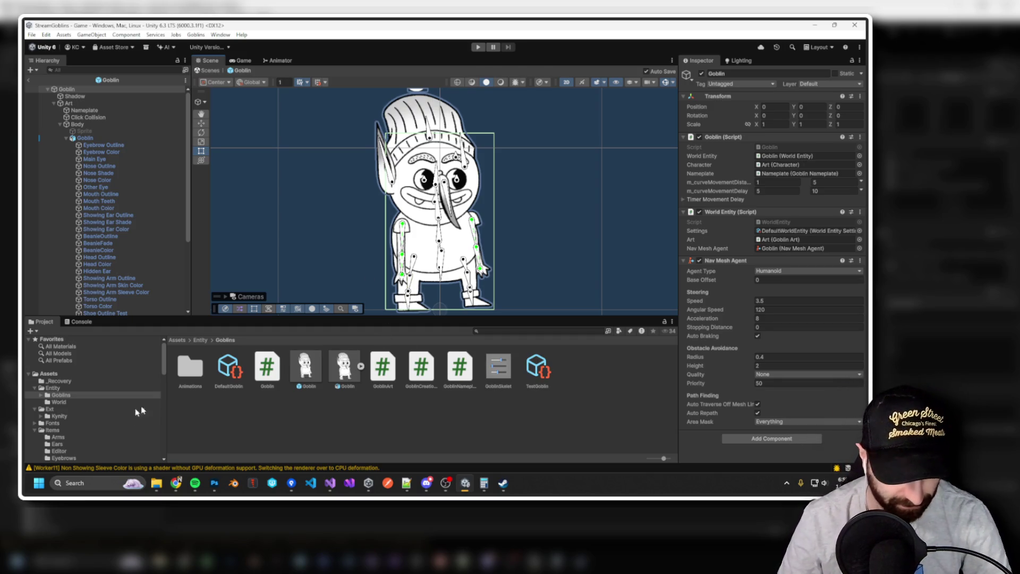
Reopen PantsB from the Pants folder and show its PSB's PSD Importer settings.
{"action": "scroll", "coordinate": [88, 431], "scroll_direction": "down", "scroll_amount": 5}
{"action": "left_click", "coordinate": [71, 402]}
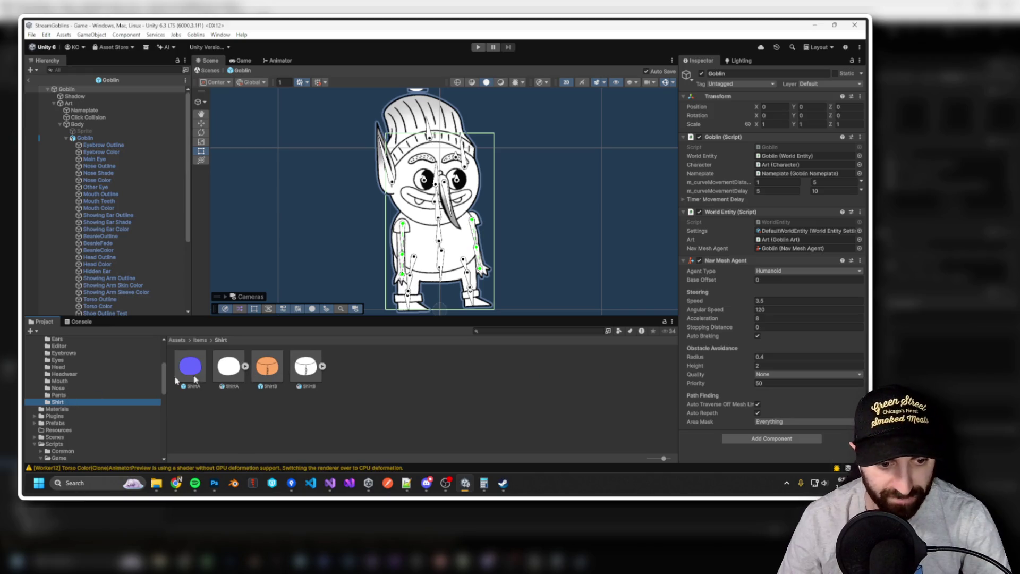
{"action": "left_click", "coordinate": [67, 395]}
{"action": "double_click", "coordinate": [267, 366]}
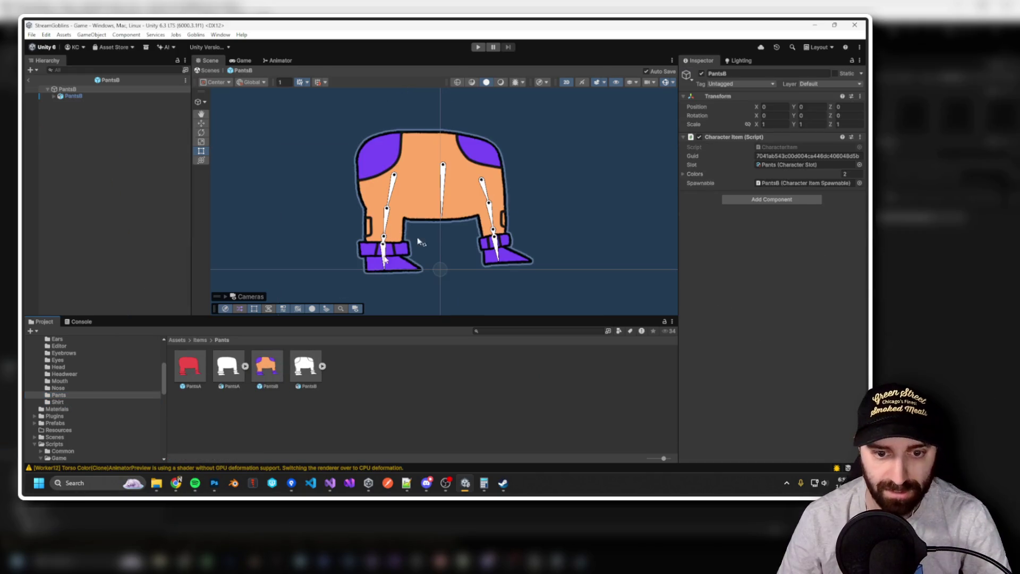
{"action": "left_click", "coordinate": [302, 366]}
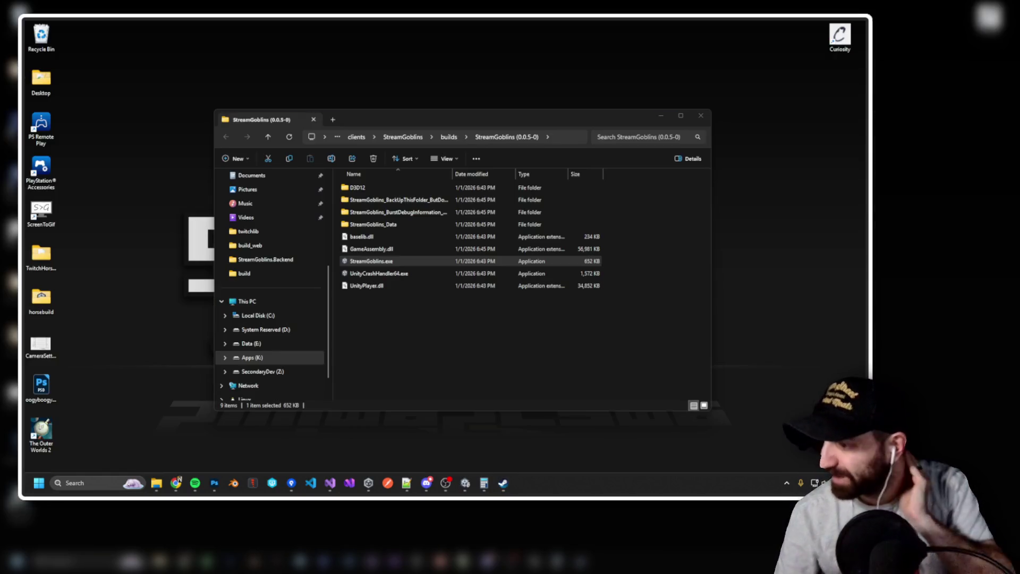
Navigate Explorer up to Downloads and open the inner Goblin Assets folder.
{"action": "left_click", "coordinate": [156, 482]}
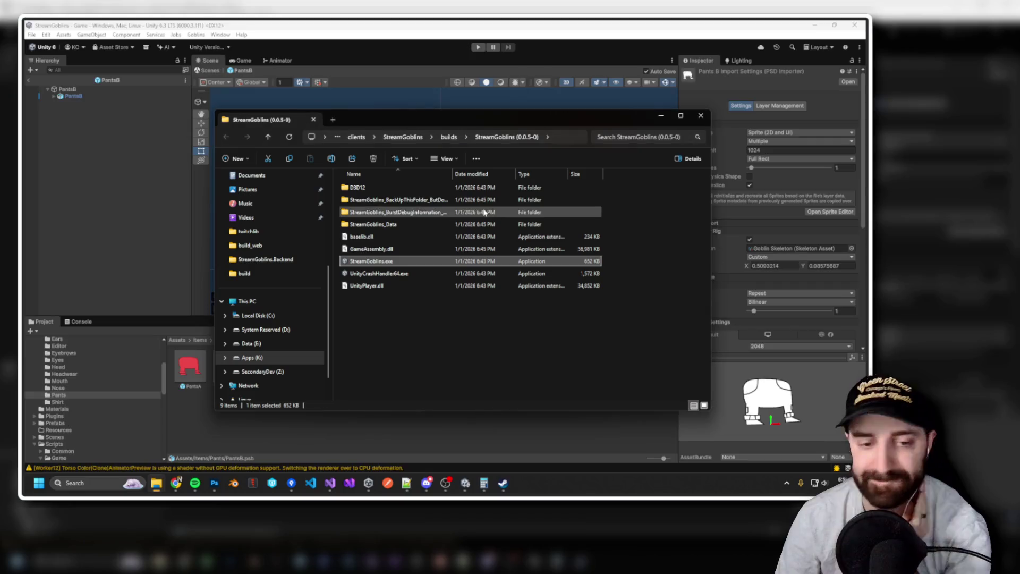
{"action": "mouse_move", "coordinate": [154, 482]}
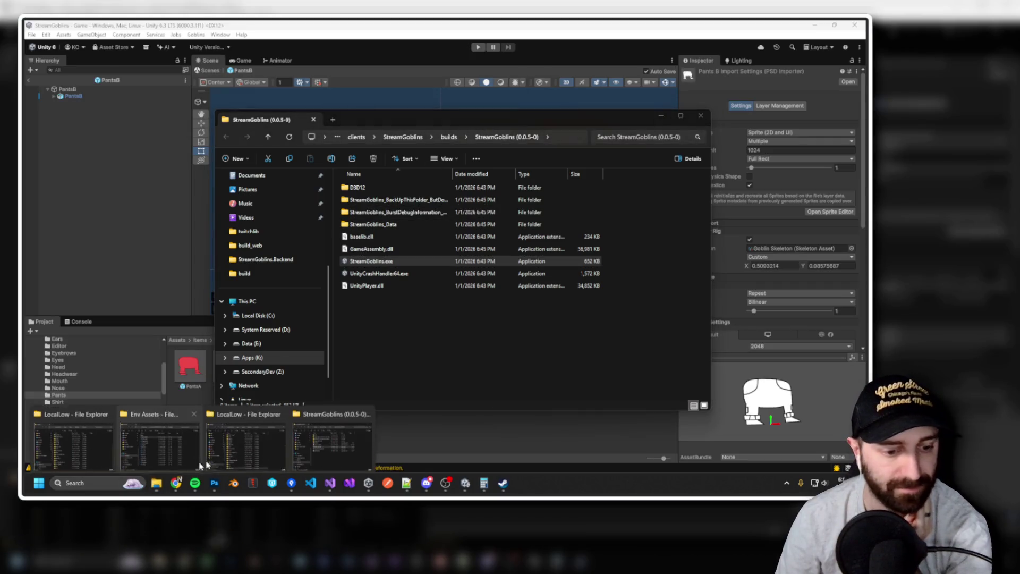
{"action": "left_click", "coordinate": [158, 446]}
{"action": "left_click", "coordinate": [435, 116]}
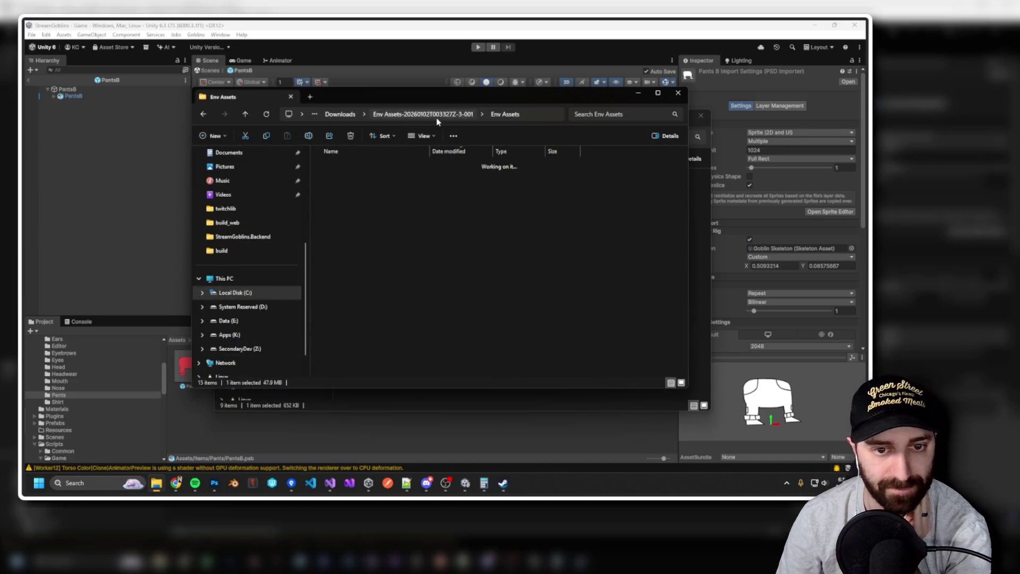
{"action": "left_click", "coordinate": [381, 116]}
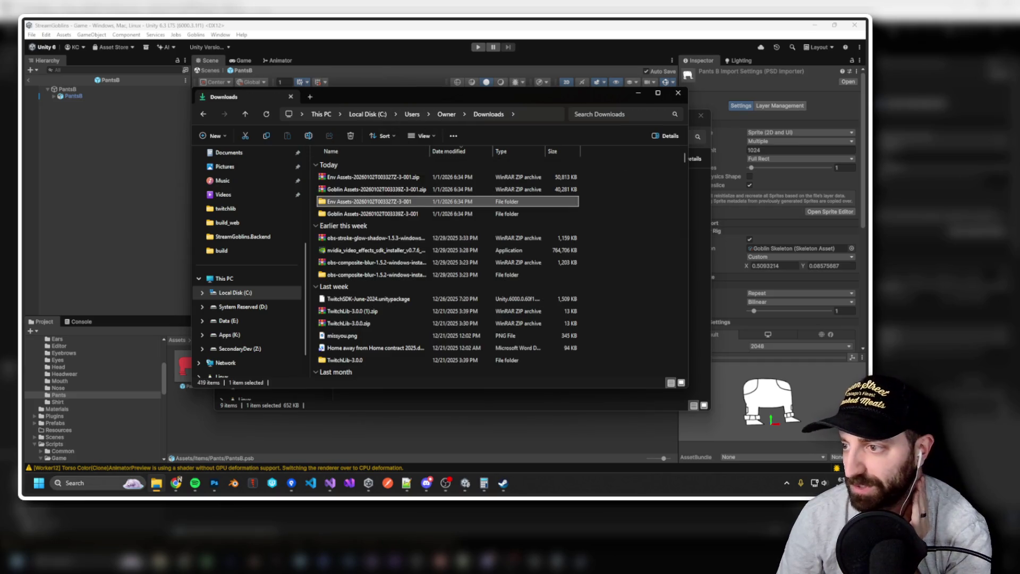
{"action": "left_click", "coordinate": [445, 482]}
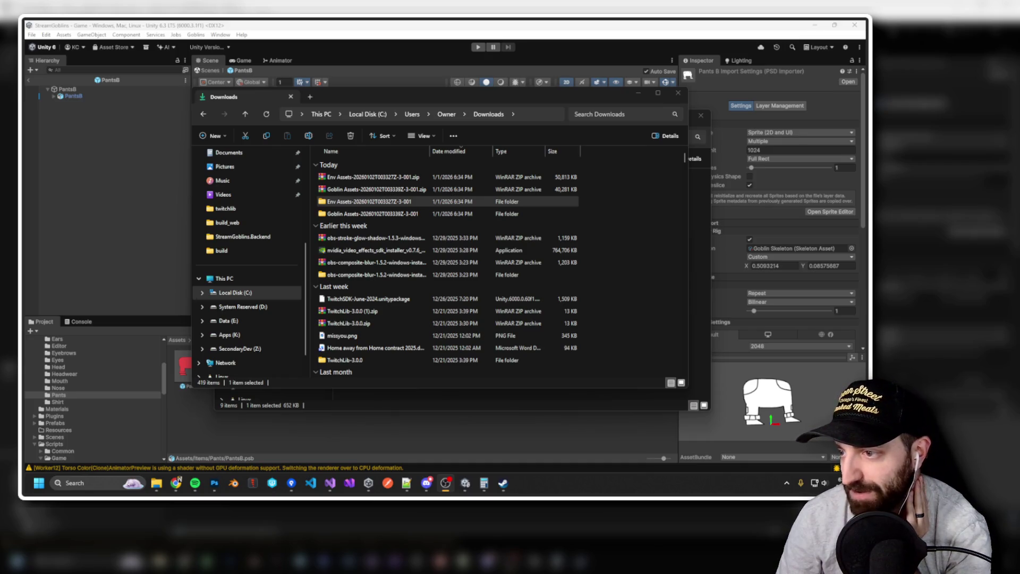
{"action": "left_click", "coordinate": [468, 214]}
{"action": "double_click", "coordinate": [467, 214]}
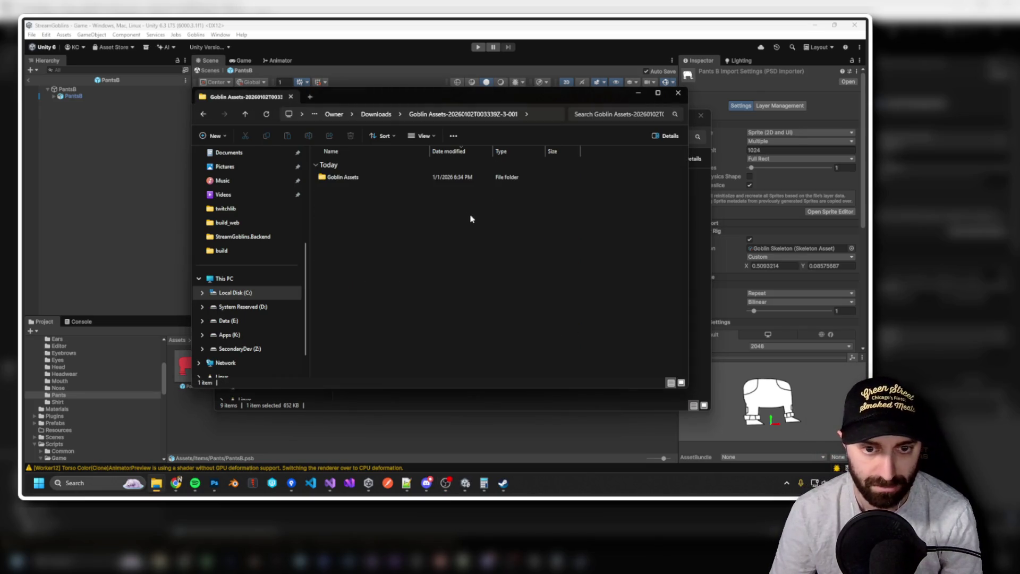
{"action": "double_click", "coordinate": [416, 180]}
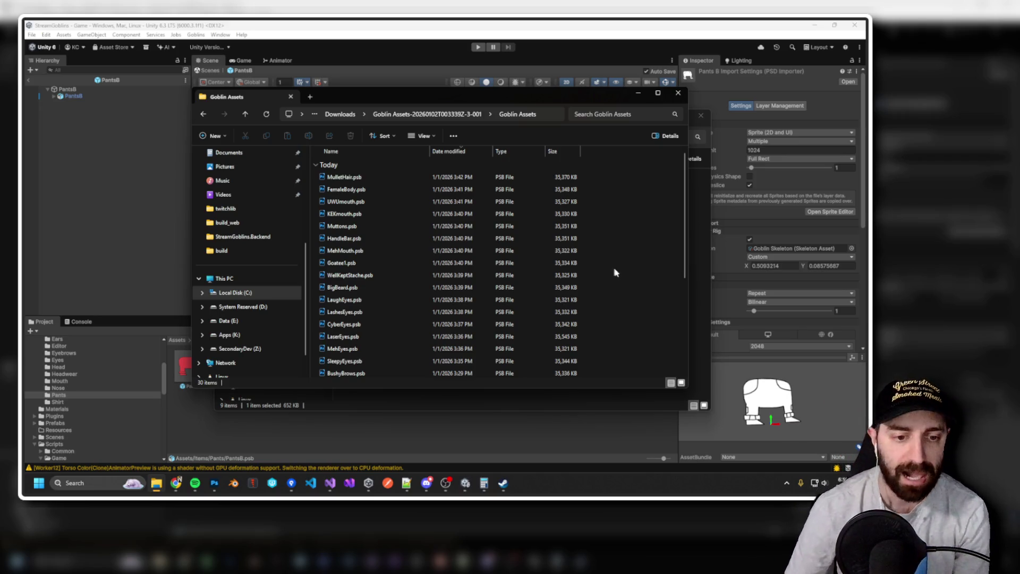
Sort the Goblin Assets files by date modified, select BigBeard.psb, and close the window.
{"action": "scroll", "coordinate": [606, 272], "scroll_direction": "down", "scroll_amount": 4}
{"action": "scroll", "coordinate": [511, 278], "scroll_direction": "up", "scroll_amount": 4}
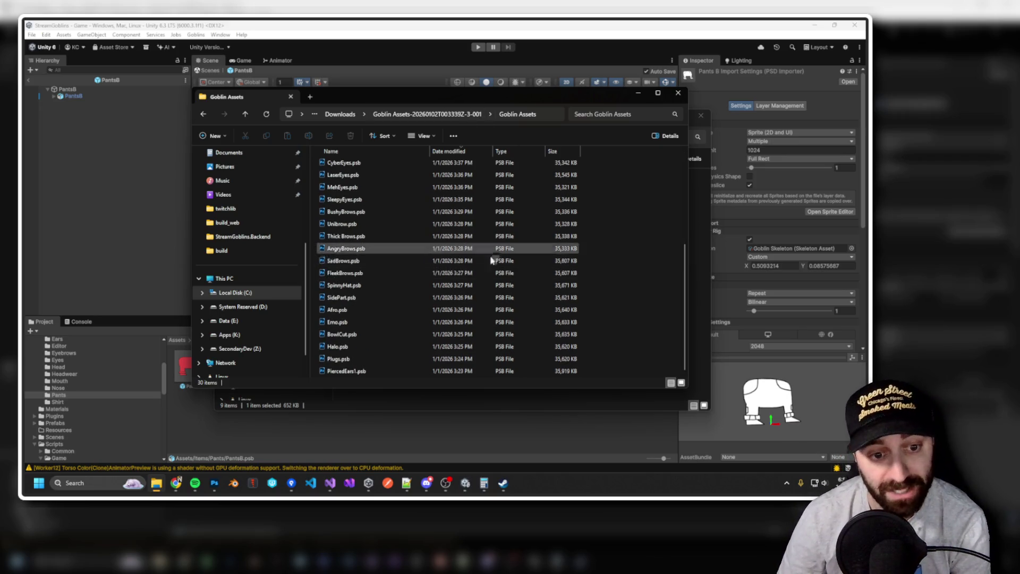
{"action": "scroll", "coordinate": [414, 233], "scroll_direction": "down", "scroll_amount": 5}
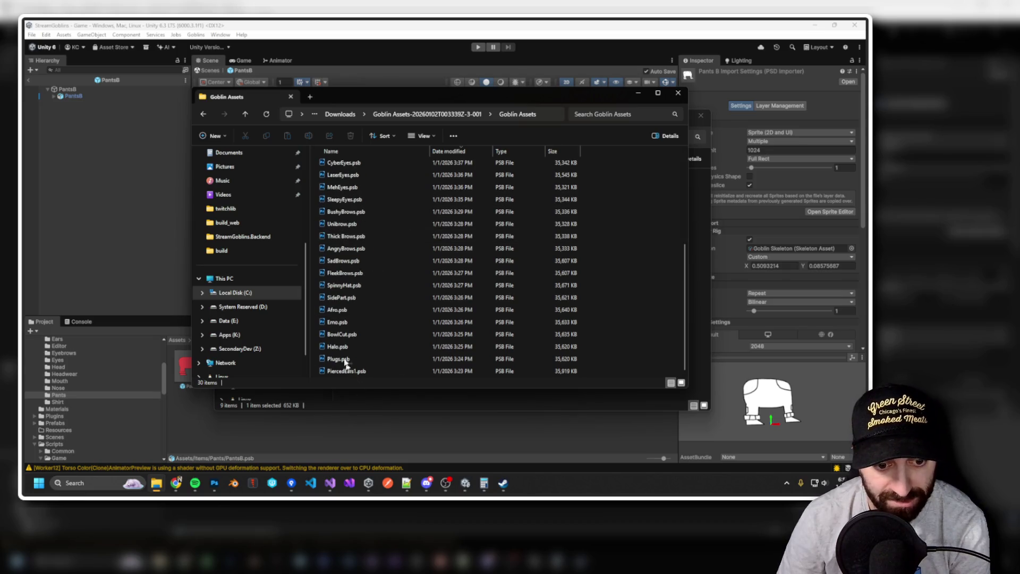
{"action": "mouse_move", "coordinate": [587, 374]}
{"action": "left_mouse_down"}
{"action": "mouse_move", "coordinate": [592, 268]}
{"action": "mouse_move", "coordinate": [617, 286]}
{"action": "left_mouse_up"}
{"action": "left_click", "coordinate": [617, 286]}
{"action": "scroll", "coordinate": [627, 288], "scroll_direction": "up", "scroll_amount": 5}
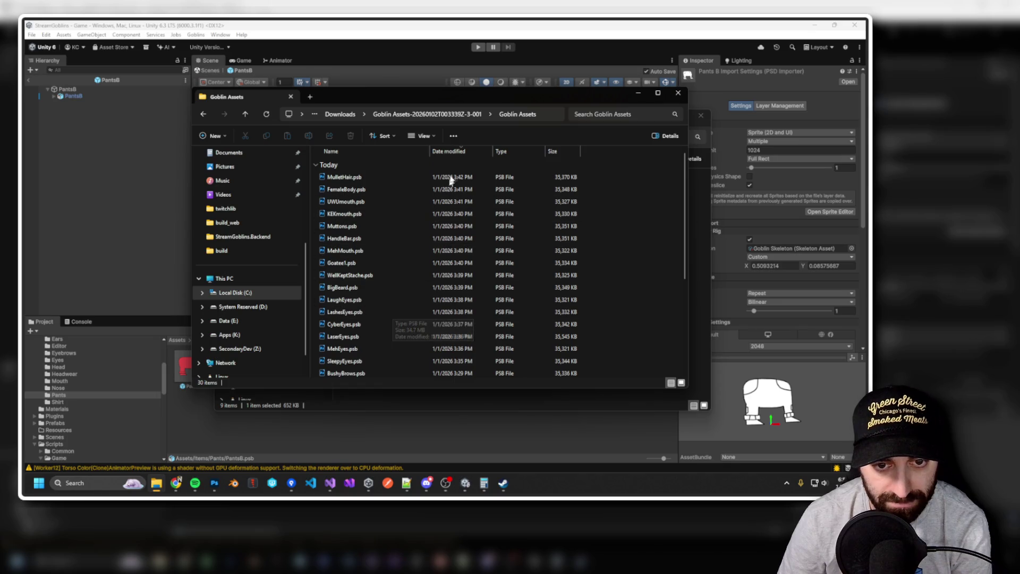
{"action": "left_click", "coordinate": [454, 152]}
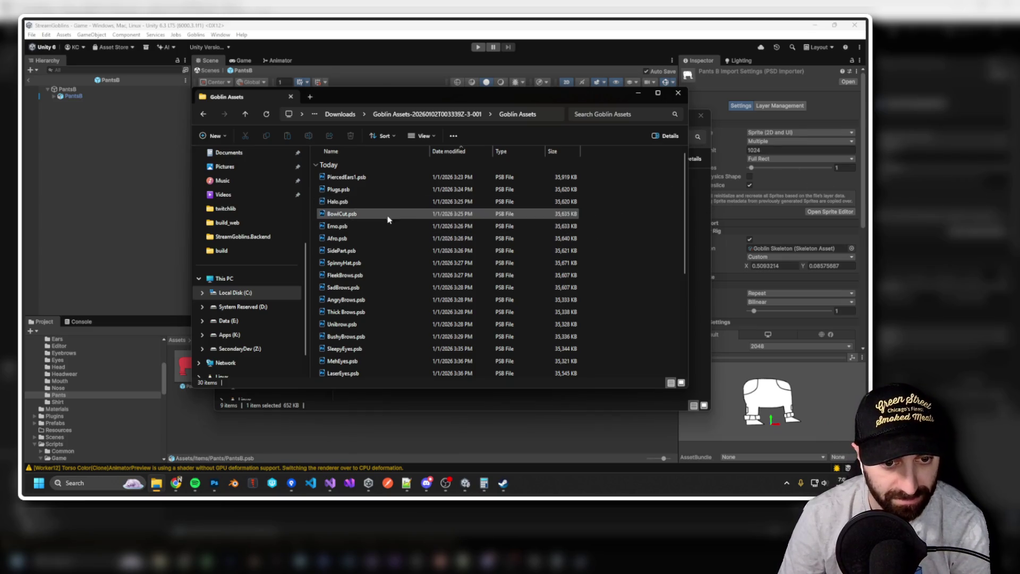
{"action": "scroll", "coordinate": [384, 260], "scroll_direction": "down", "scroll_amount": 1}
{"action": "scroll", "coordinate": [384, 260], "scroll_direction": "down", "scroll_amount": 4}
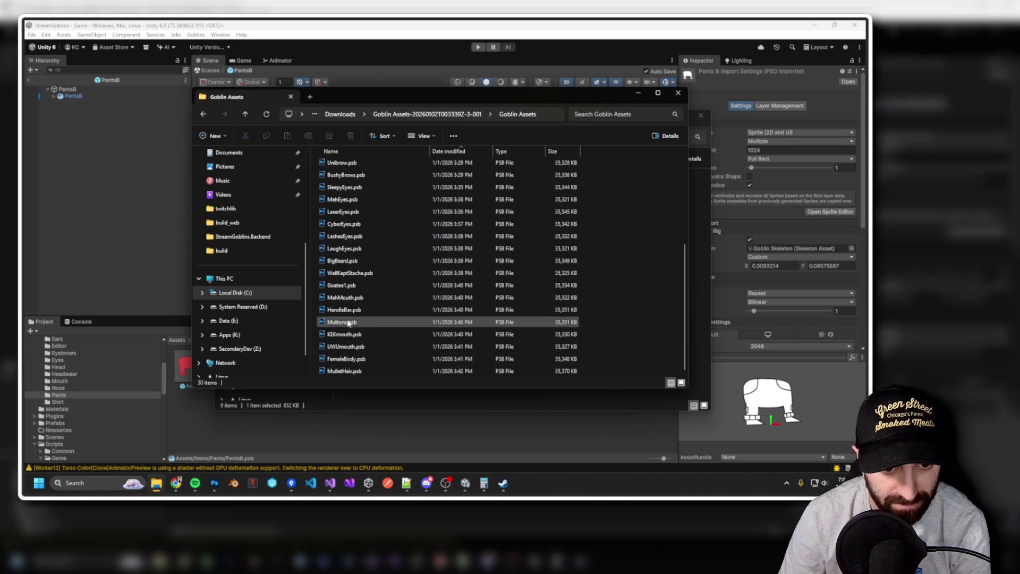
{"action": "left_click", "coordinate": [355, 261]}
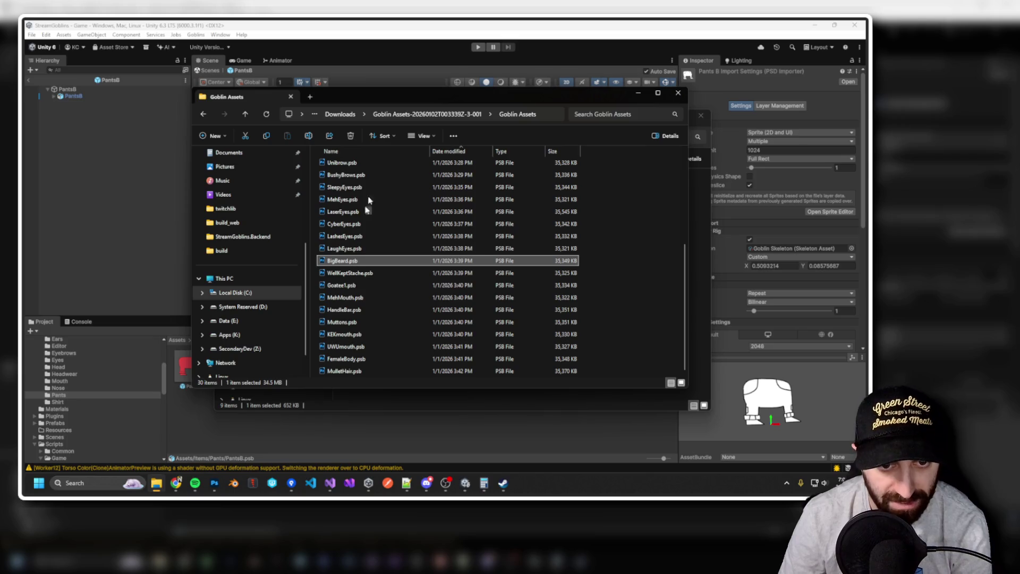
{"action": "left_click_drag", "start_coordinate": [429, 101], "coordinate": [505, 111]}
{"action": "key", "text": "ctrl+w"}
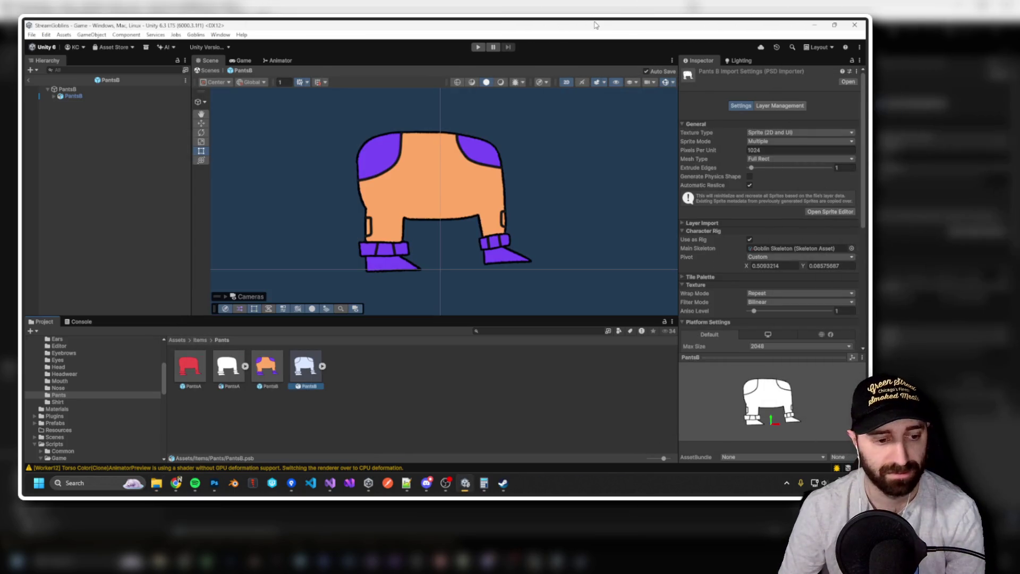
Close Explorer, then review BigBeard's import settings in Unity's Items/Mouth folder before returning to Photoshop.
{"action": "key", "text": "ctrl+w"}
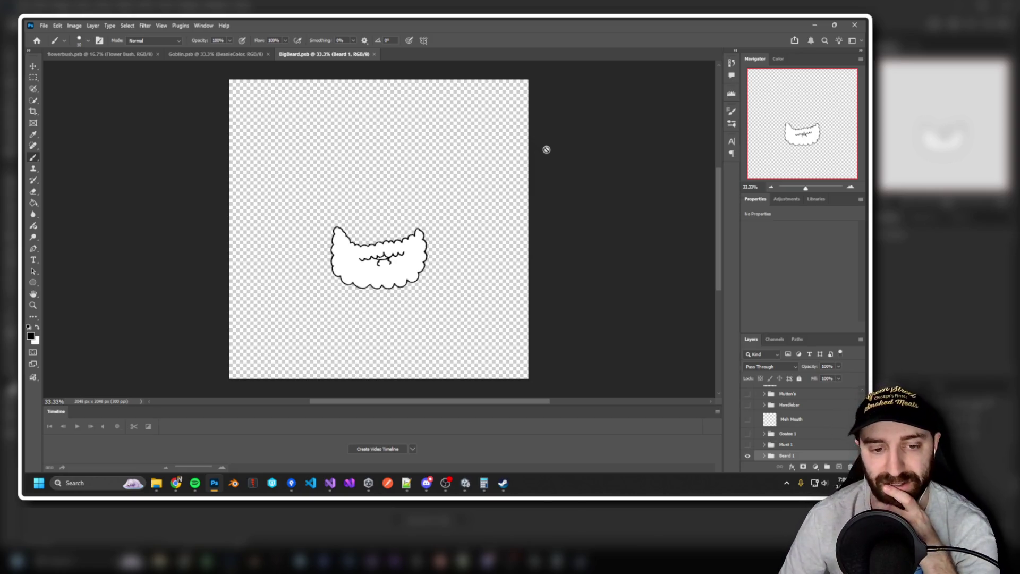
{"action": "left_click", "coordinate": [813, 24]}
{"action": "scroll", "coordinate": [91, 409], "scroll_direction": "up", "scroll_amount": 3}
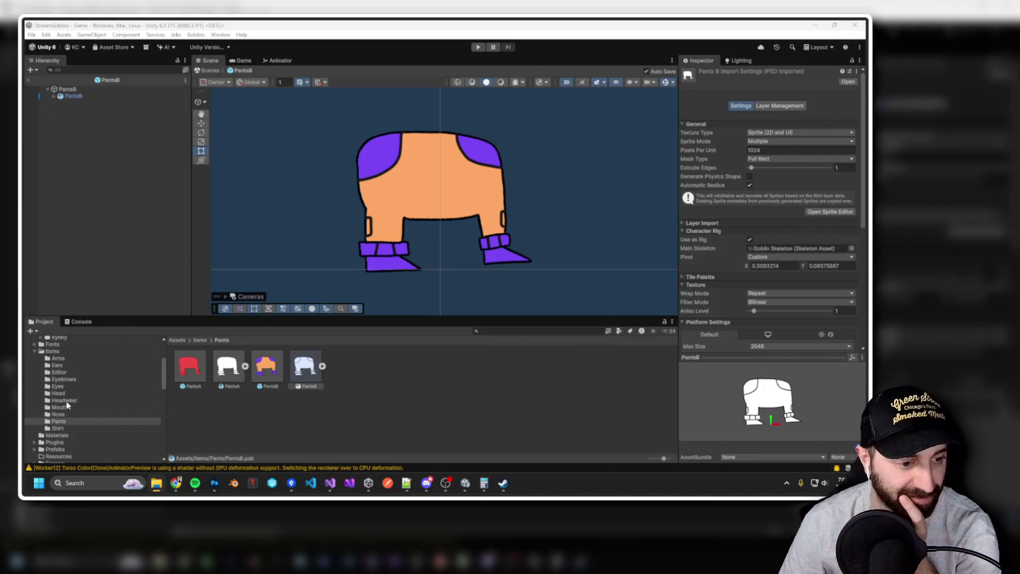
{"action": "left_click", "coordinate": [64, 408]}
{"action": "mouse_move", "coordinate": [156, 483]}
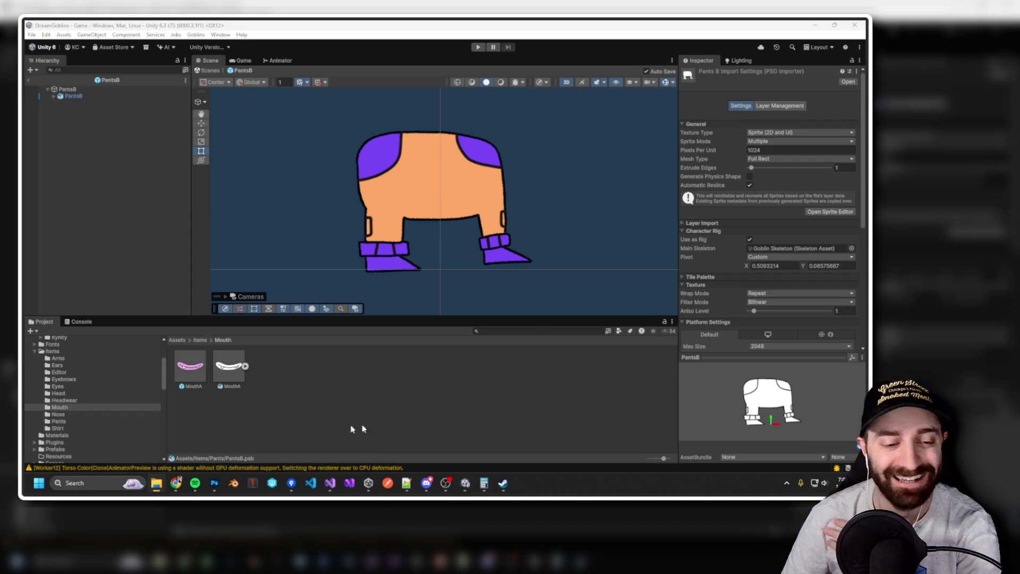
{"action": "left_click", "coordinate": [308, 385]}
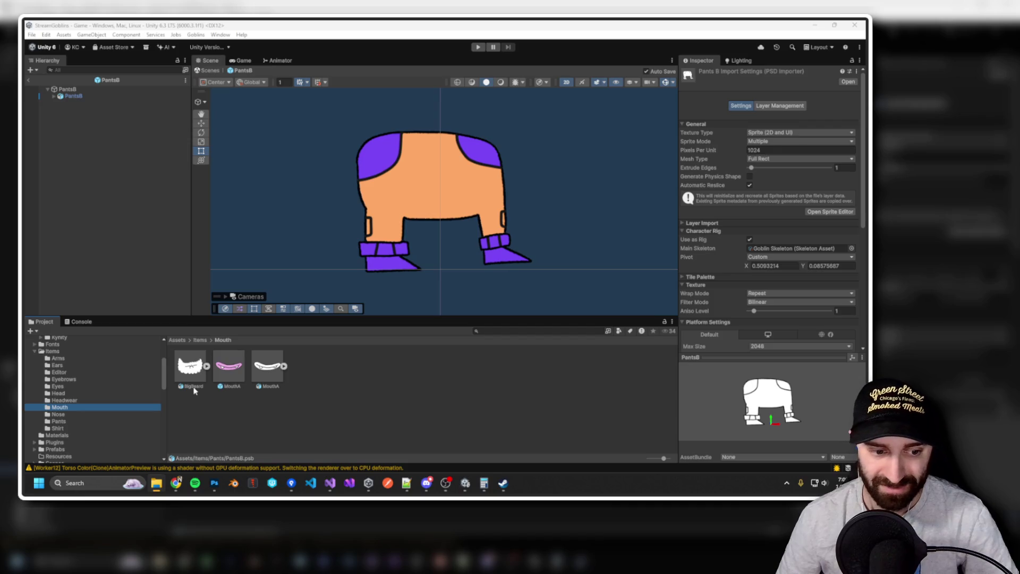
{"action": "left_click", "coordinate": [193, 372]}
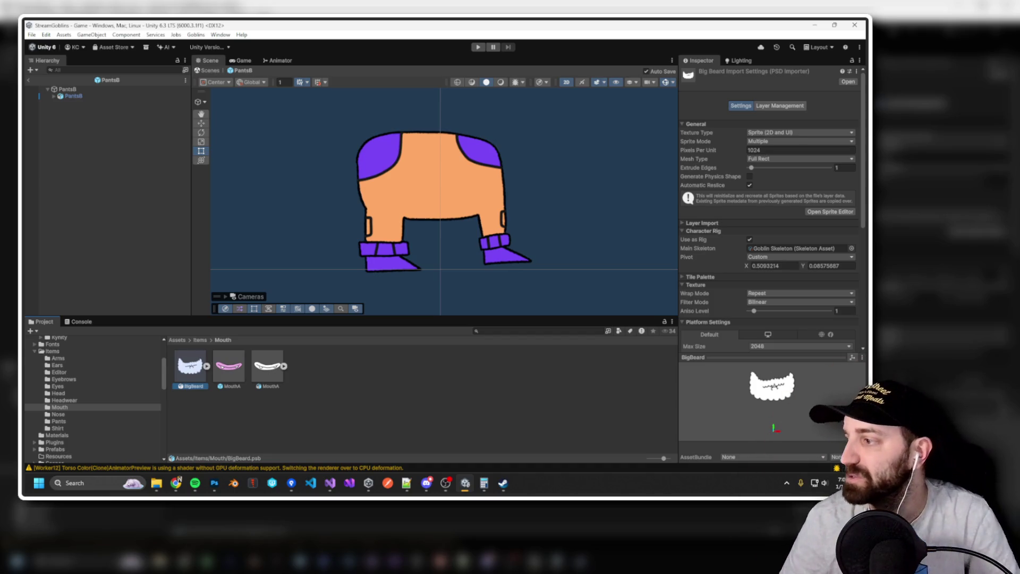
{"action": "key", "text": "alt+Tab"}
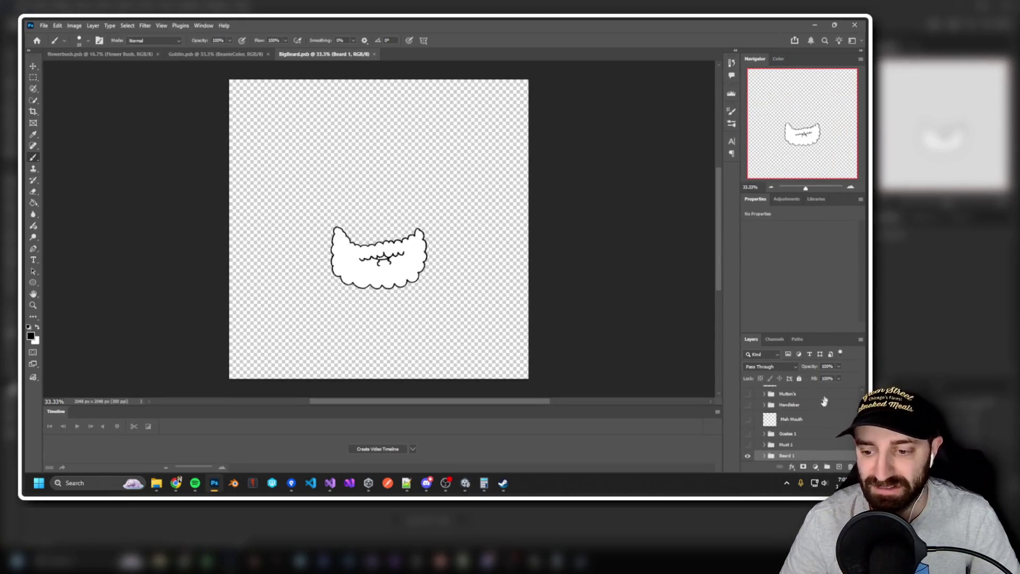
Review BigBeard.psb's layer groups in the Layers panel, then minimize Photoshop.
{"action": "scroll", "coordinate": [824, 401], "scroll_direction": "up", "scroll_amount": 5}
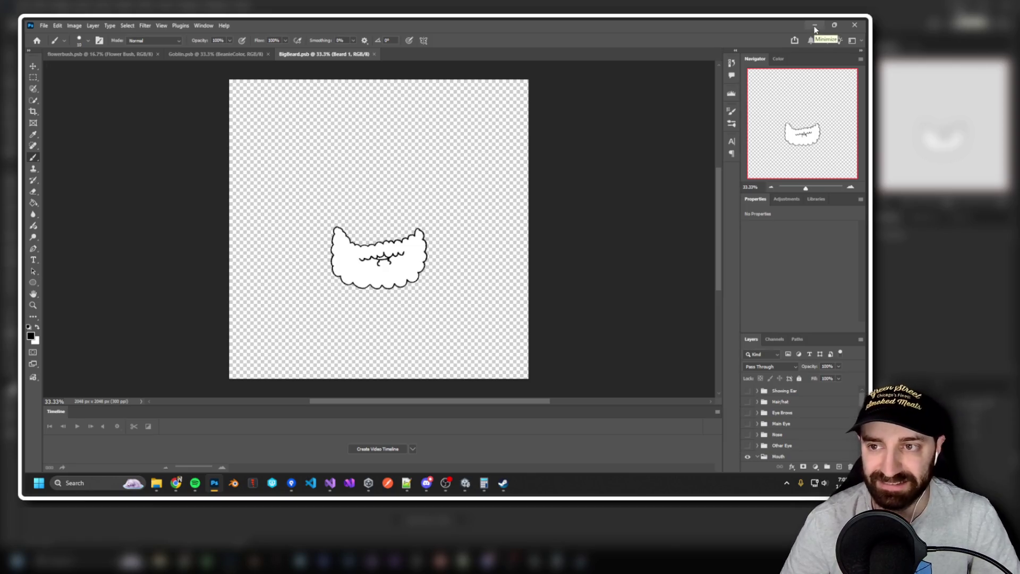
{"action": "left_click", "coordinate": [814, 25]}
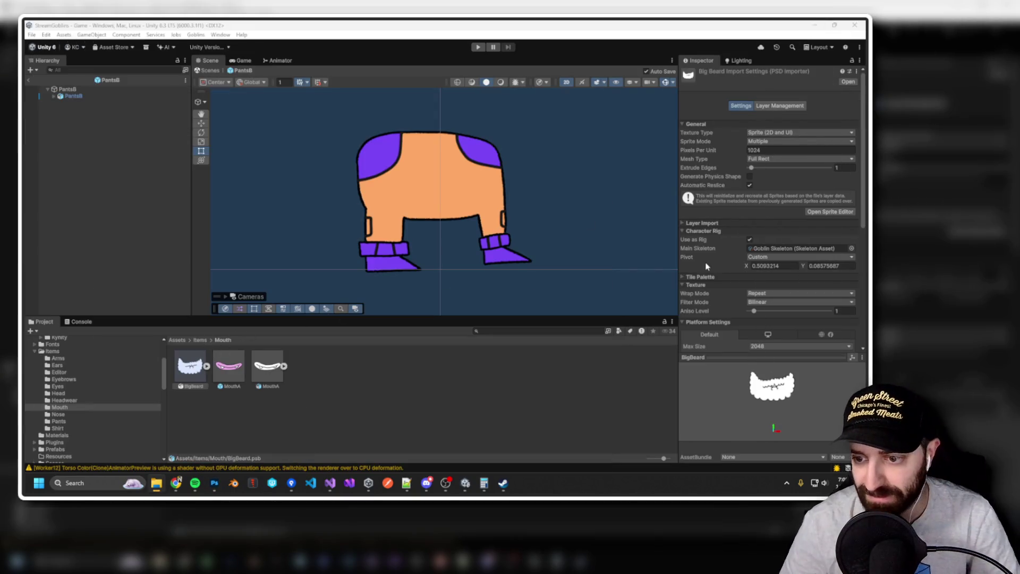
Open BigBeard in the Sprite Editor, reposition the window, and switch to the Skinning Editor.
{"action": "left_click", "coordinate": [830, 211]}
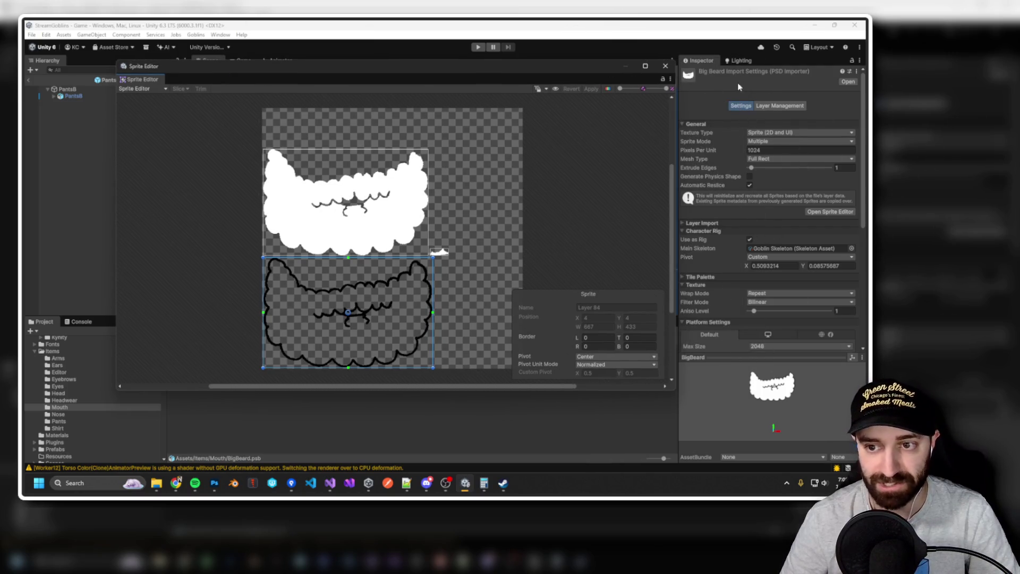
{"action": "left_click_drag", "start_coordinate": [392, 67], "coordinate": [520, 43]}
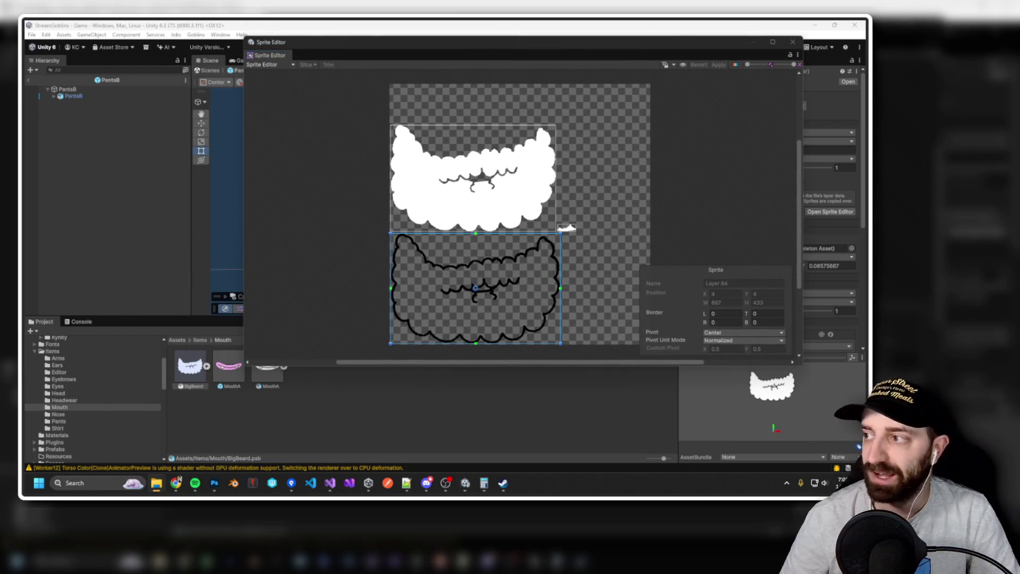
{"action": "key", "text": "alt+Tab"}
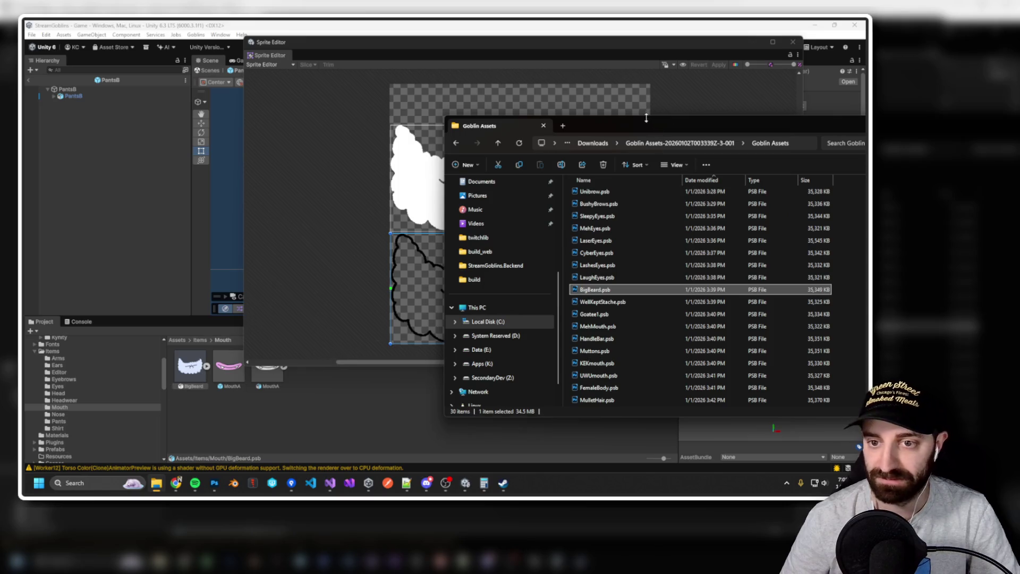
{"action": "key", "text": "alt+Tab"}
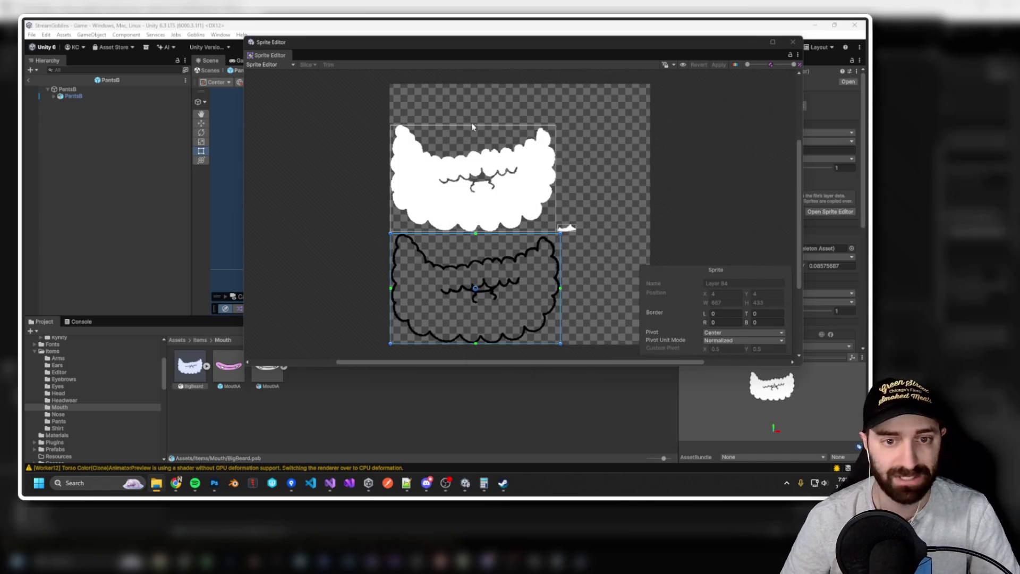
{"action": "left_click_drag", "start_coordinate": [472, 42], "coordinate": [317, 62]}
{"action": "scroll", "coordinate": [731, 208], "scroll_direction": "down", "scroll_amount": 4}
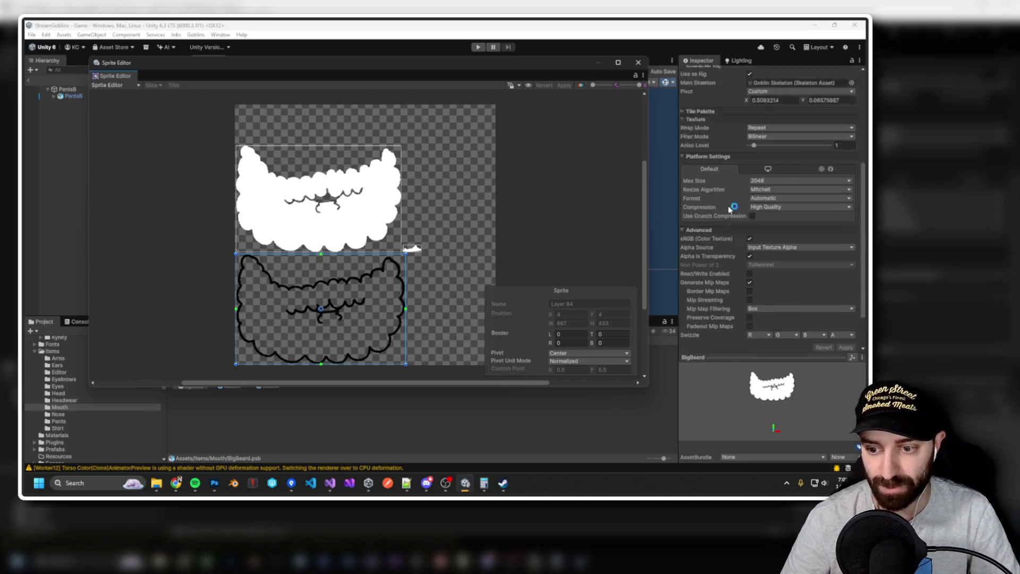
{"action": "scroll", "coordinate": [731, 208], "scroll_direction": "up", "scroll_amount": 5}
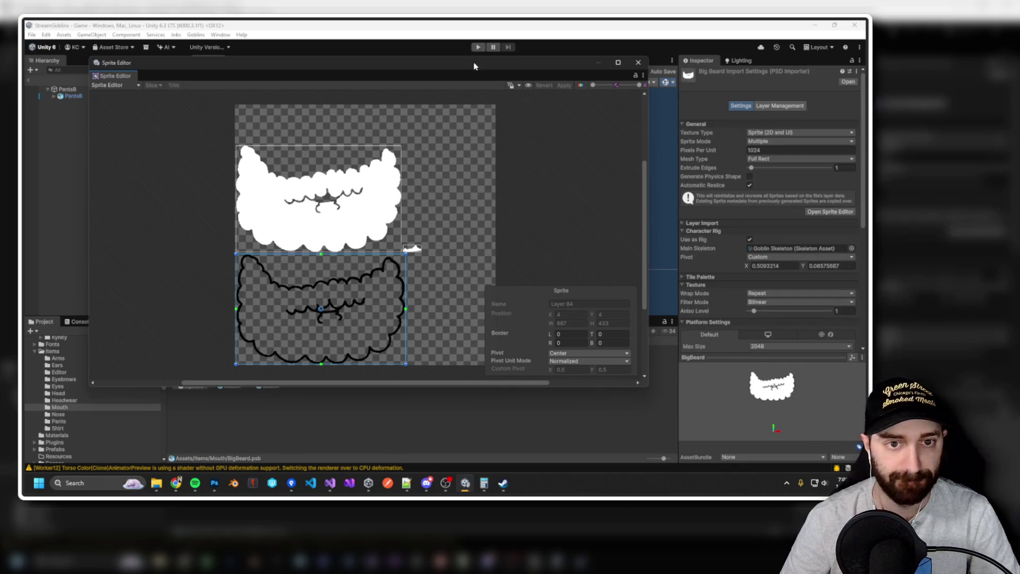
{"action": "left_click_drag", "start_coordinate": [475, 66], "coordinate": [558, 39]}
{"action": "left_click", "coordinate": [194, 58]}
{"action": "left_click", "coordinate": [188, 109]}
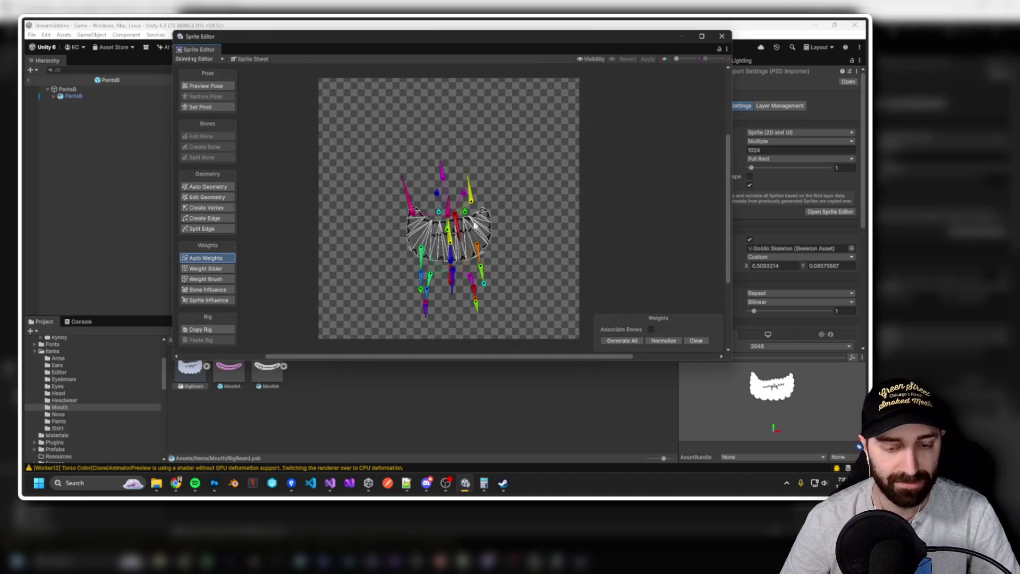
Show Sprite Influence and select the goblin skeleton's small Mouth bone.
{"action": "scroll", "coordinate": [475, 226], "scroll_direction": "up", "scroll_amount": 5}
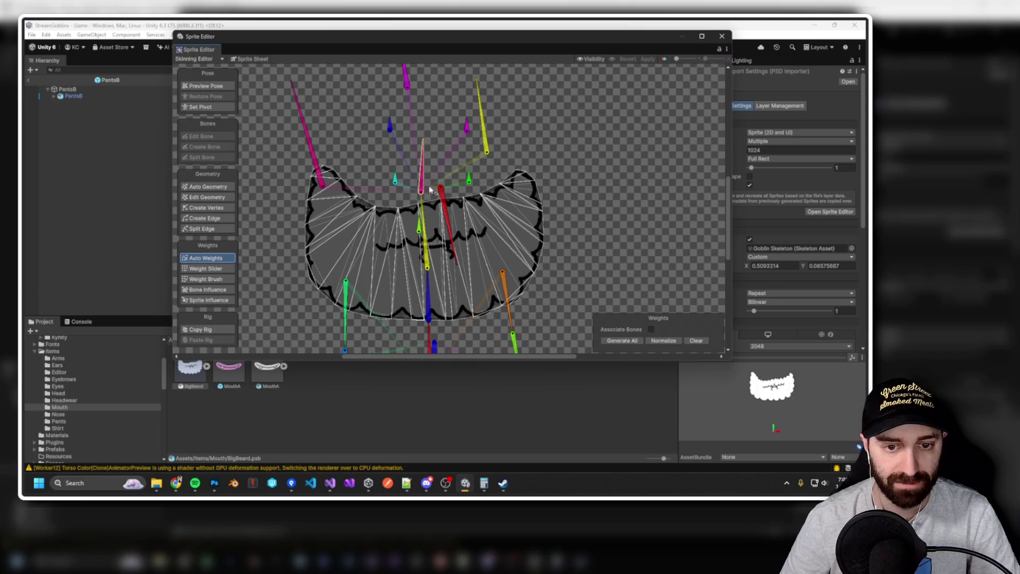
{"action": "left_click", "coordinate": [423, 185]}
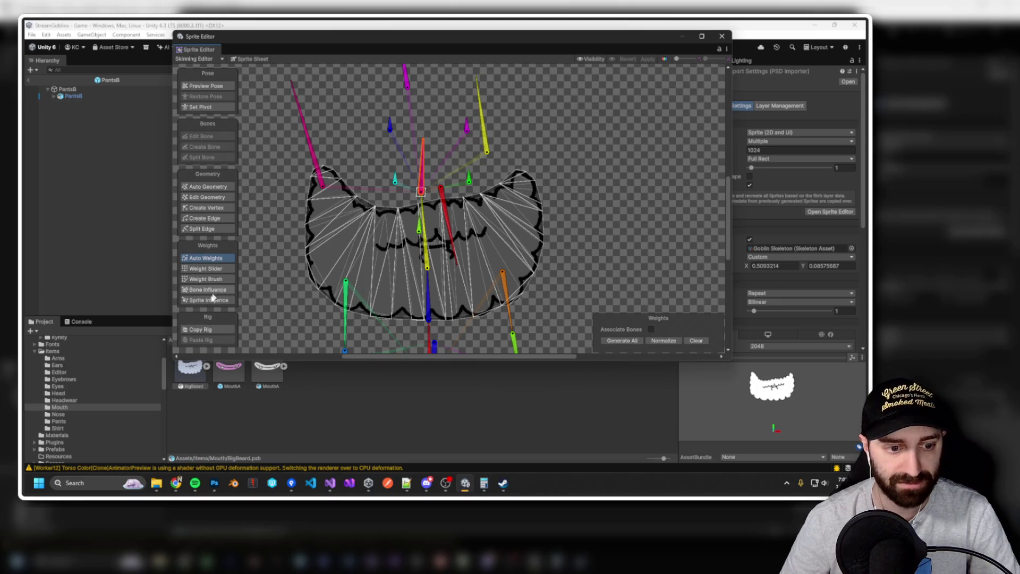
{"action": "left_click", "coordinate": [212, 300]}
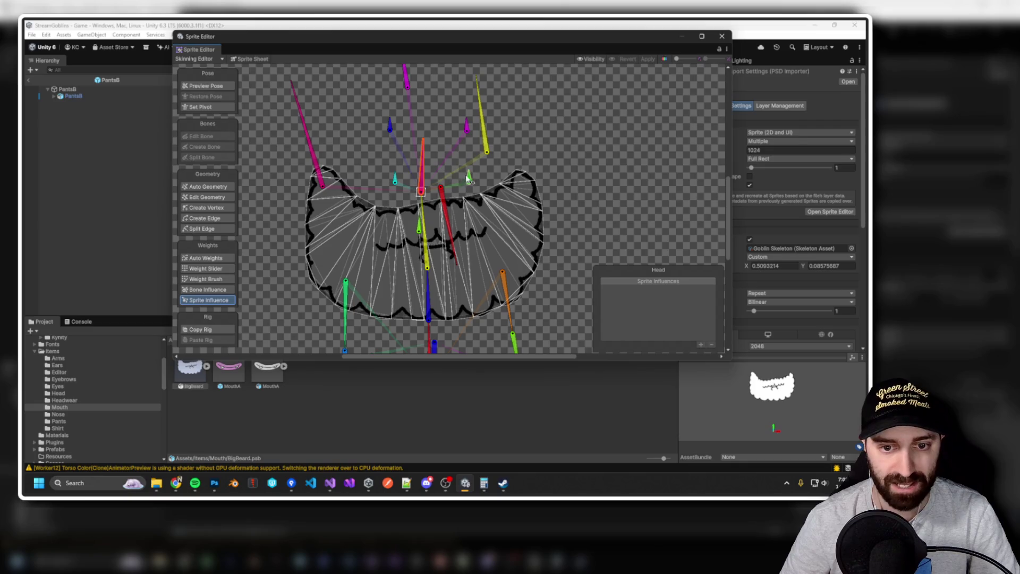
{"action": "left_click", "coordinate": [420, 228]}
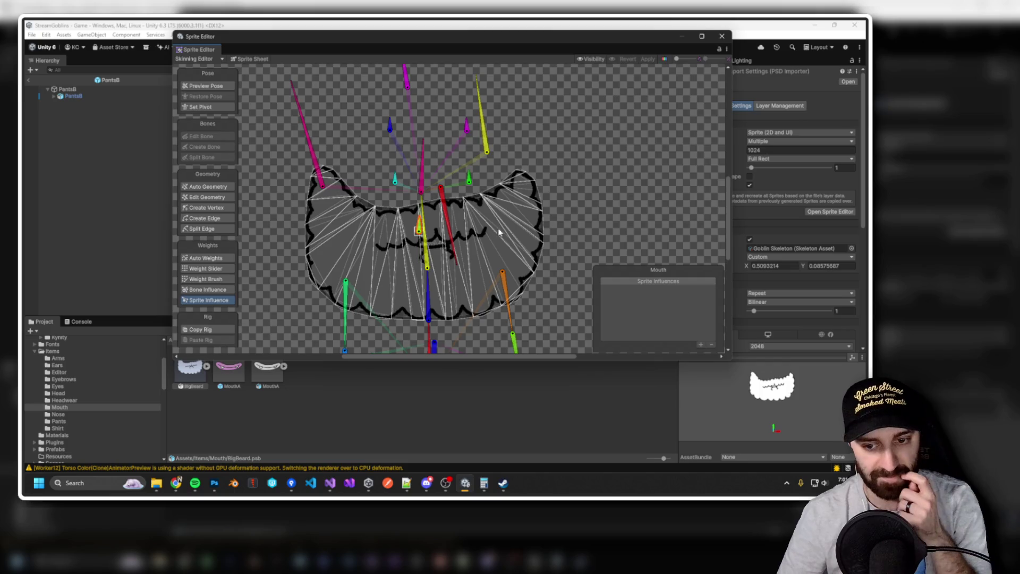
{"action": "left_click_drag", "start_coordinate": [499, 233], "coordinate": [508, 217]}
{"action": "scroll", "coordinate": [510, 215], "scroll_direction": "up", "scroll_amount": 2}
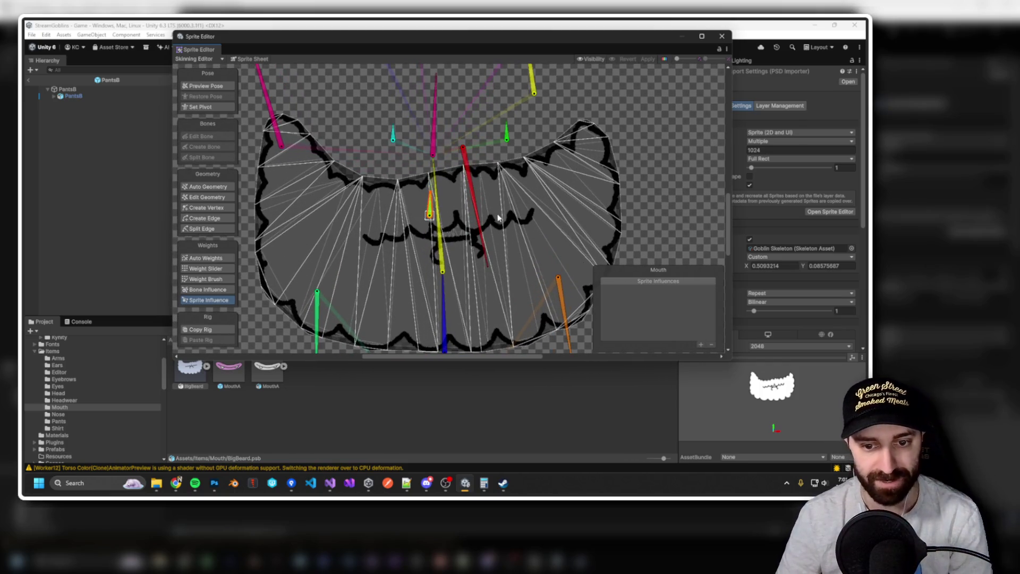
Add beard Layers 84, 85 and 86 to the Mouth bone's sprite influences.
{"action": "left_click", "coordinate": [514, 214]}
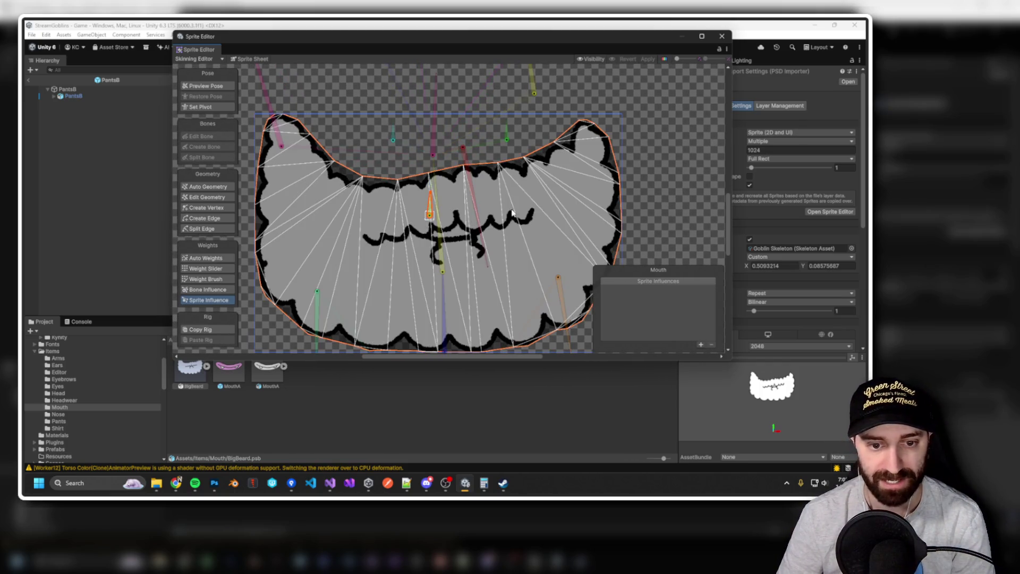
{"action": "left_click", "coordinate": [701, 345]}
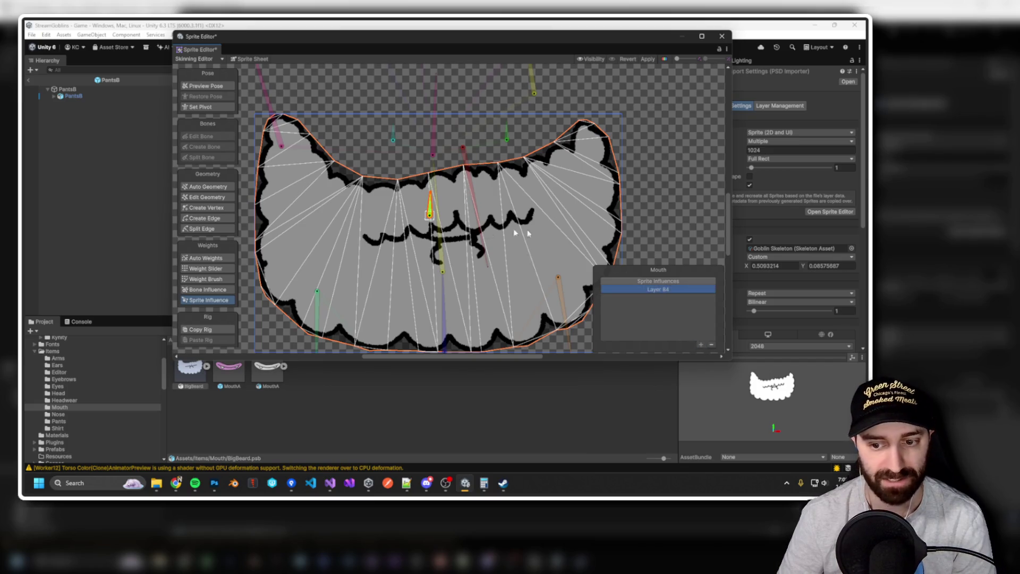
{"action": "left_click", "coordinate": [550, 240]}
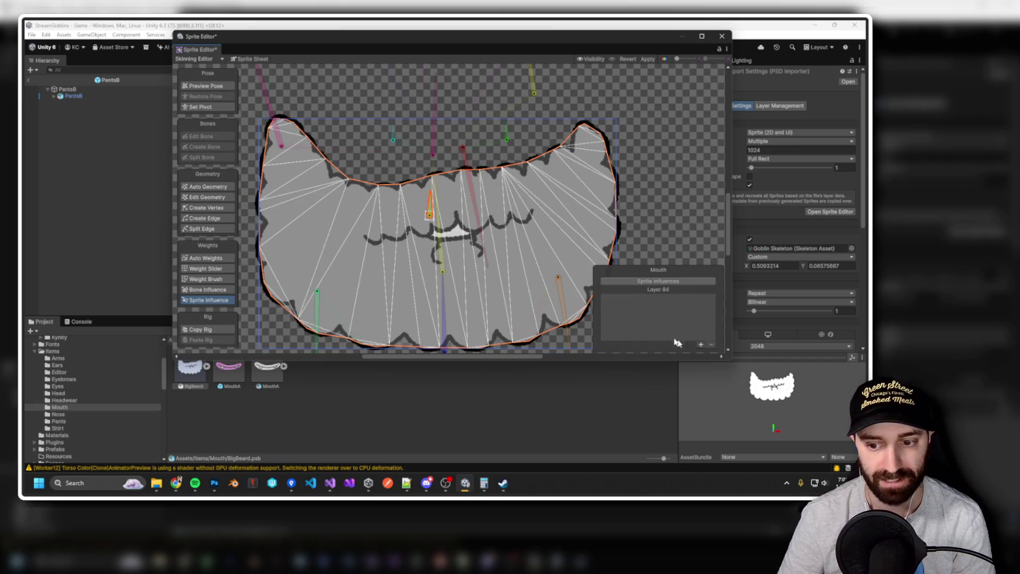
{"action": "left_click", "coordinate": [701, 345]}
{"action": "left_click", "coordinate": [458, 237]}
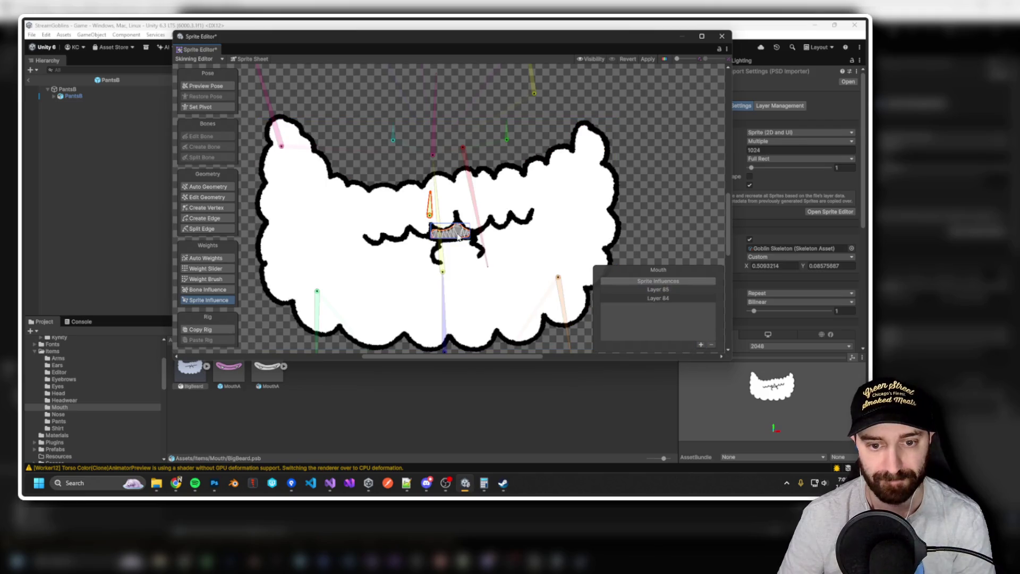
{"action": "left_click", "coordinate": [701, 345]}
{"action": "left_click", "coordinate": [527, 253]}
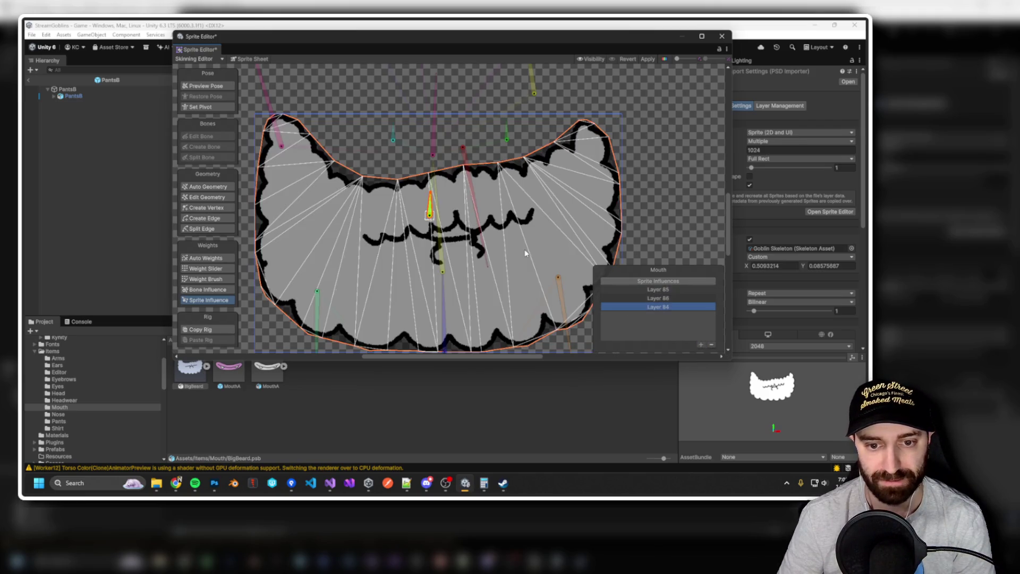
{"action": "left_click", "coordinate": [486, 228]}
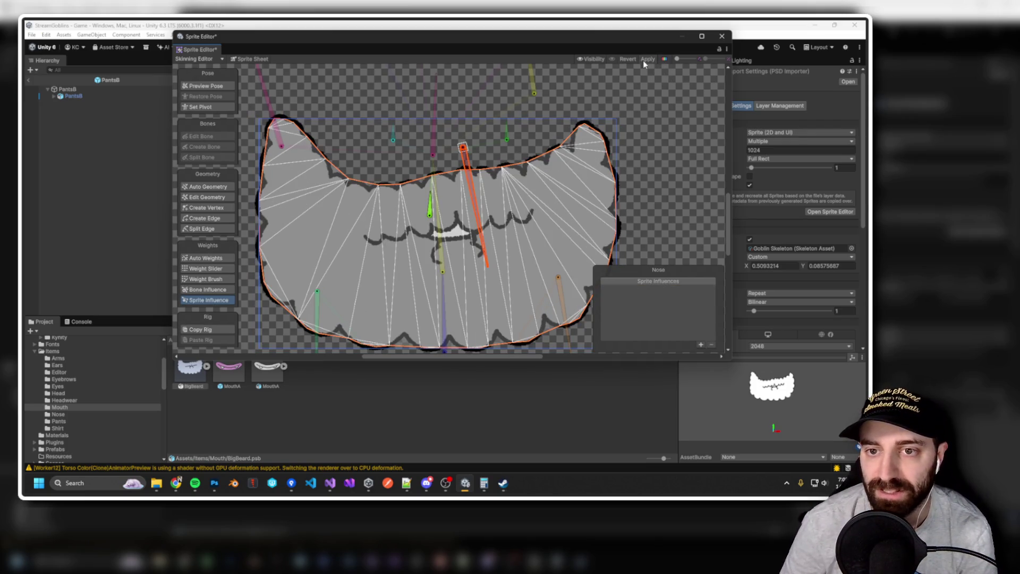
{"action": "left_click", "coordinate": [598, 62]}
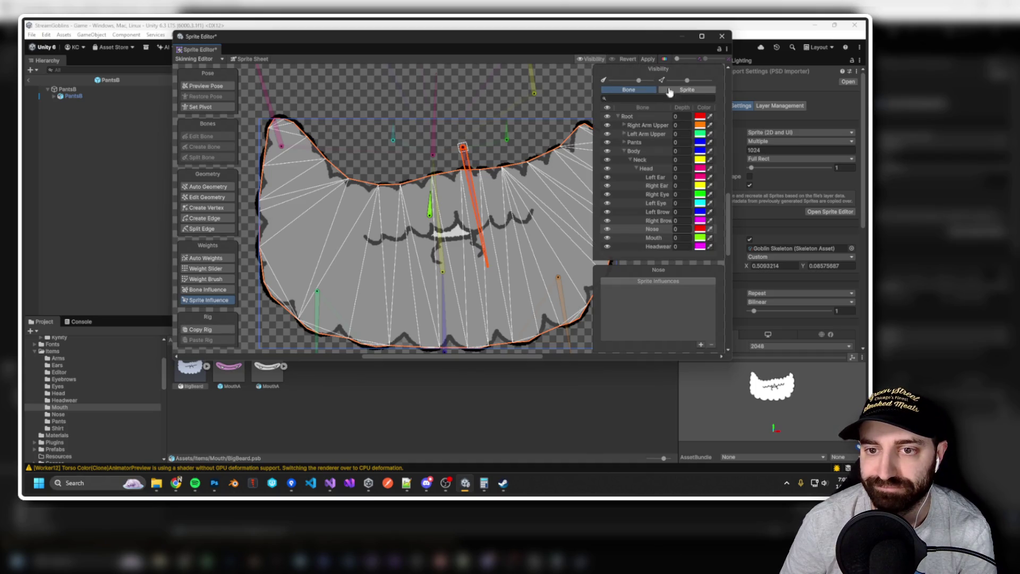
Select Beard 1 in the sprite list and use Auto Weights to generate weights for all layers.
{"action": "left_click", "coordinate": [686, 89]}
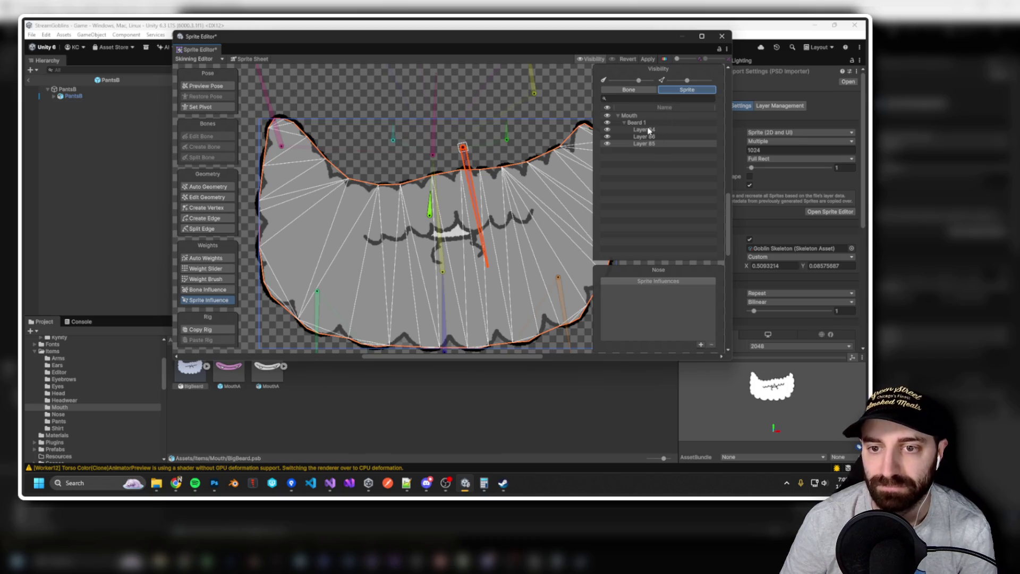
{"action": "left_click", "coordinate": [644, 130]}
{"action": "left_click", "coordinate": [645, 136]}
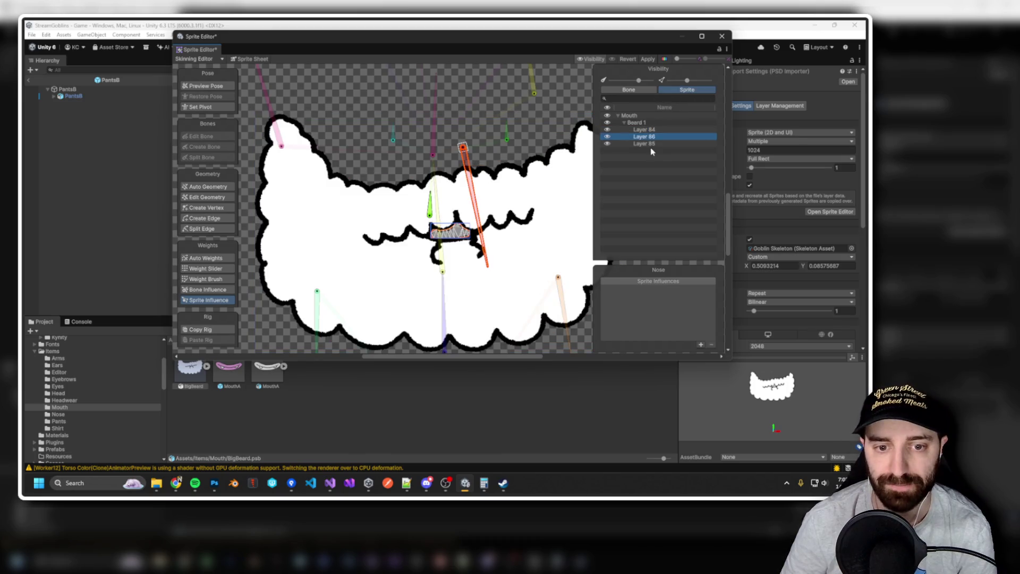
{"action": "left_click", "coordinate": [648, 144]}
{"action": "left_click", "coordinate": [644, 130]}
{"action": "left_click", "coordinate": [638, 123]}
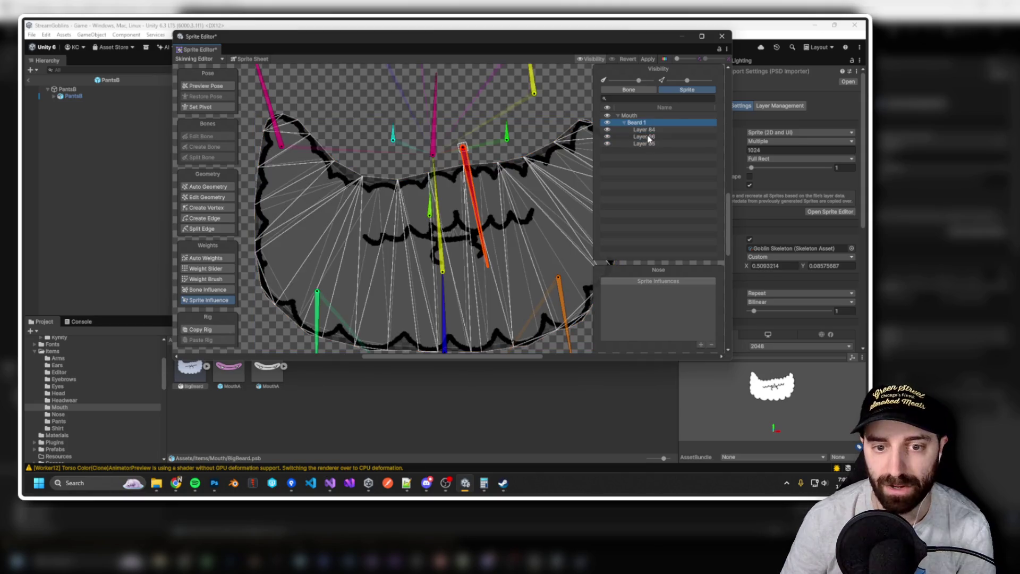
{"action": "left_click", "coordinate": [644, 137]}
{"action": "left_click", "coordinate": [641, 123]}
{"action": "left_click", "coordinate": [208, 258]}
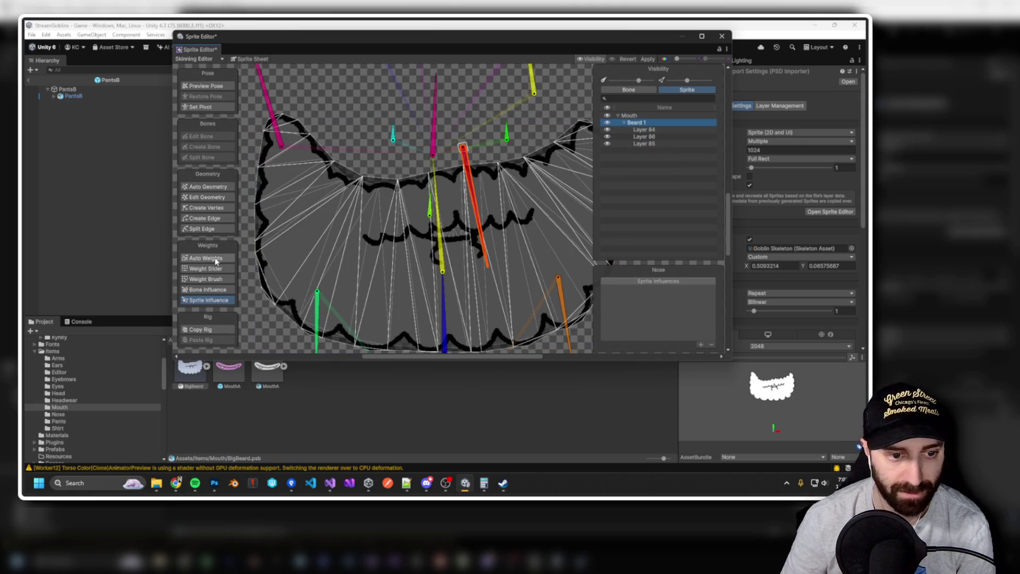
{"action": "left_click", "coordinate": [622, 341]}
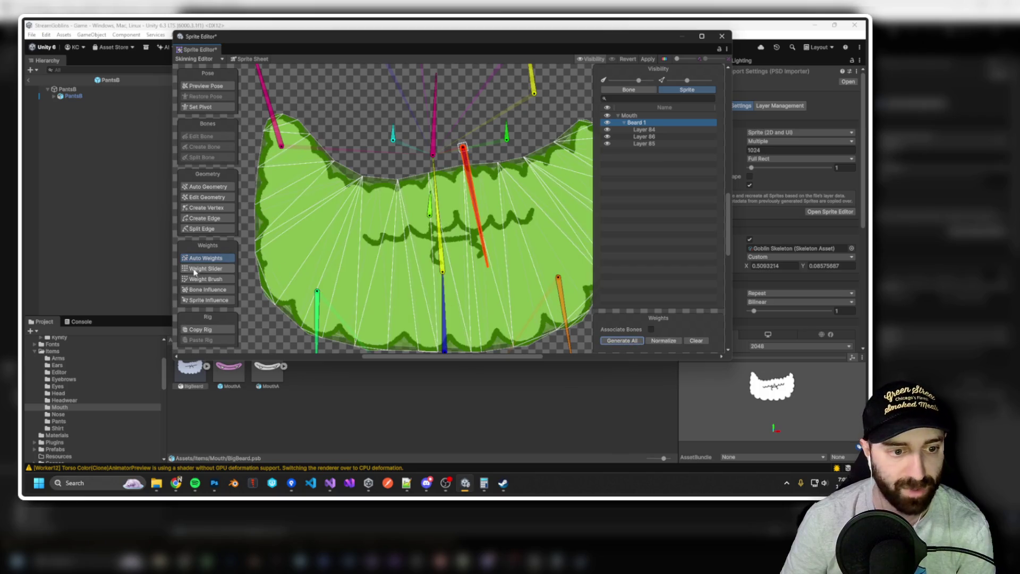
Check the weights on Layers 84, 86 and 85, then apply the rigging changes.
{"action": "left_click", "coordinate": [649, 131]}
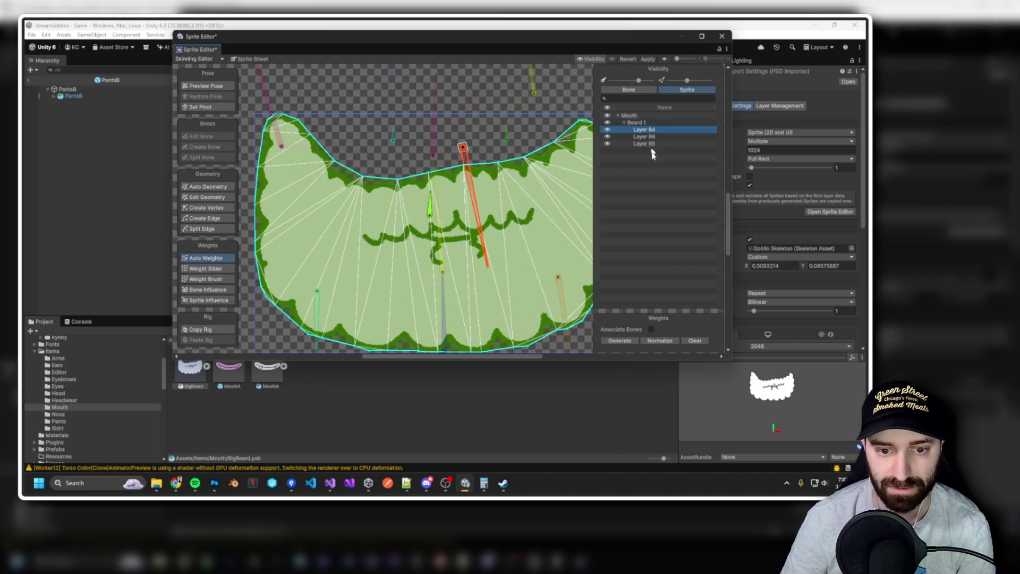
{"action": "key", "text": "Down"}
{"action": "left_click", "coordinate": [620, 341]}
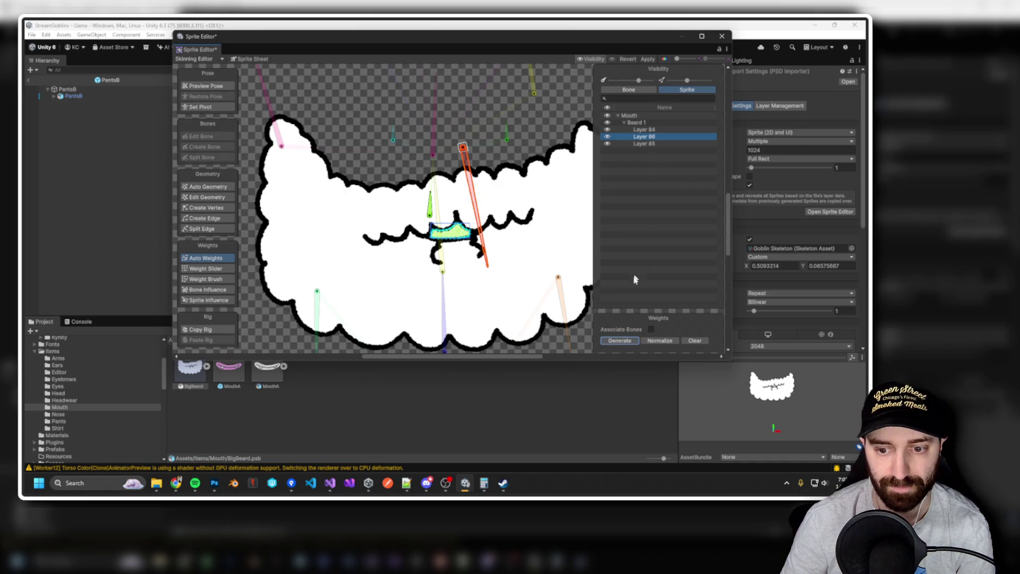
{"action": "left_click", "coordinate": [641, 145]}
{"action": "left_click", "coordinate": [653, 132]}
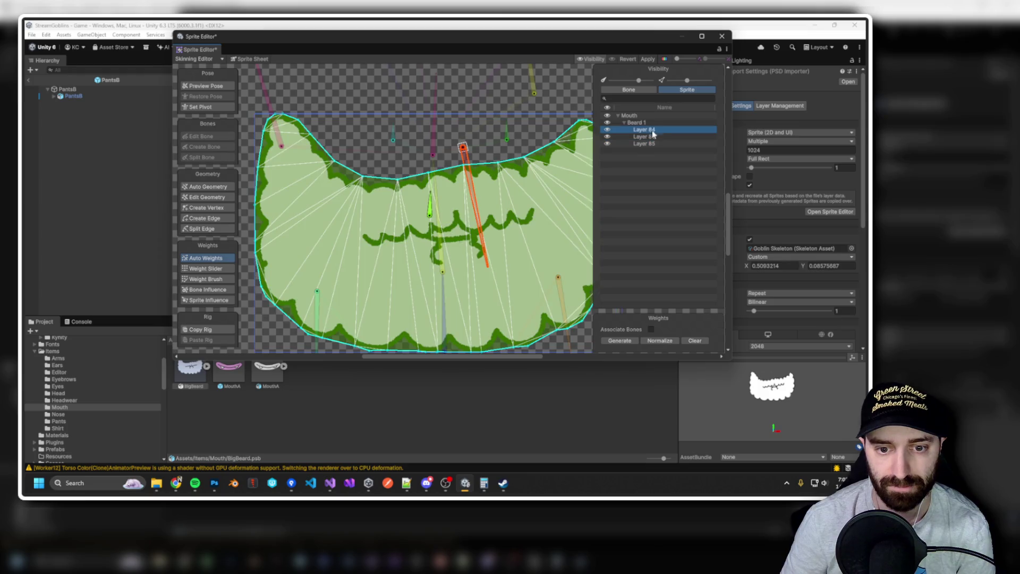
{"action": "key", "text": "Down"}
{"action": "left_click", "coordinate": [620, 340]}
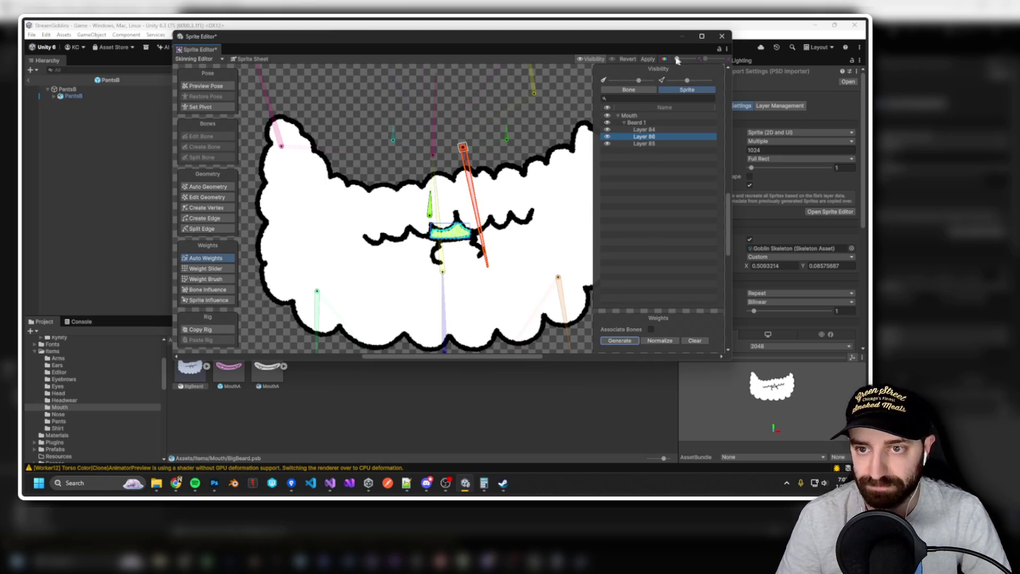
{"action": "left_click", "coordinate": [648, 59]}
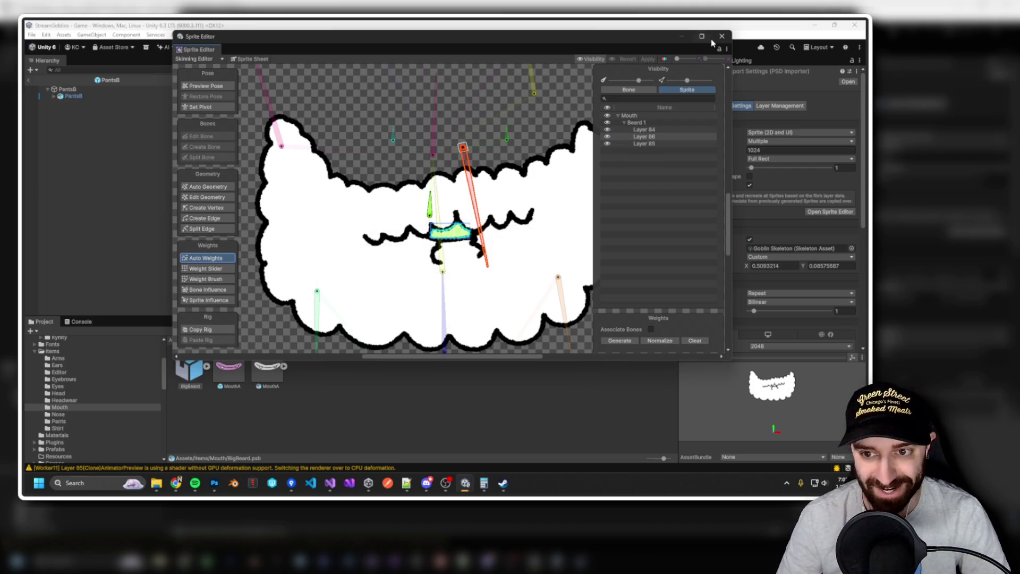
{"action": "left_click", "coordinate": [722, 36]}
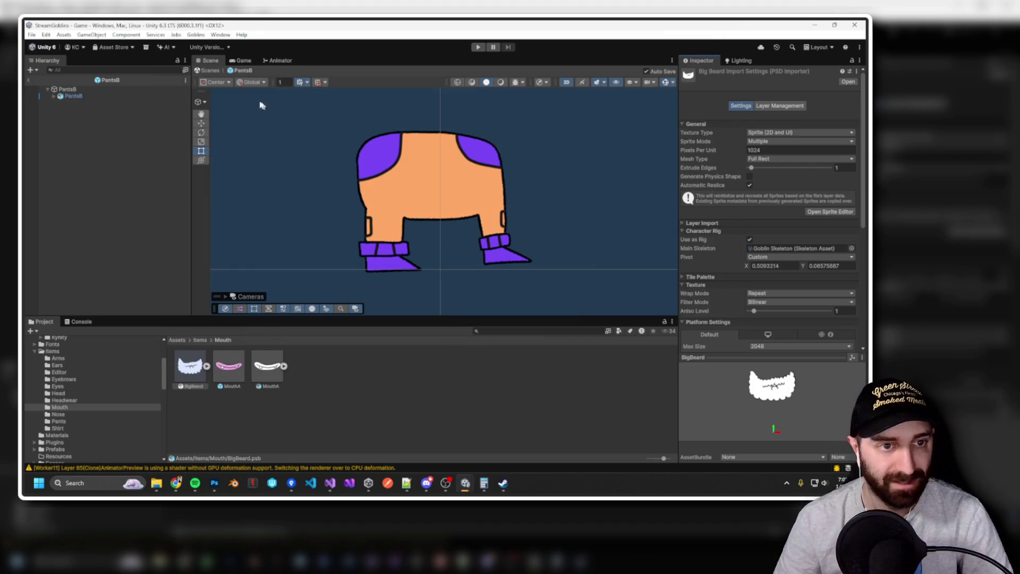
In Goblins > Character > Item Creator, set BigBeard as Item Art with Mouth slot and create the item.
{"action": "left_click", "coordinate": [195, 35]}
{"action": "mouse_move", "coordinate": [234, 45]}
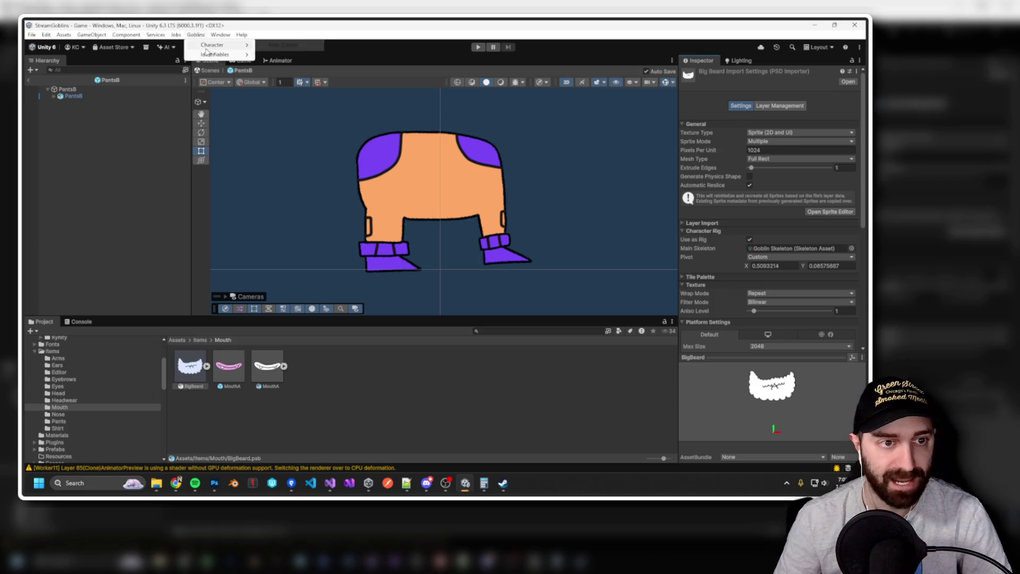
{"action": "left_click", "coordinate": [293, 46]}
{"action": "left_click", "coordinate": [282, 165]}
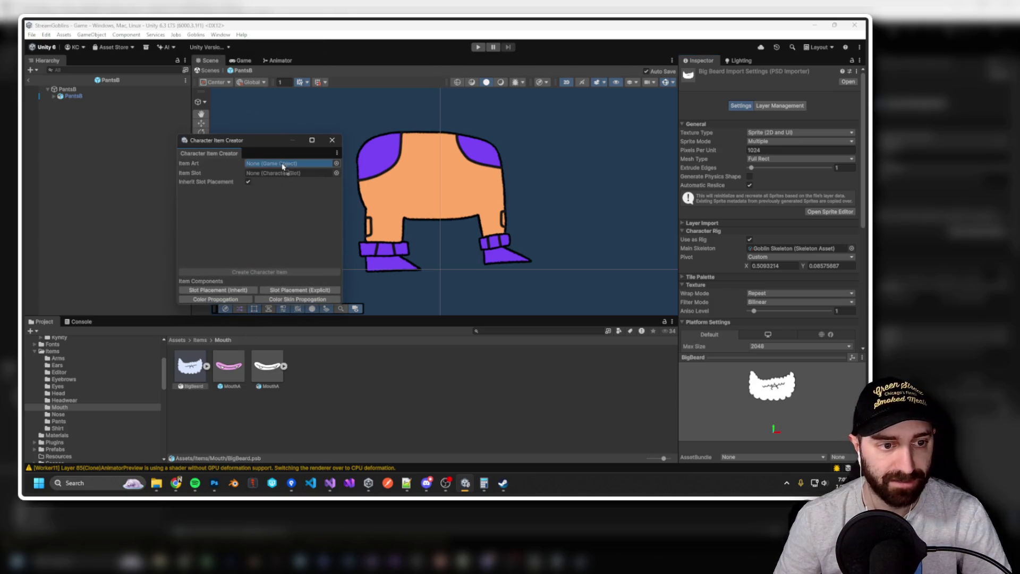
{"action": "left_click_drag", "start_coordinate": [282, 166], "coordinate": [283, 166]}
{"action": "left_click", "coordinate": [337, 173]}
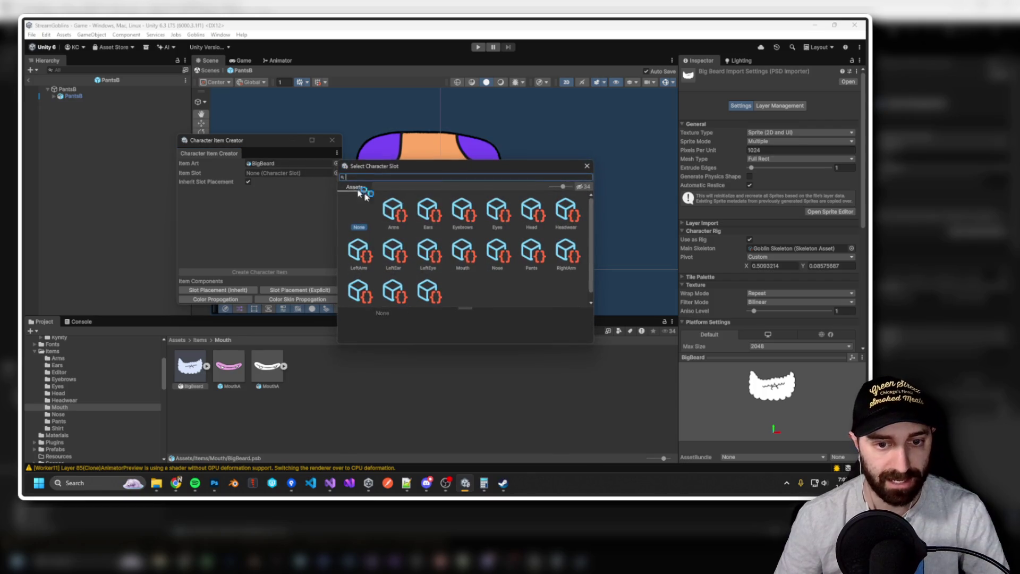
{"action": "double_click", "coordinate": [464, 254]}
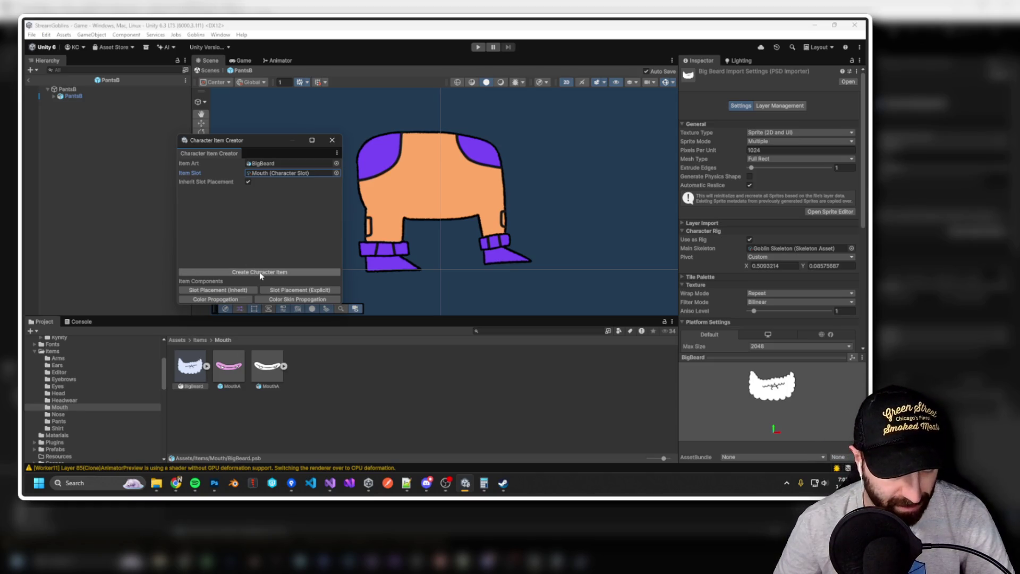
{"action": "left_click", "coordinate": [259, 272]}
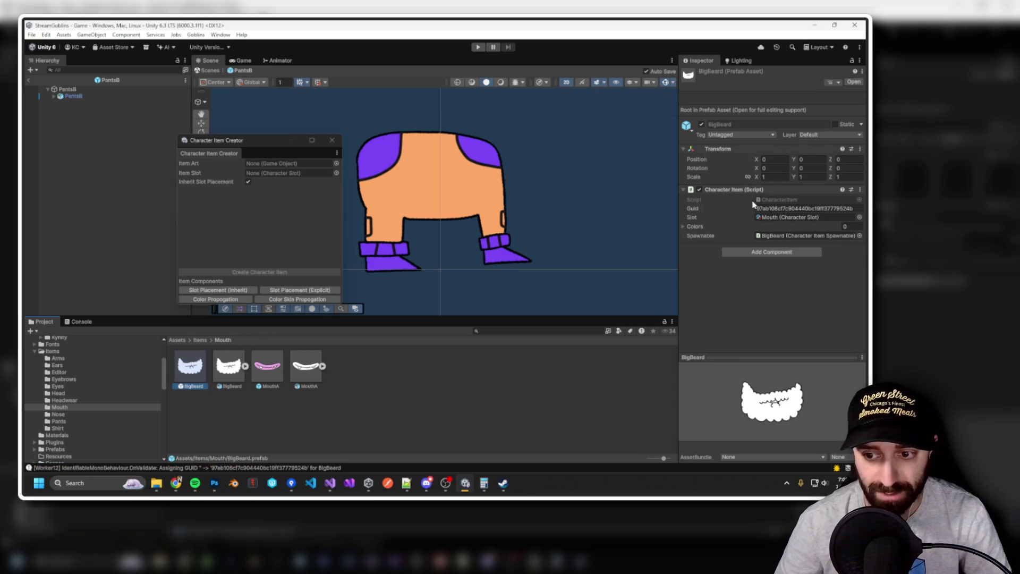
Open the BigBeard prefab and toggle Layers 84 and 85 to see which beard parts they draw.
{"action": "double_click", "coordinate": [186, 373]}
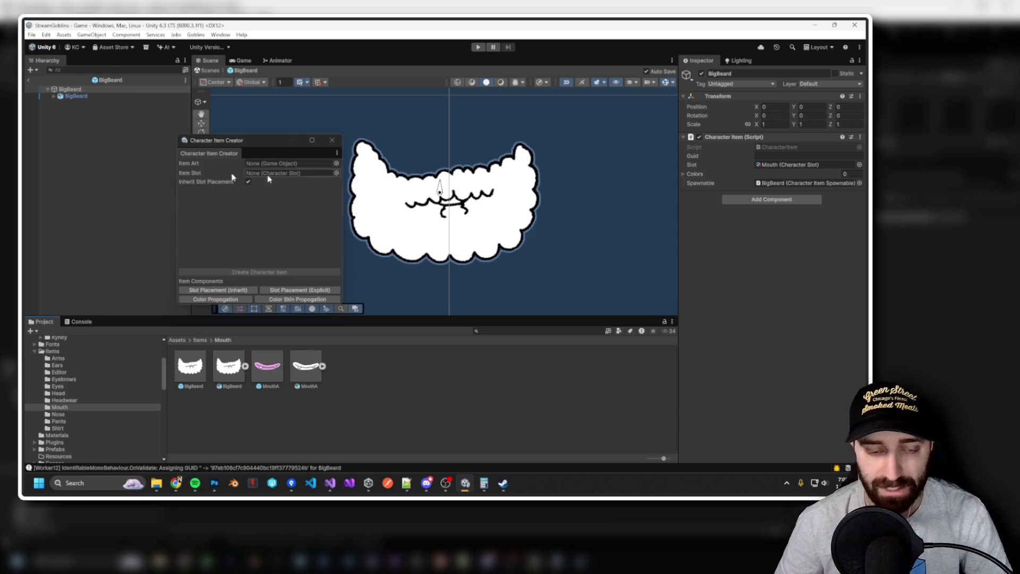
{"action": "left_click", "coordinate": [495, 215]}
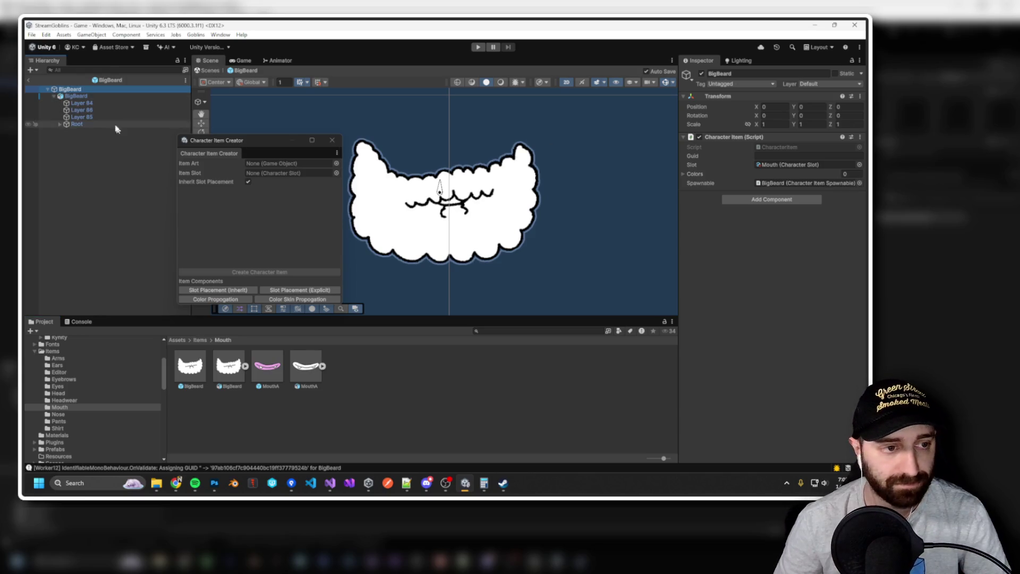
{"action": "left_click", "coordinate": [86, 103]}
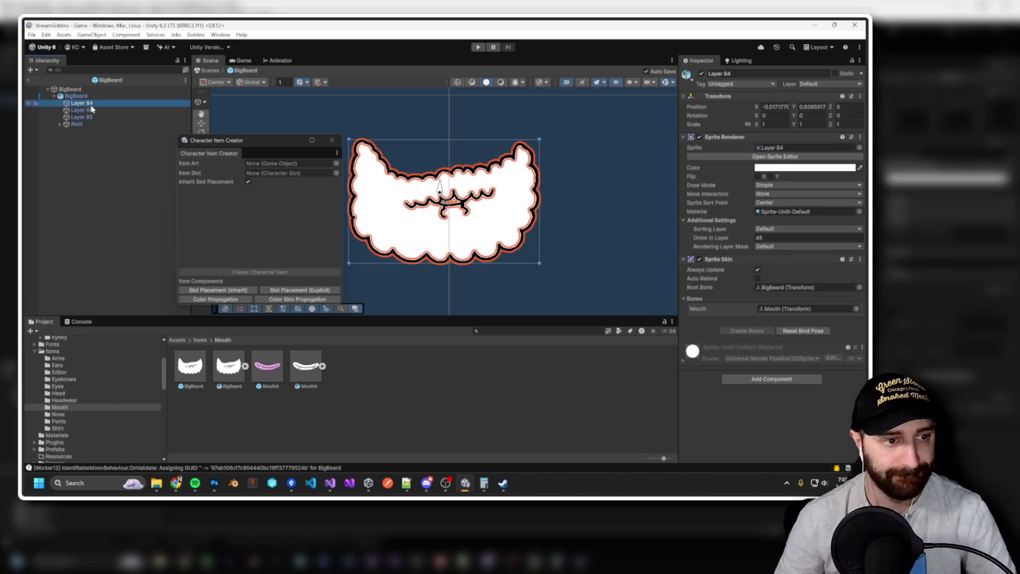
{"action": "left_click", "coordinate": [94, 108]}
{"action": "left_click", "coordinate": [89, 117]}
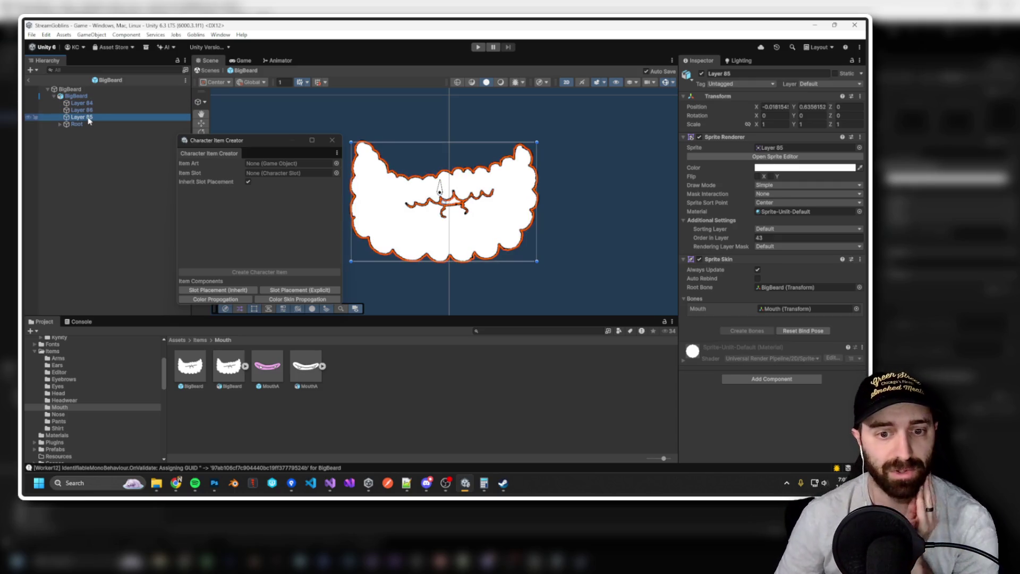
{"action": "left_click", "coordinate": [81, 110]}
{"action": "left_click", "coordinate": [81, 103]}
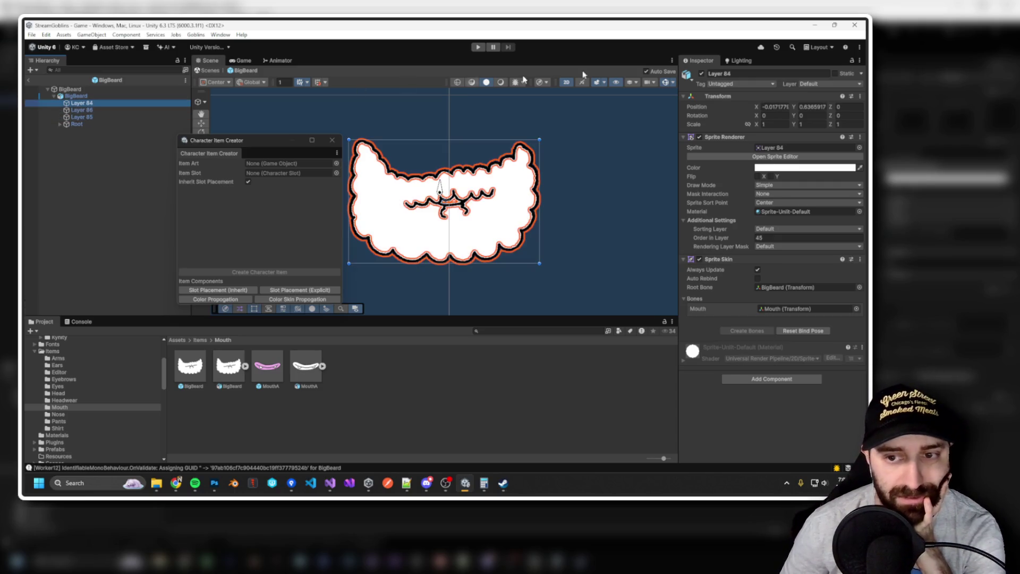
{"action": "left_click", "coordinate": [703, 74]}
{"action": "left_click", "coordinate": [702, 74]}
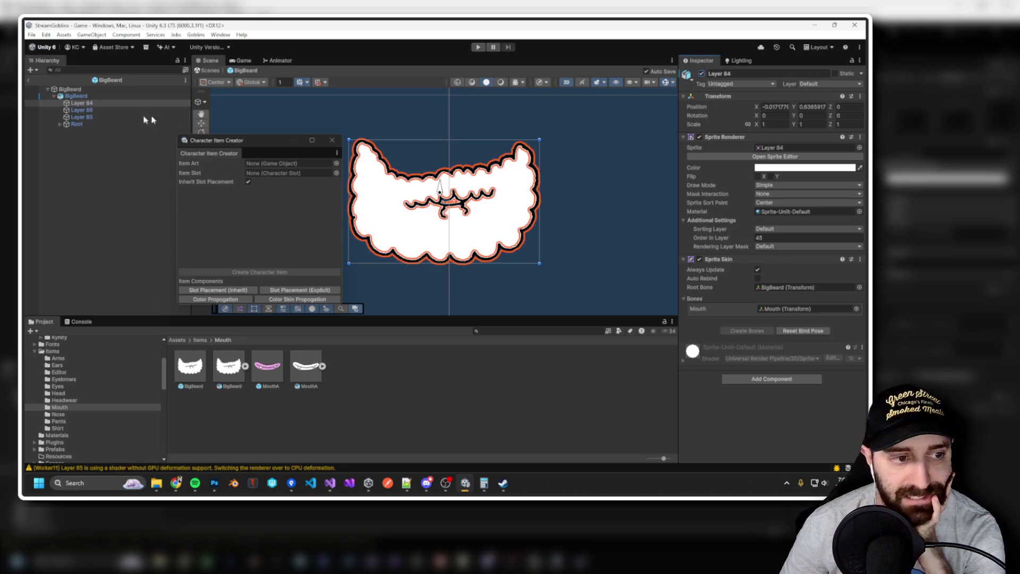
{"action": "left_click", "coordinate": [100, 117]}
{"action": "left_click", "coordinate": [702, 74]}
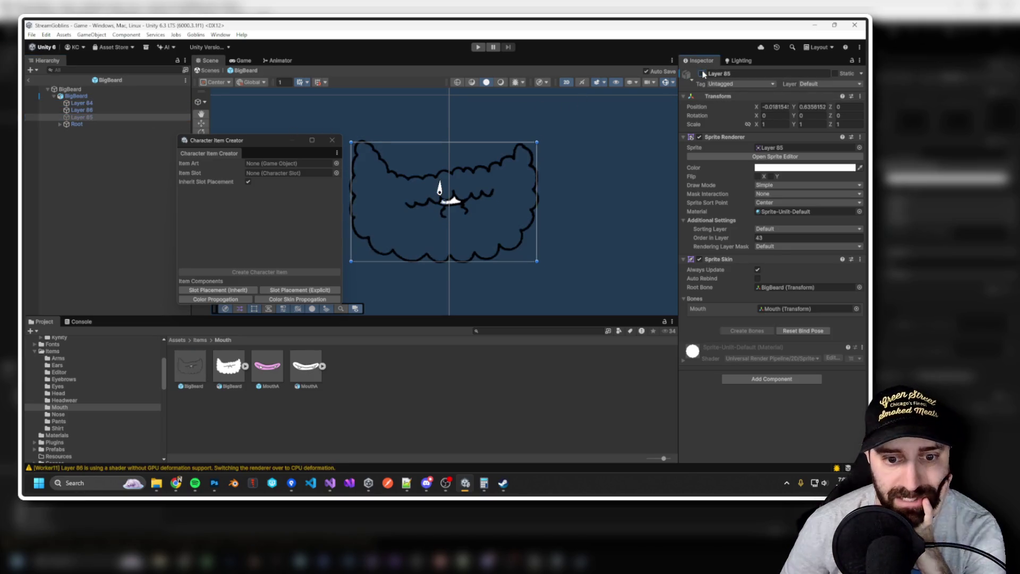
{"action": "left_click", "coordinate": [703, 74]}
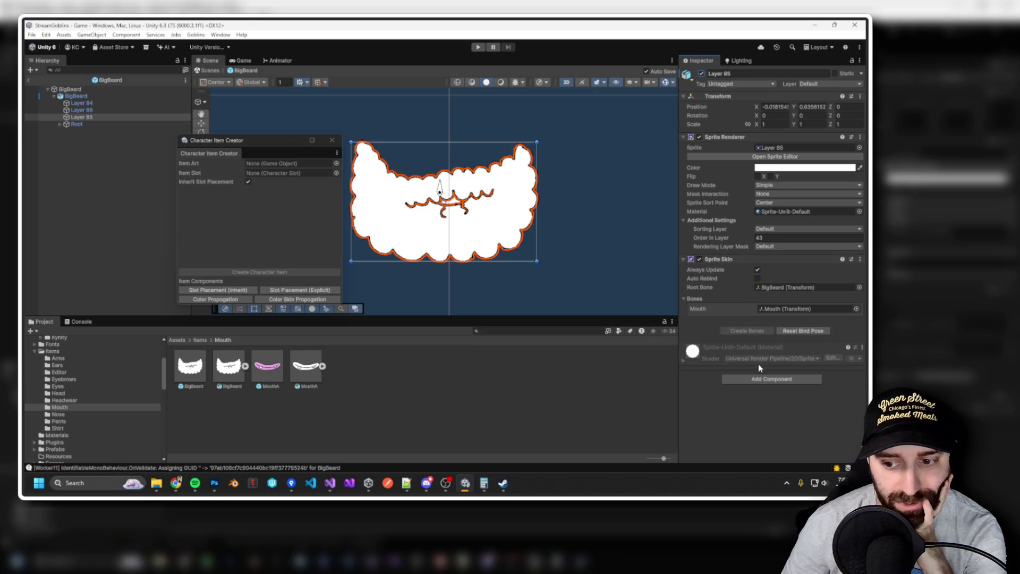
Add Color Propagation to Layer 85, and to Layer 84 with Color Index 1.
{"action": "left_click", "coordinate": [237, 301]}
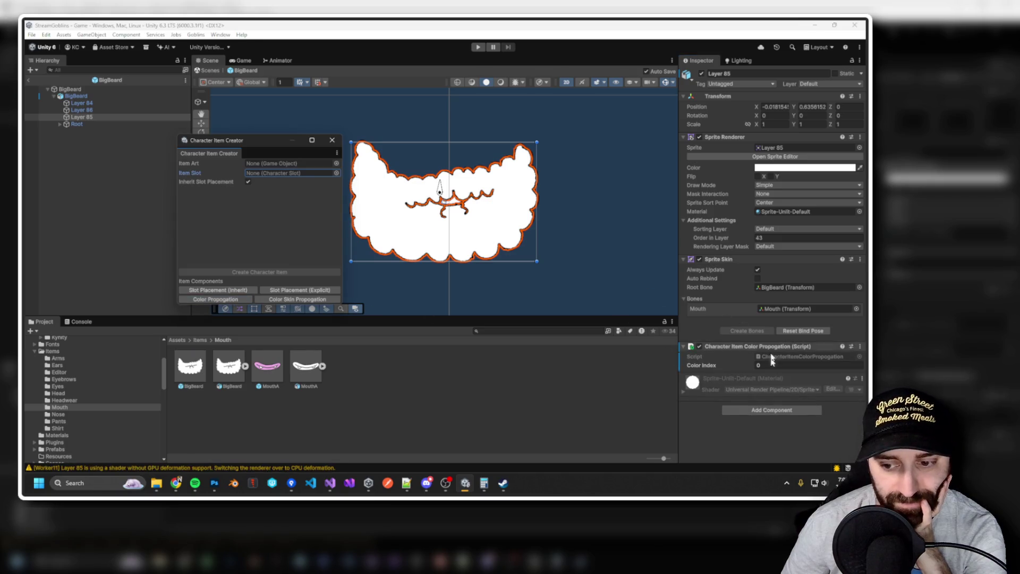
{"action": "left_click", "coordinate": [761, 366]}
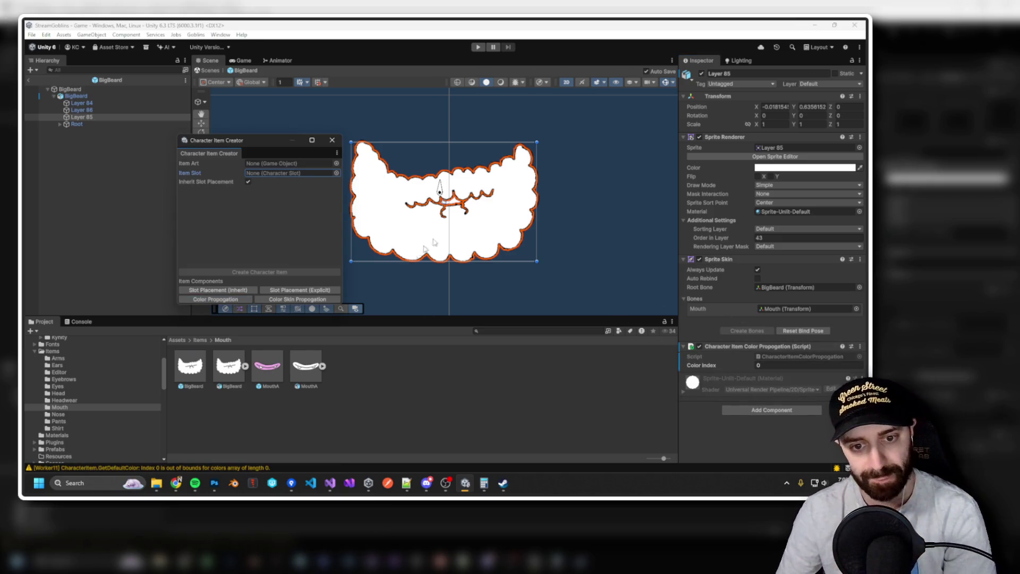
{"action": "scroll", "coordinate": [433, 242], "scroll_direction": "up", "scroll_amount": 5}
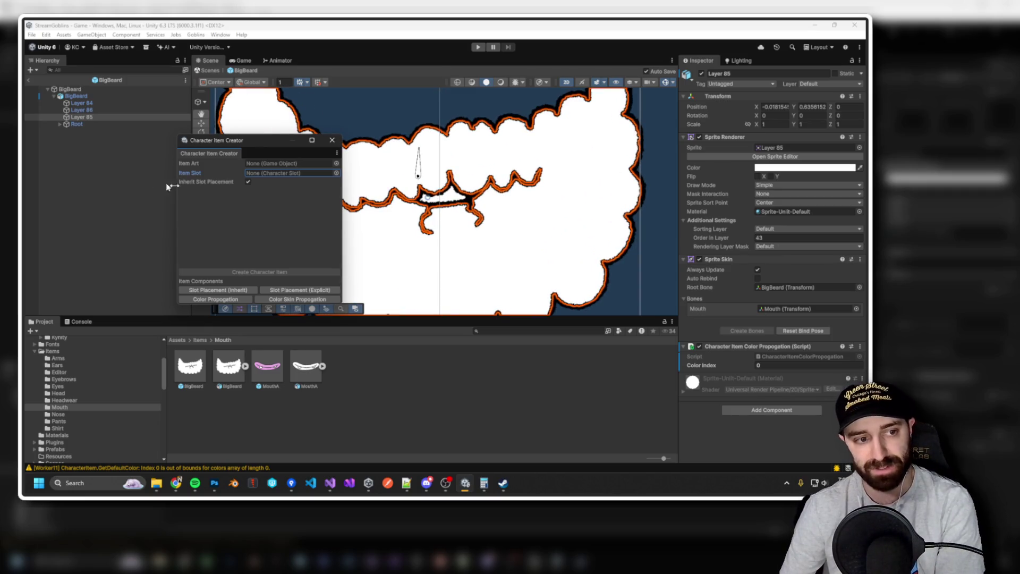
{"action": "left_click", "coordinate": [82, 103]}
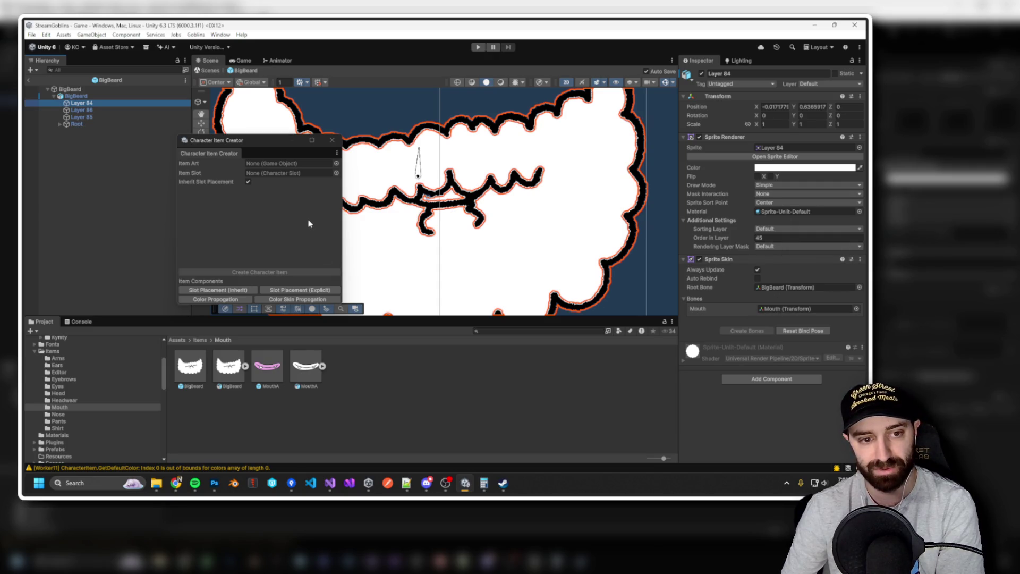
{"action": "left_click", "coordinate": [229, 299]}
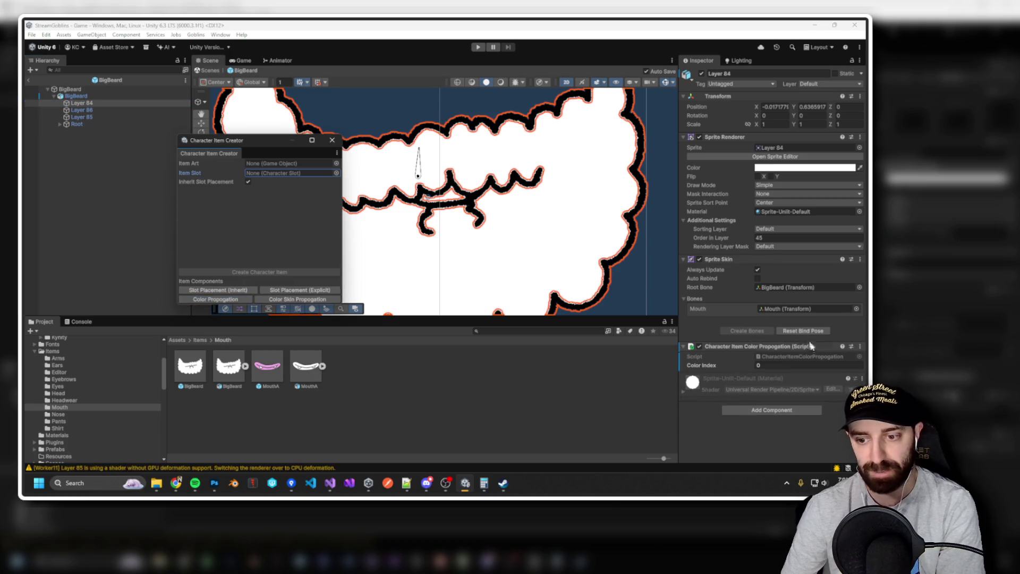
{"action": "left_click", "coordinate": [772, 366]}
{"action": "type", "text": "1"}
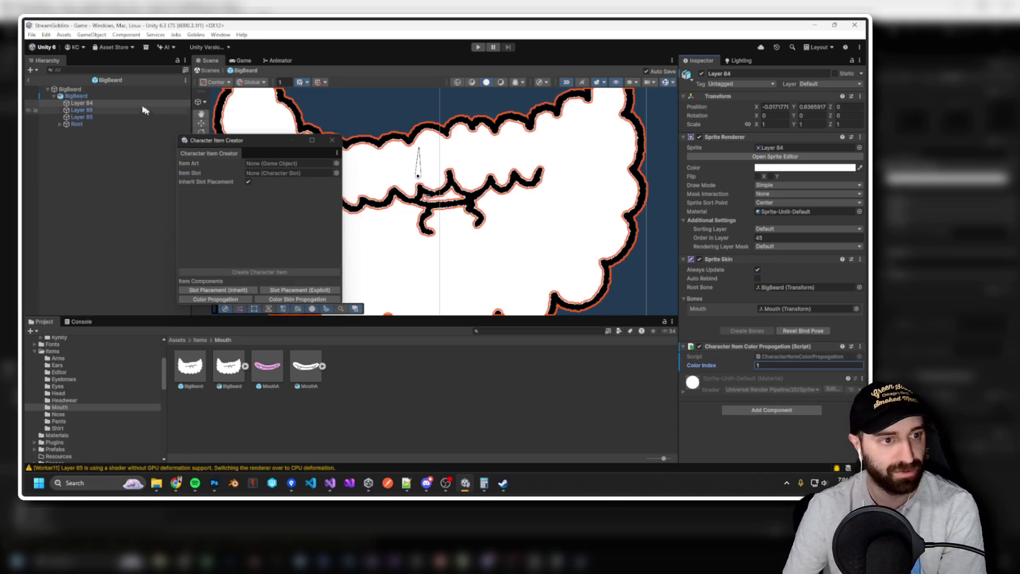
{"action": "left_click", "coordinate": [76, 96]}
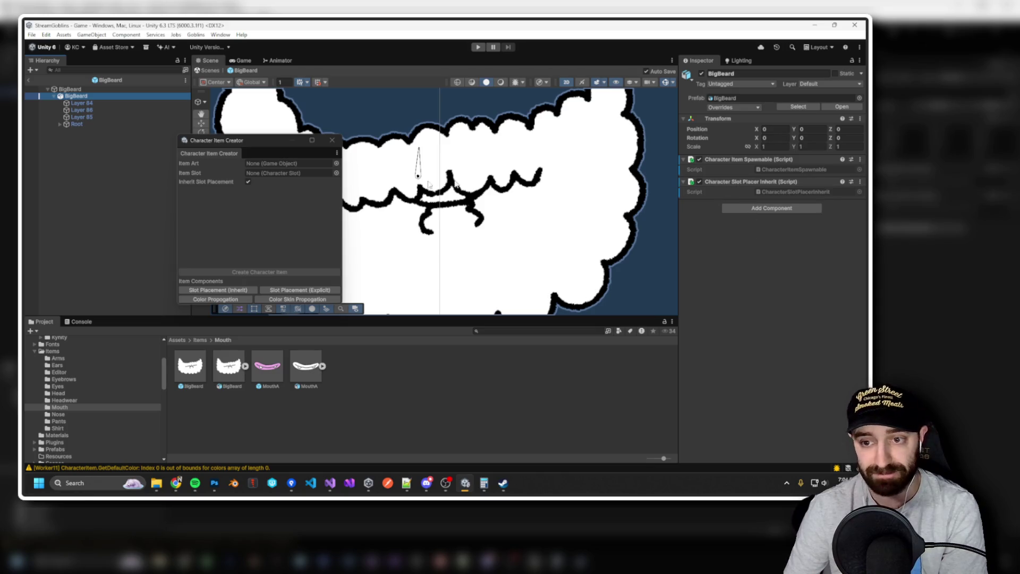
Select the parent BigBeard item and add two entries to its Colors list.
{"action": "left_click", "coordinate": [70, 89]}
{"action": "left_click", "coordinate": [88, 96]}
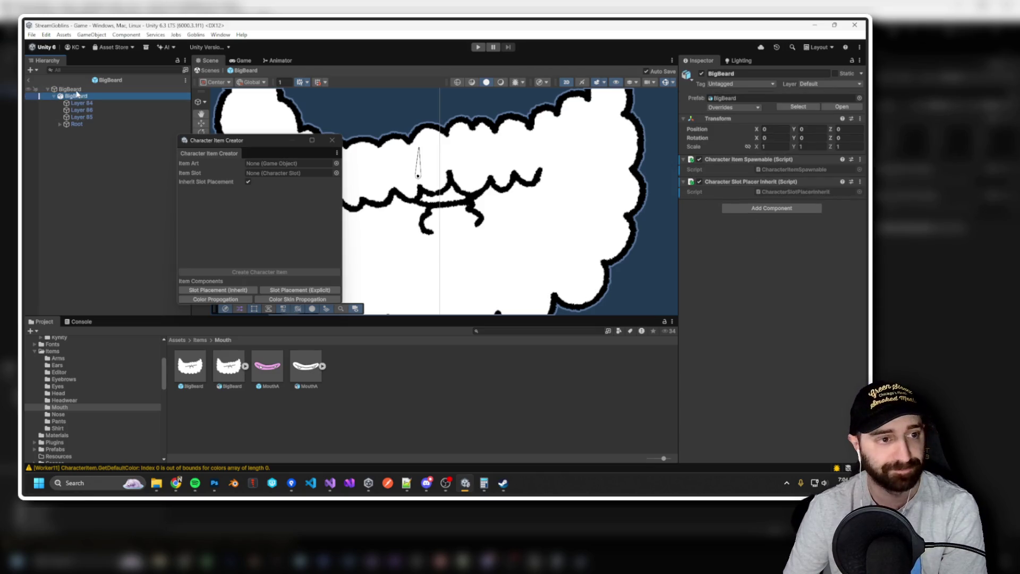
{"action": "left_click", "coordinate": [75, 89]}
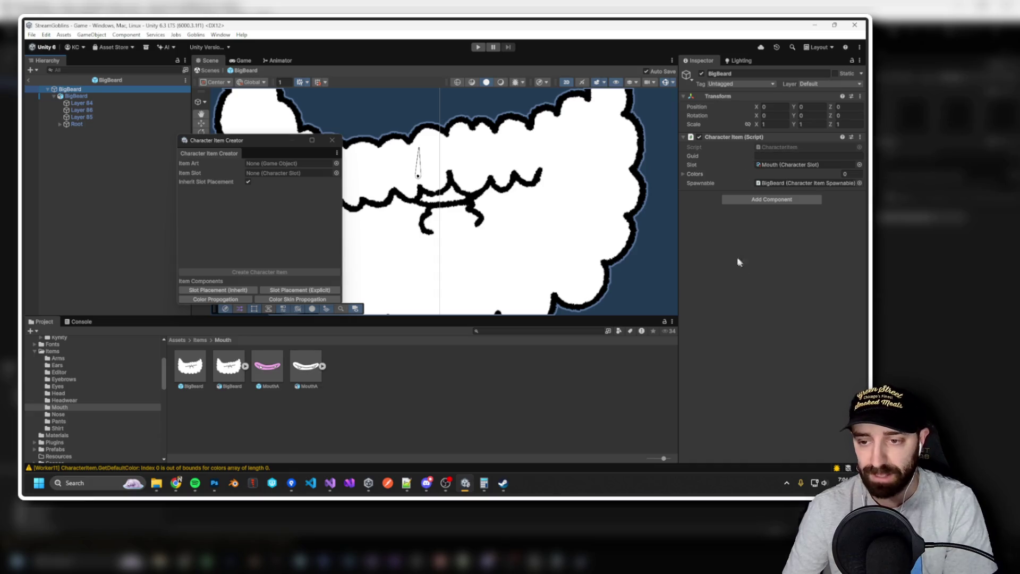
{"action": "left_click", "coordinate": [684, 174]}
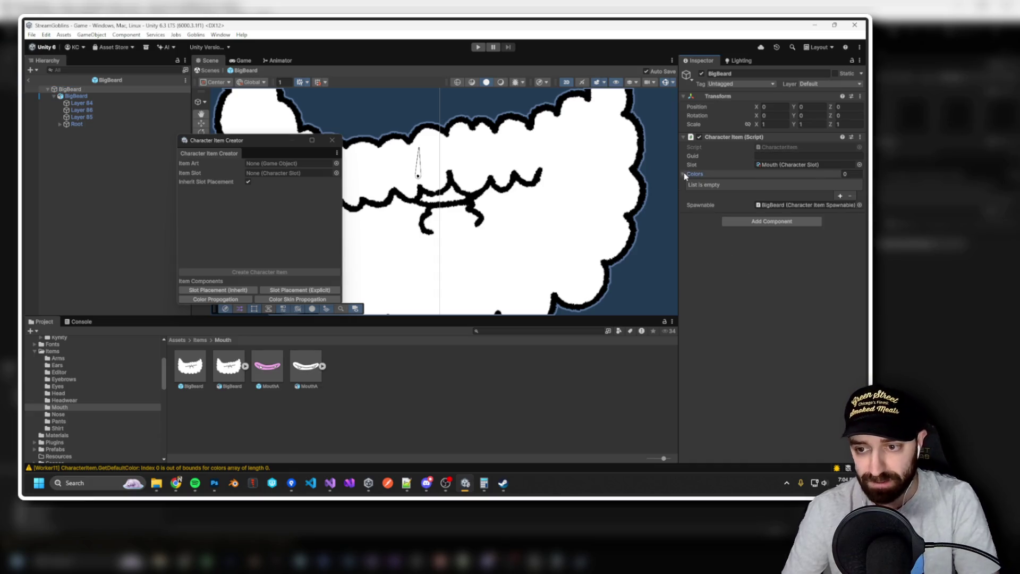
{"action": "left_click", "coordinate": [840, 196]}
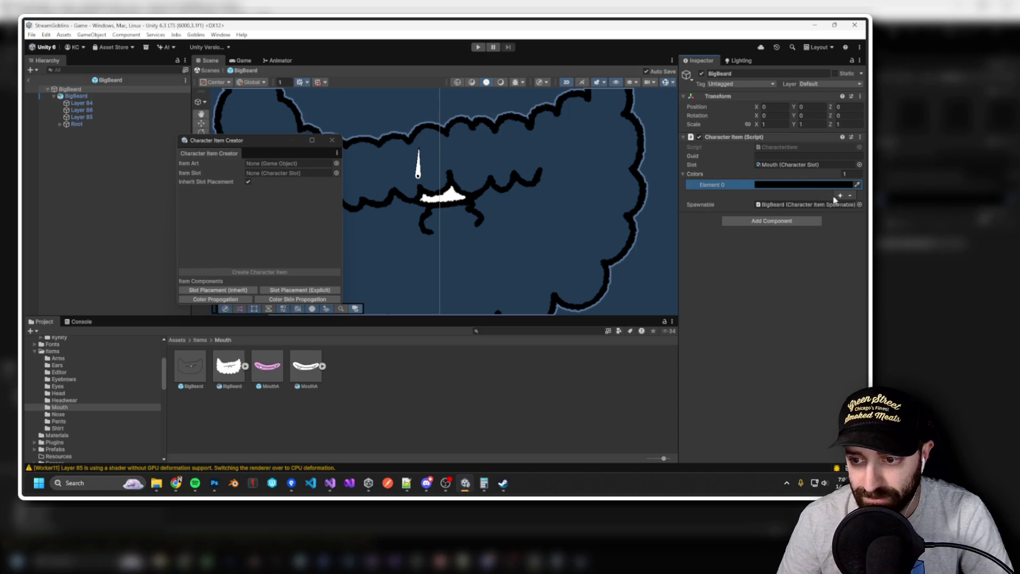
{"action": "left_click", "coordinate": [840, 195]}
Make both BigBeard colour entries opaque white with alpha 100.
{"action": "left_click", "coordinate": [803, 193]}
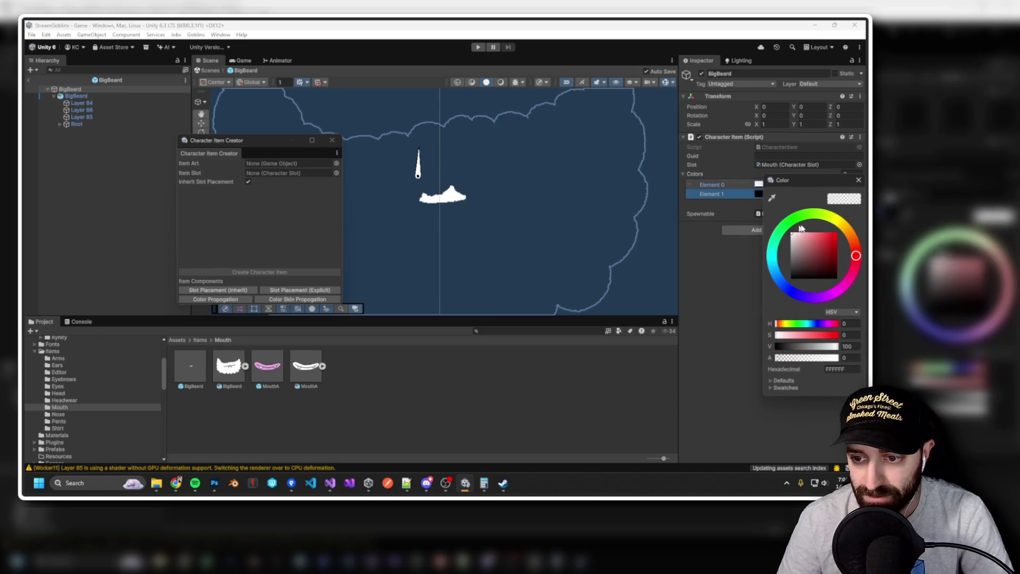
{"action": "left_click_drag", "start_coordinate": [815, 357], "coordinate": [840, 357]}
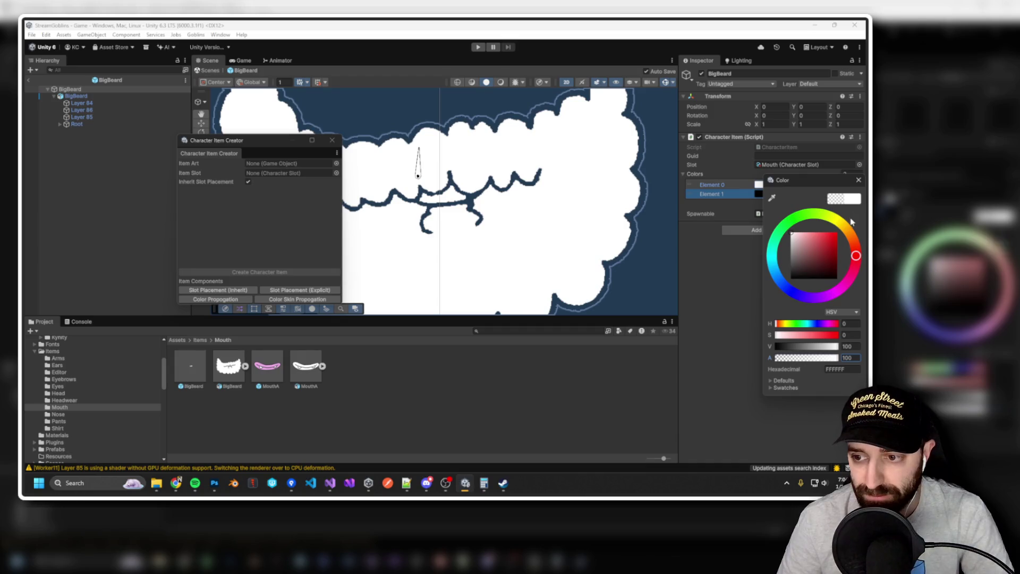
{"action": "left_click", "coordinate": [859, 181]}
{"action": "left_click", "coordinate": [808, 193]}
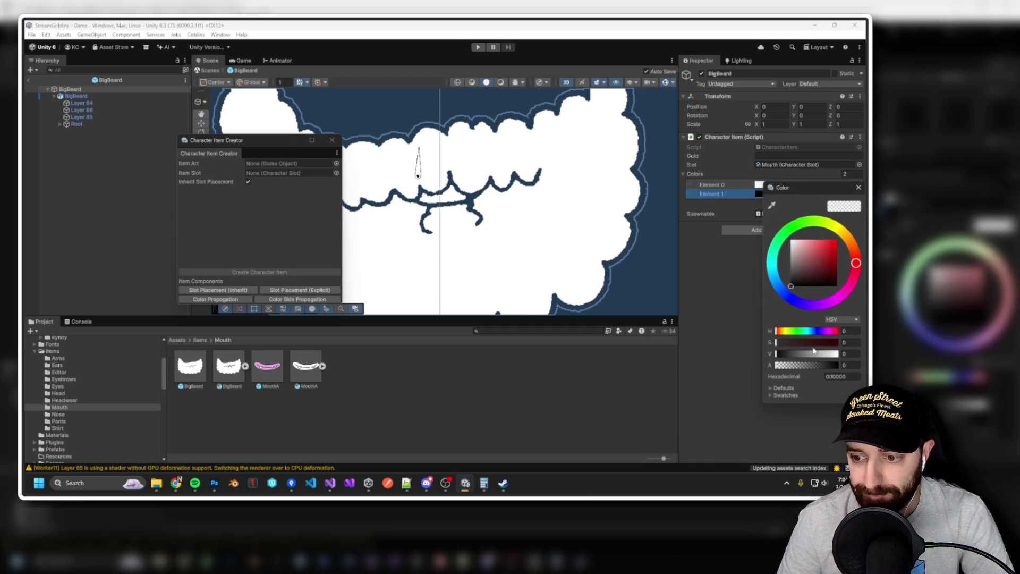
{"action": "left_click_drag", "start_coordinate": [805, 370], "coordinate": [851, 358]}
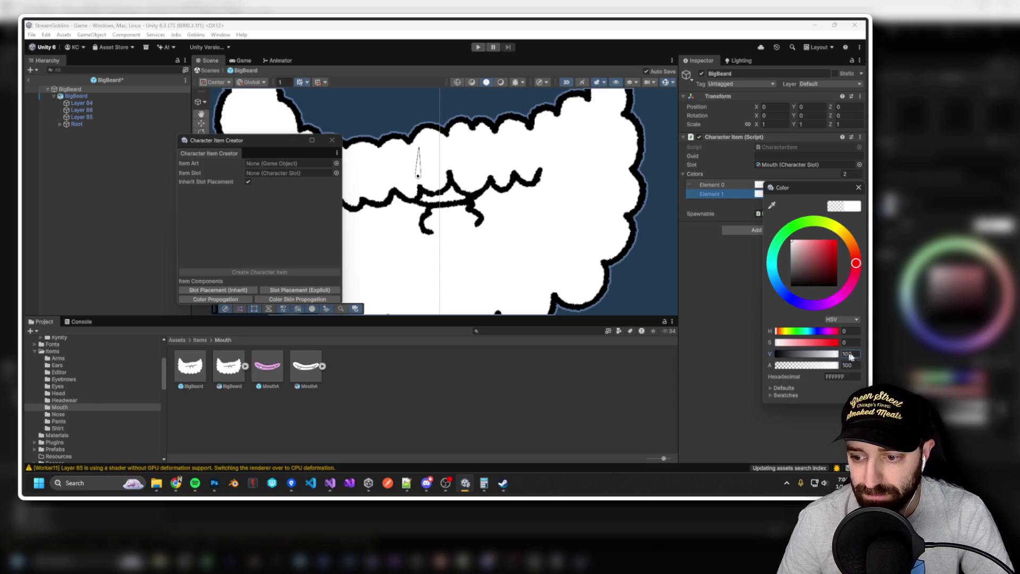
{"action": "left_click", "coordinate": [860, 187]}
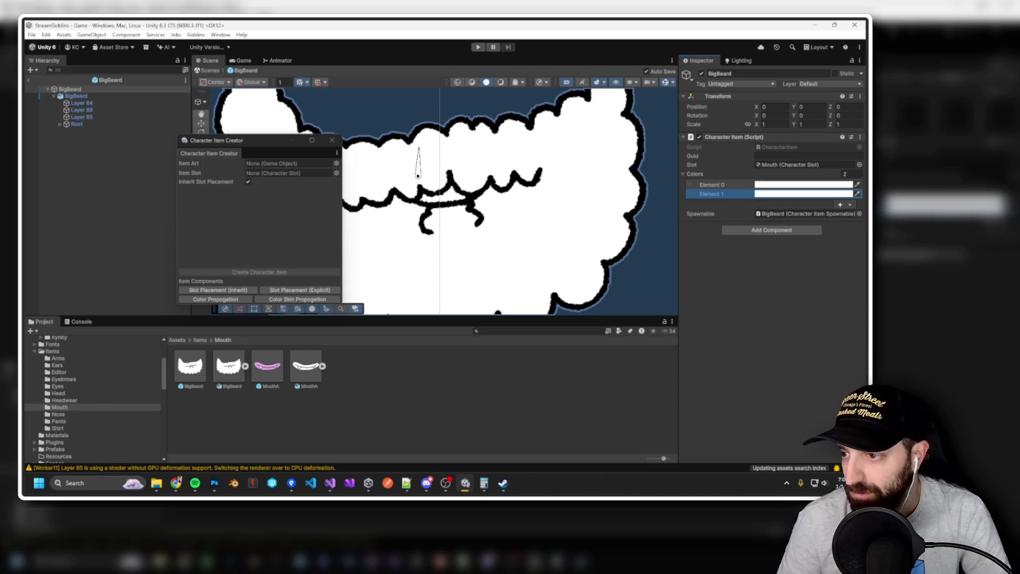
{"action": "scroll", "coordinate": [577, 188], "scroll_direction": "right", "scroll_amount": 2}
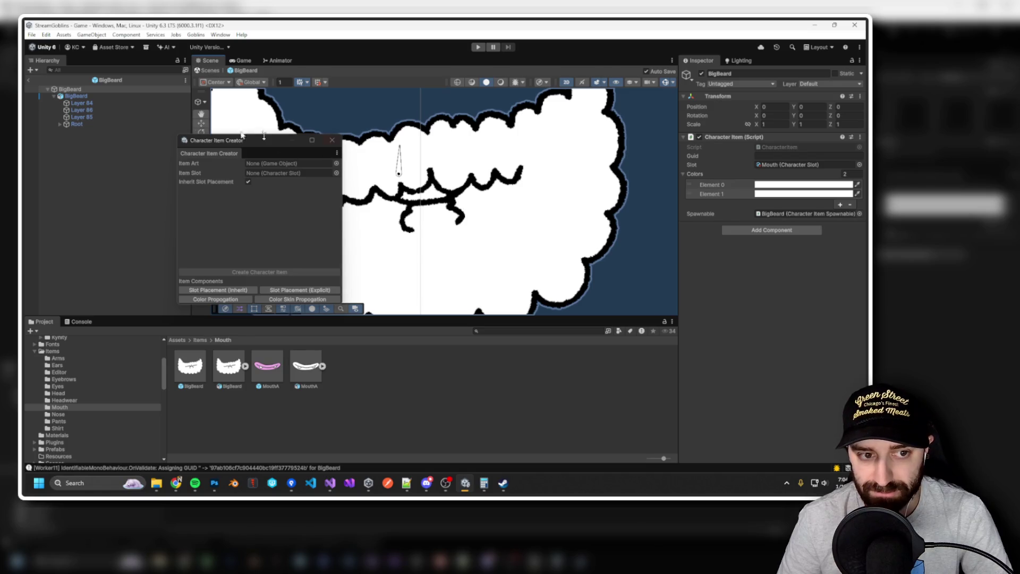
Close the Character Item Creator, reopen the BigBeard prefab, and run the game with Ctrl+P.
{"action": "left_click_drag", "start_coordinate": [526, 183], "coordinate": [541, 187]}
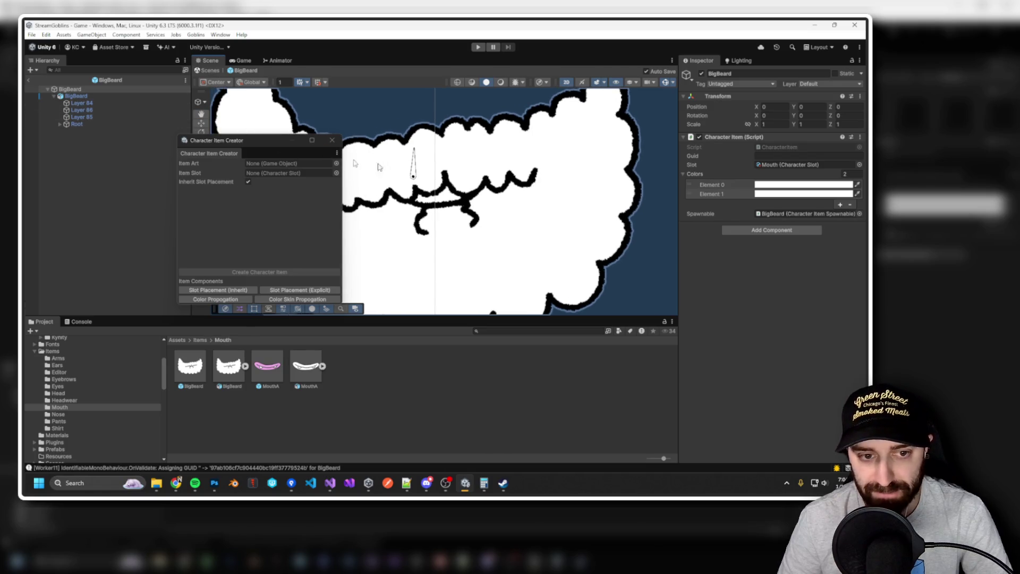
{"action": "left_click", "coordinate": [333, 141]}
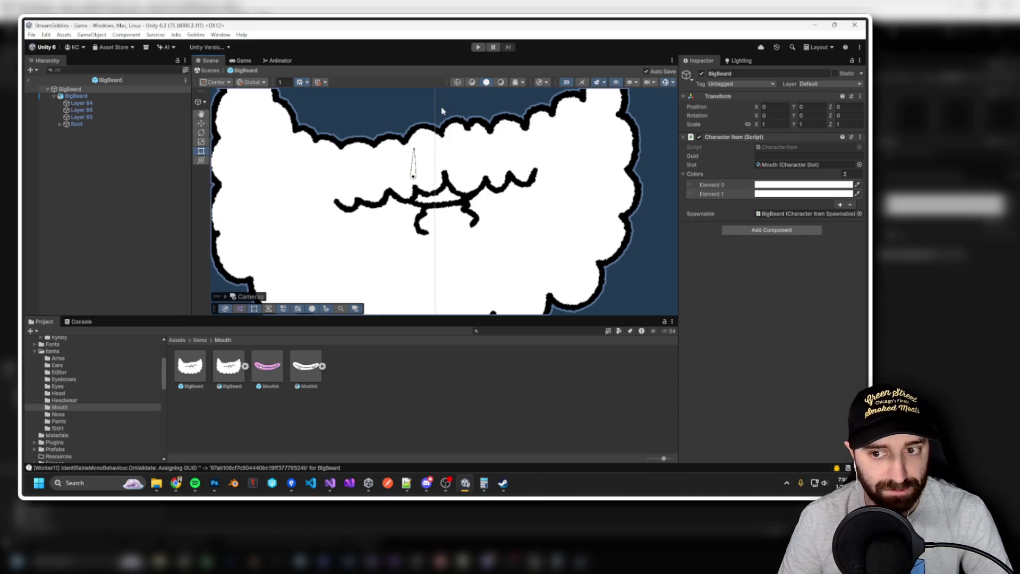
{"action": "left_click", "coordinate": [28, 79]}
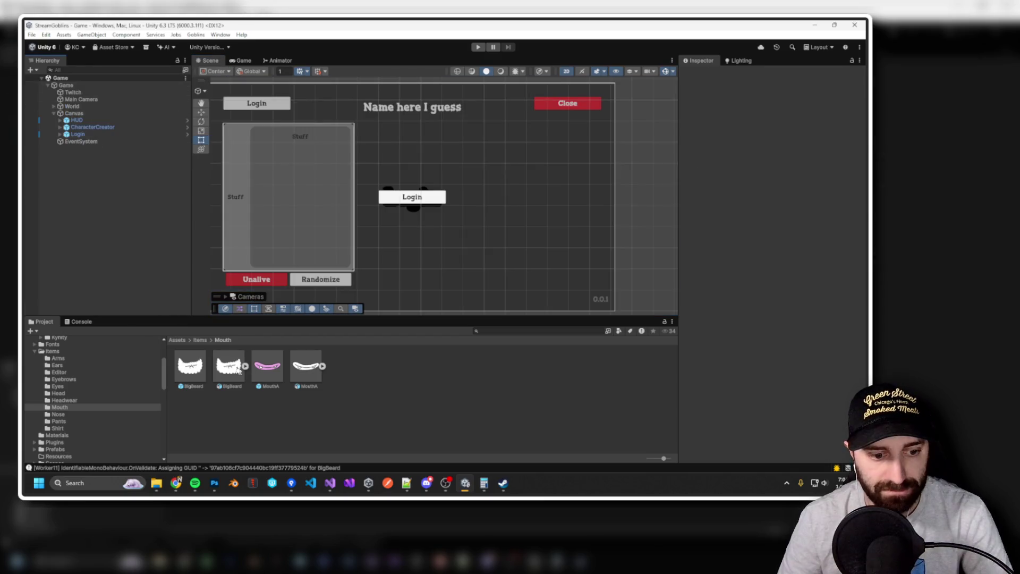
{"action": "left_click", "coordinate": [180, 376]}
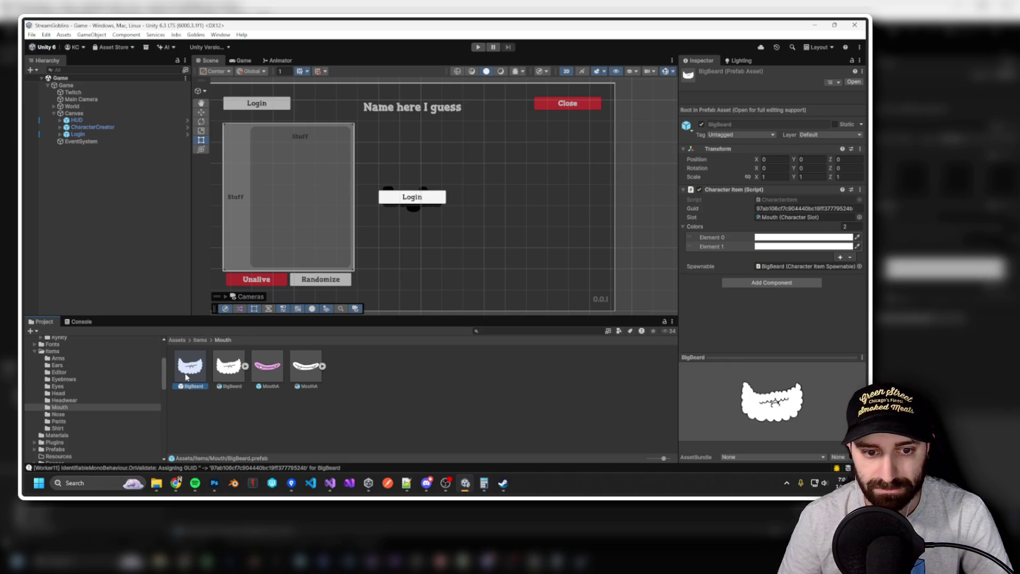
{"action": "double_click", "coordinate": [186, 377]}
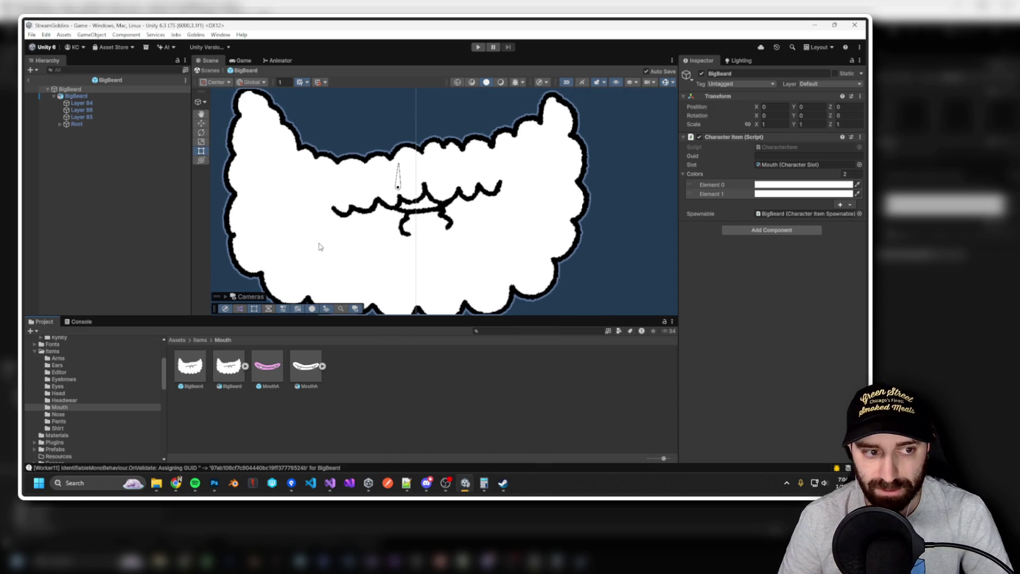
{"action": "key", "text": "ctrl+p"}
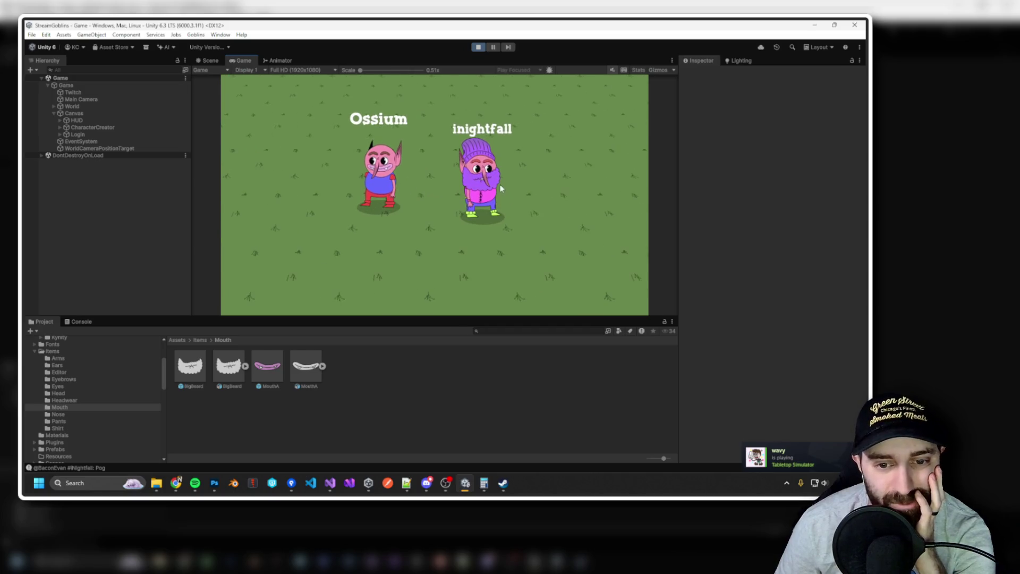
Try opening the BigBeard prefab and accept the warning to stop Play mode.
{"action": "left_click", "coordinate": [198, 381]}
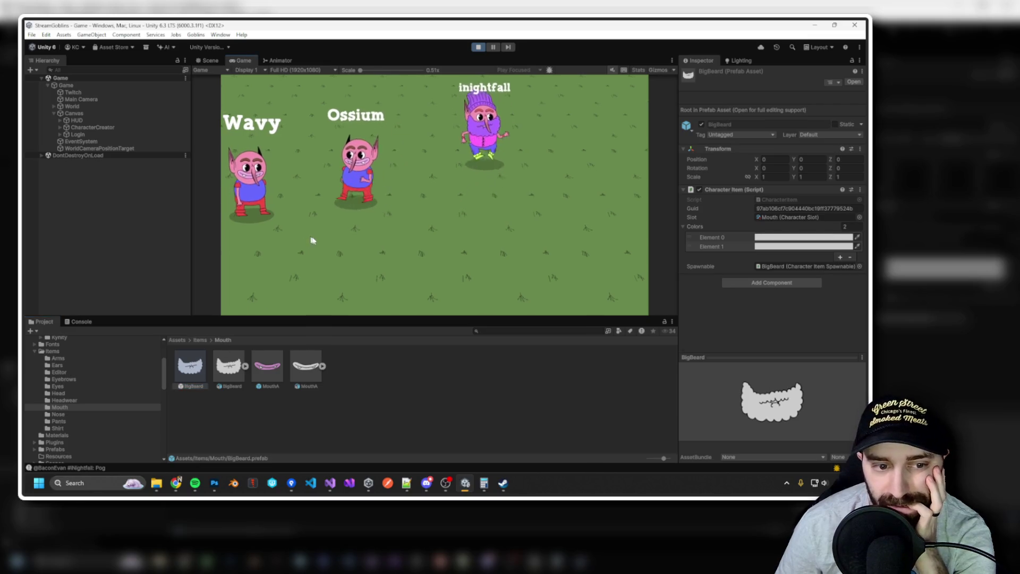
{"action": "left_click", "coordinate": [323, 308]}
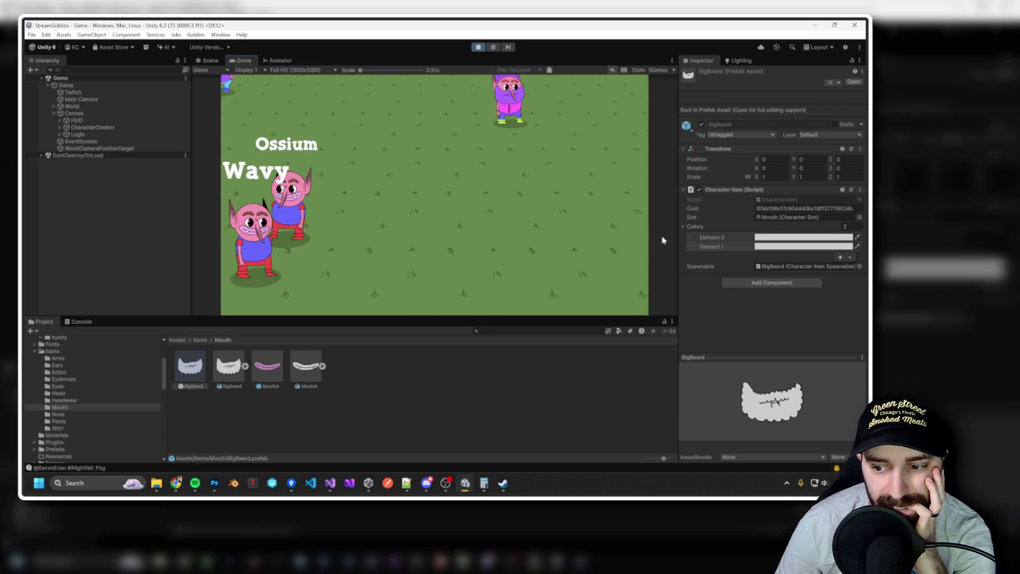
{"action": "double_click", "coordinate": [190, 367]}
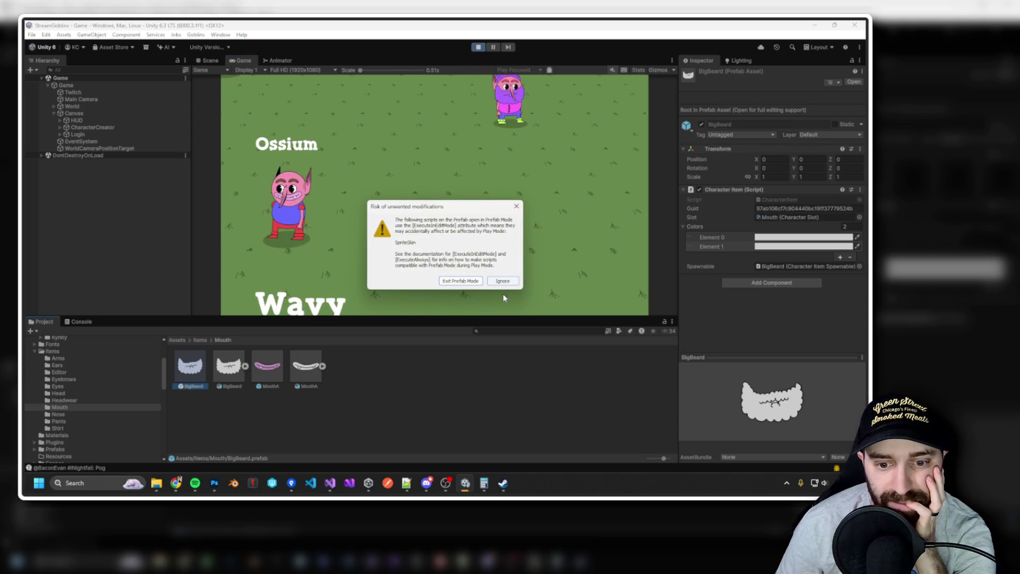
{"action": "left_click", "coordinate": [461, 281]}
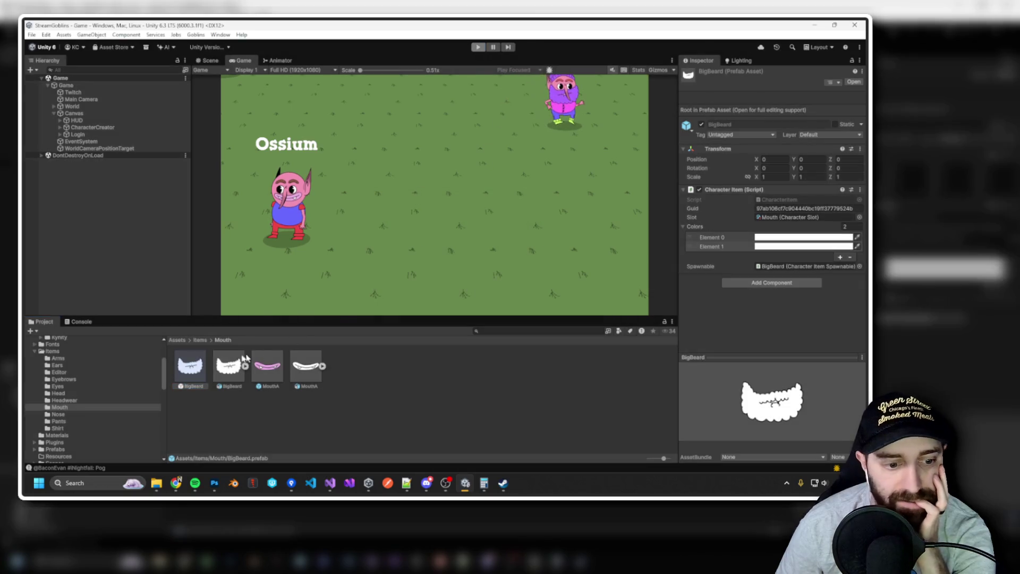
Open the BigBeard prefab in Prefab Mode and inspect beard Layers 86 and 84.
{"action": "double_click", "coordinate": [188, 382]}
{"action": "left_click", "coordinate": [78, 109]}
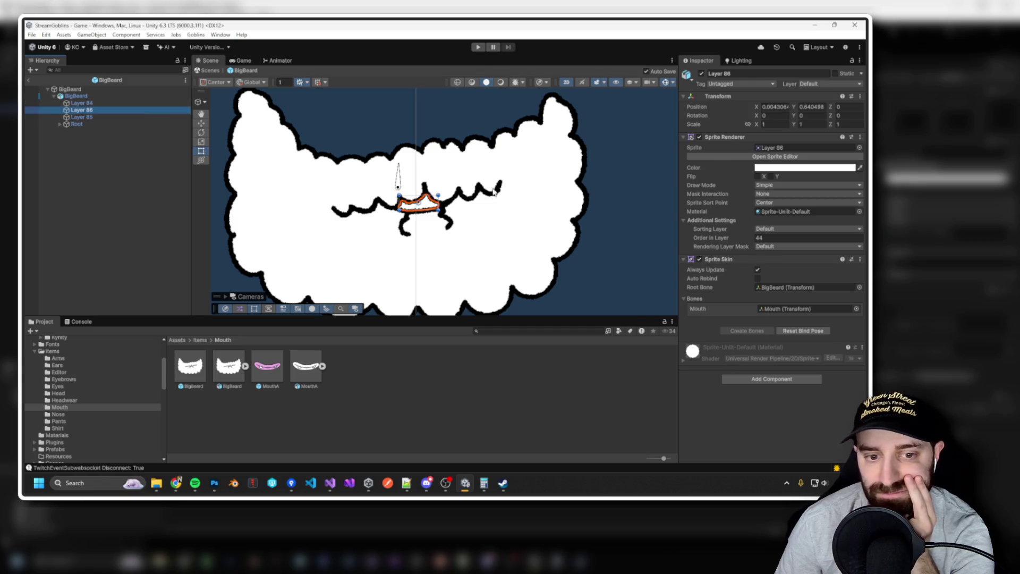
{"action": "left_click", "coordinate": [123, 103]}
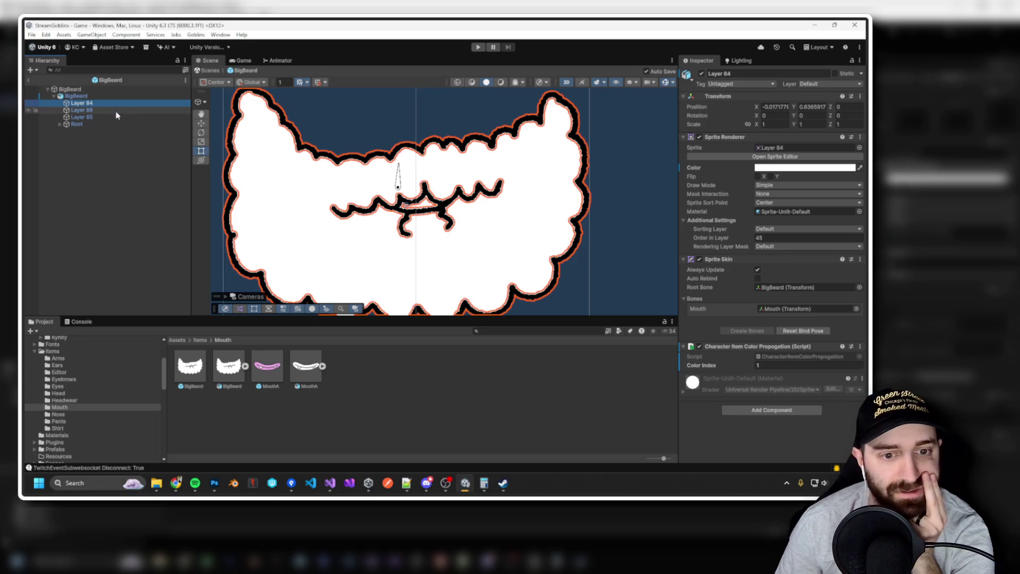
{"action": "left_click", "coordinate": [701, 74]}
{"action": "left_click", "coordinate": [701, 74]}
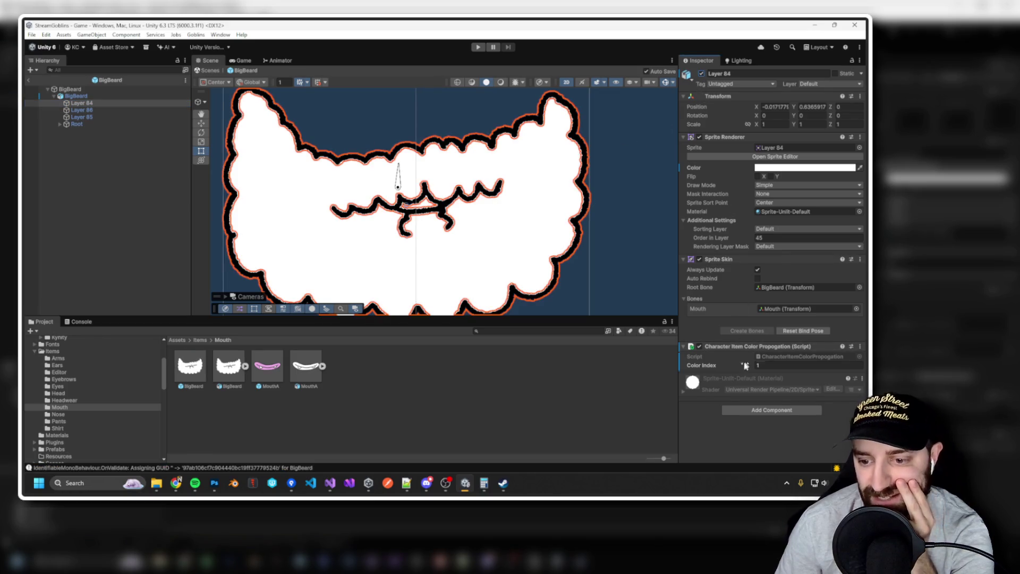
{"action": "left_click", "coordinate": [478, 47]}
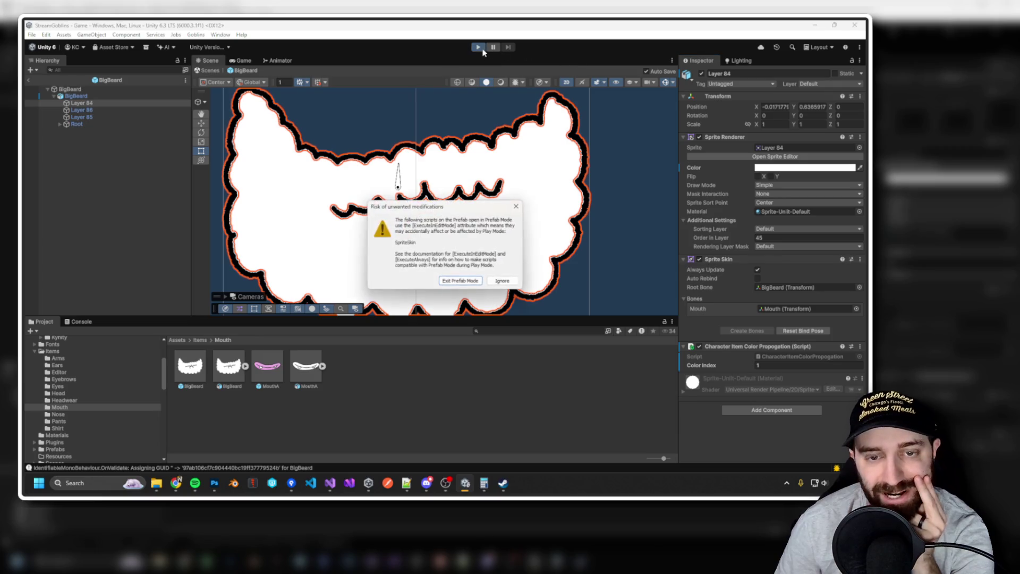
{"action": "key", "text": "Return"}
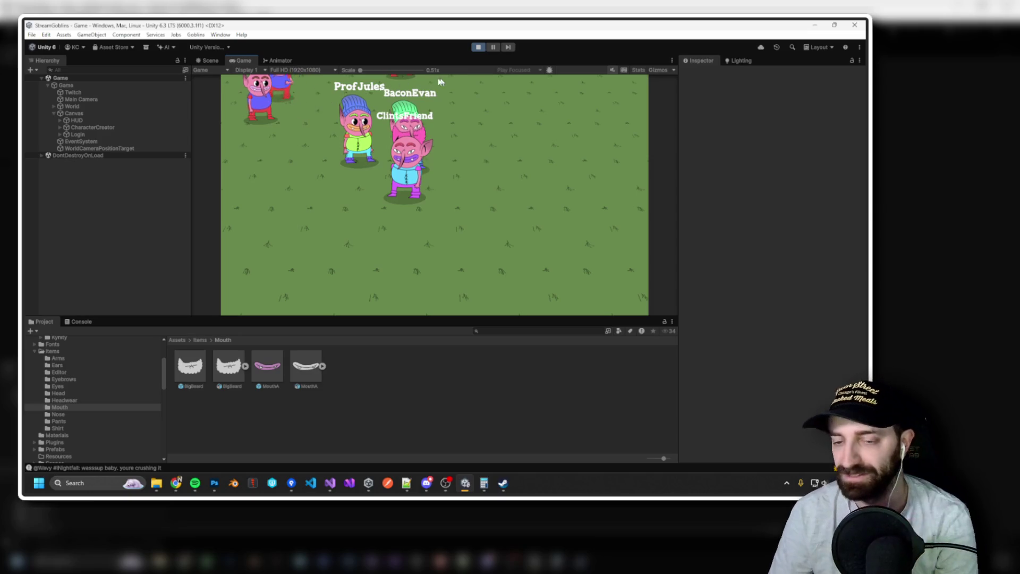
{"action": "left_click", "coordinate": [472, 47]}
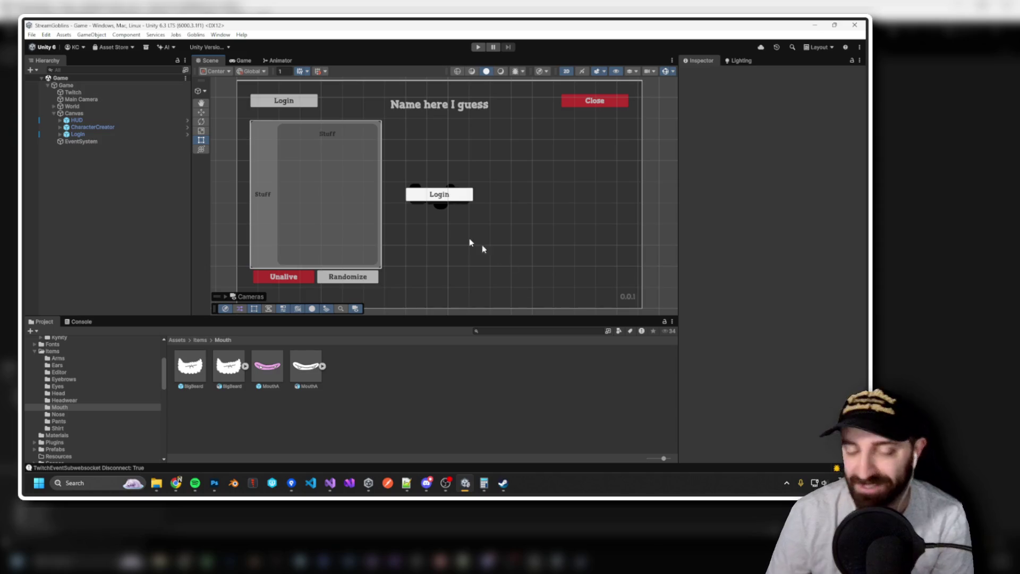
{"action": "double_click", "coordinate": [190, 366]}
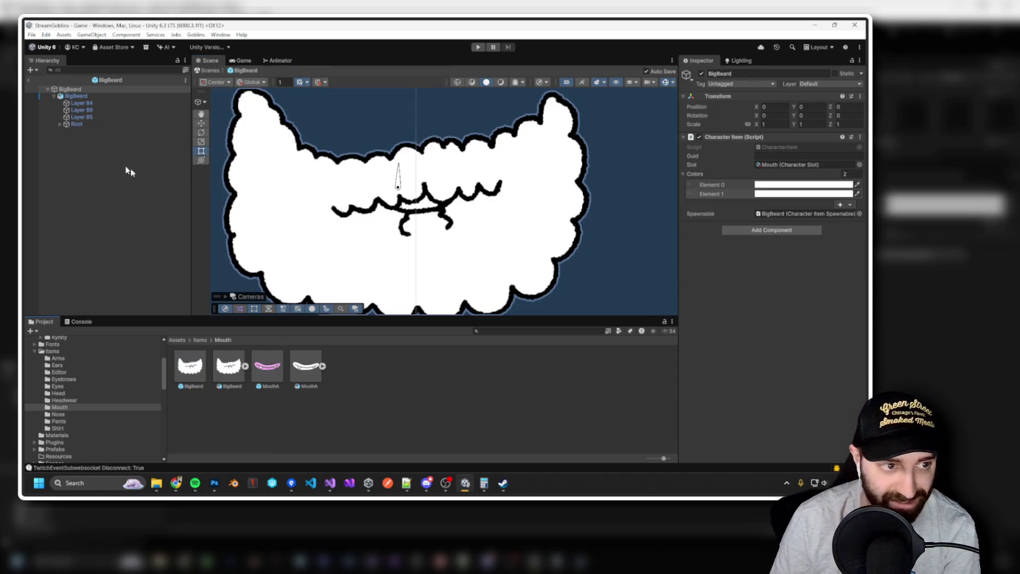
Copy the Character Item Color Propogation component from Layer 84, then remove it there.
{"action": "left_click", "coordinate": [82, 110]}
{"action": "left_click", "coordinate": [107, 104]}
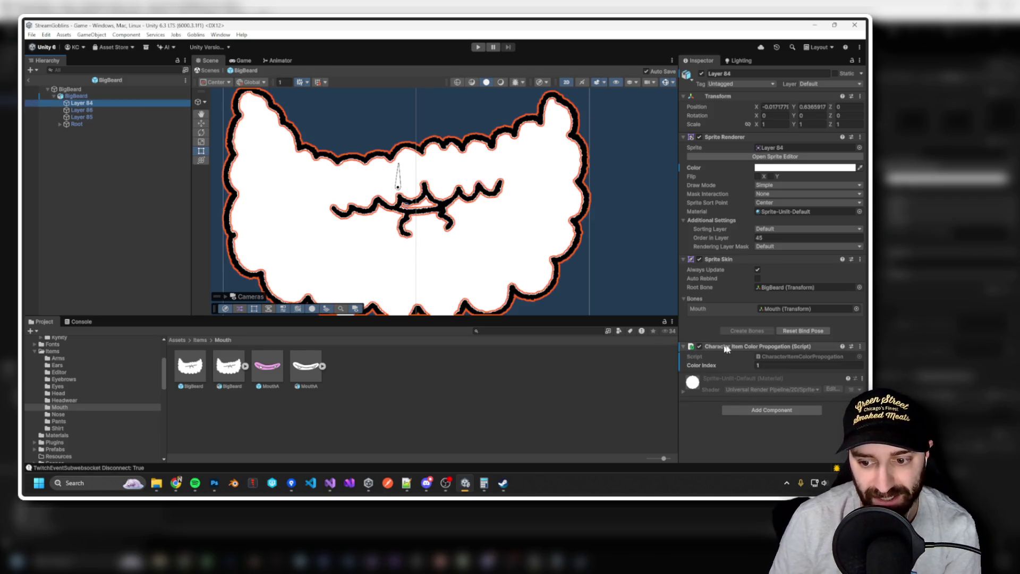
{"action": "right_click", "coordinate": [728, 348]}
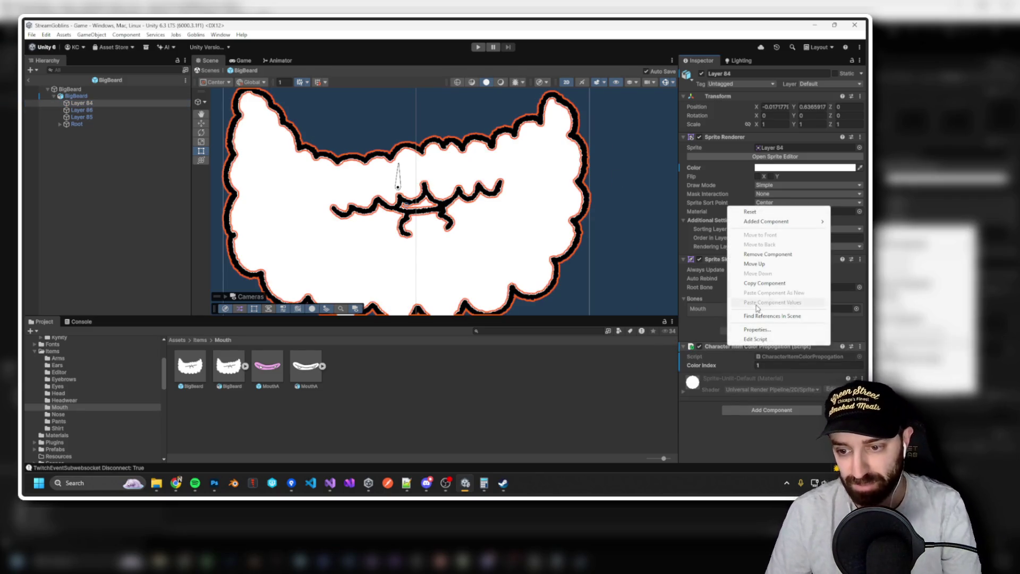
{"action": "left_click", "coordinate": [760, 282]}
{"action": "right_click", "coordinate": [733, 350]}
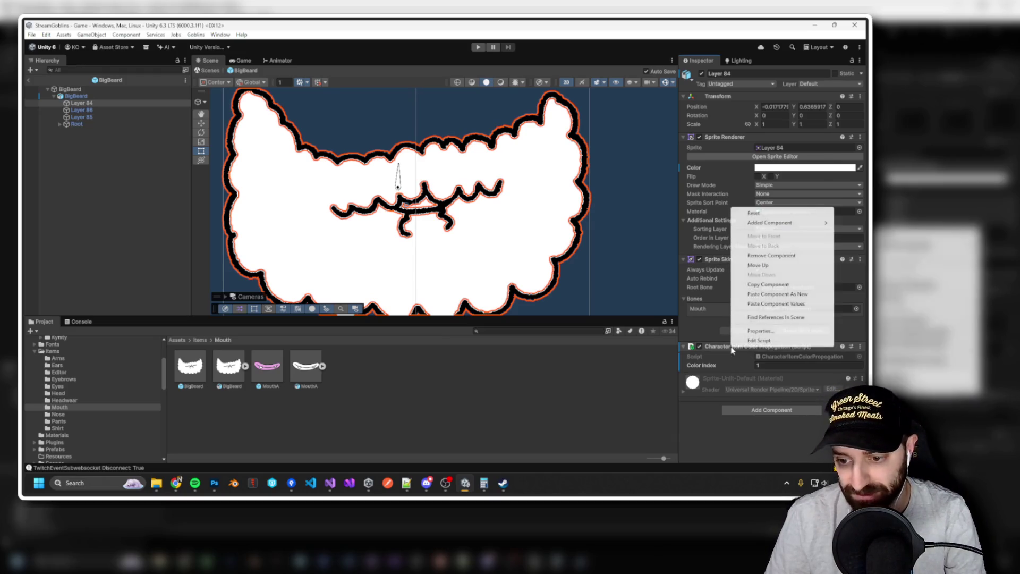
{"action": "left_click", "coordinate": [765, 256]}
Paste the component as new onto Layer 86 and start the game again.
{"action": "left_click", "coordinate": [92, 108]}
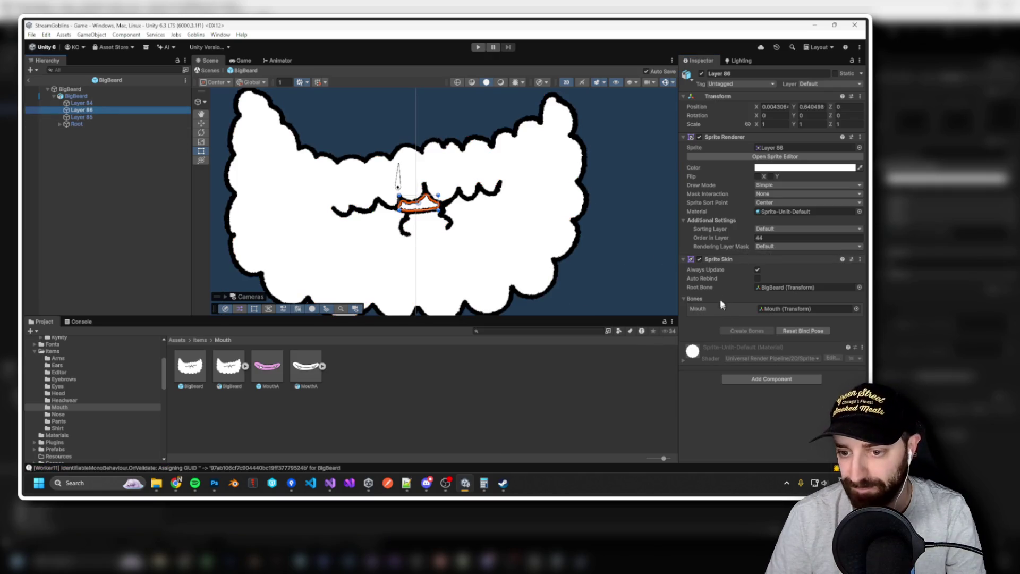
{"action": "right_click", "coordinate": [729, 260]}
{"action": "left_click", "coordinate": [764, 339]}
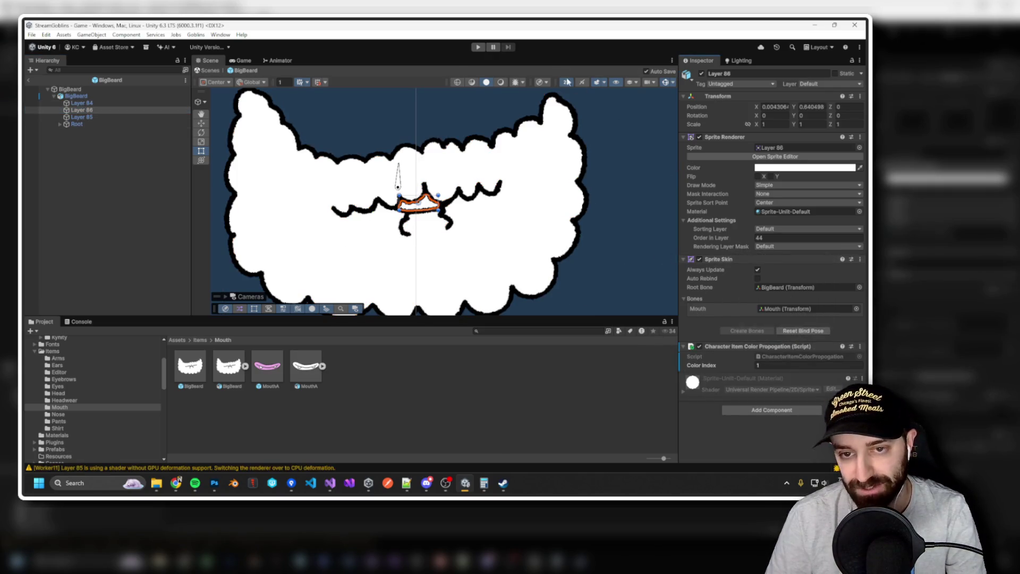
{"action": "left_click", "coordinate": [477, 49]}
{"action": "key", "text": "Return"}
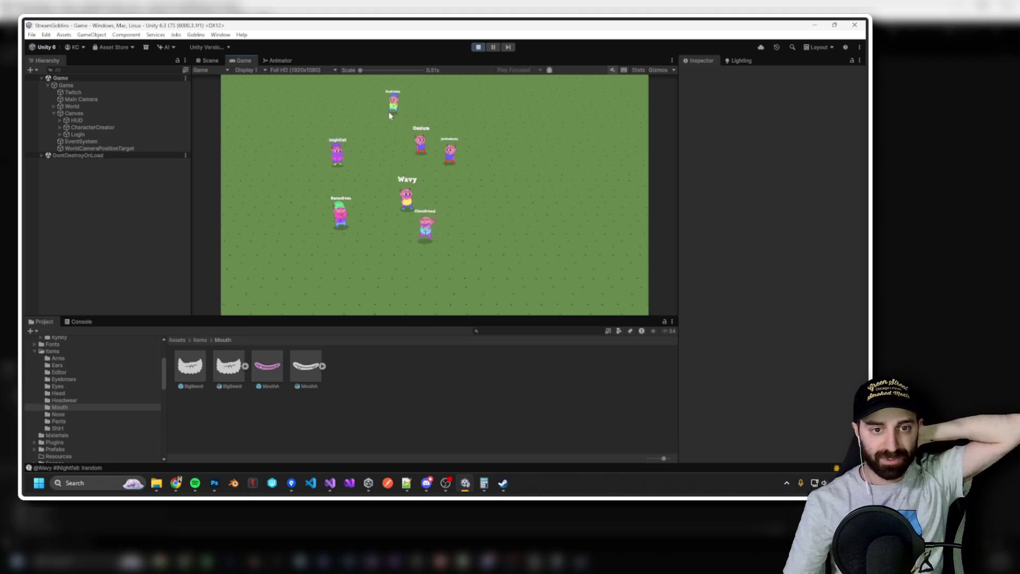
Focus the game camera on a goblin, then open that goblin's character creator.
{"action": "left_click", "coordinate": [403, 165]}
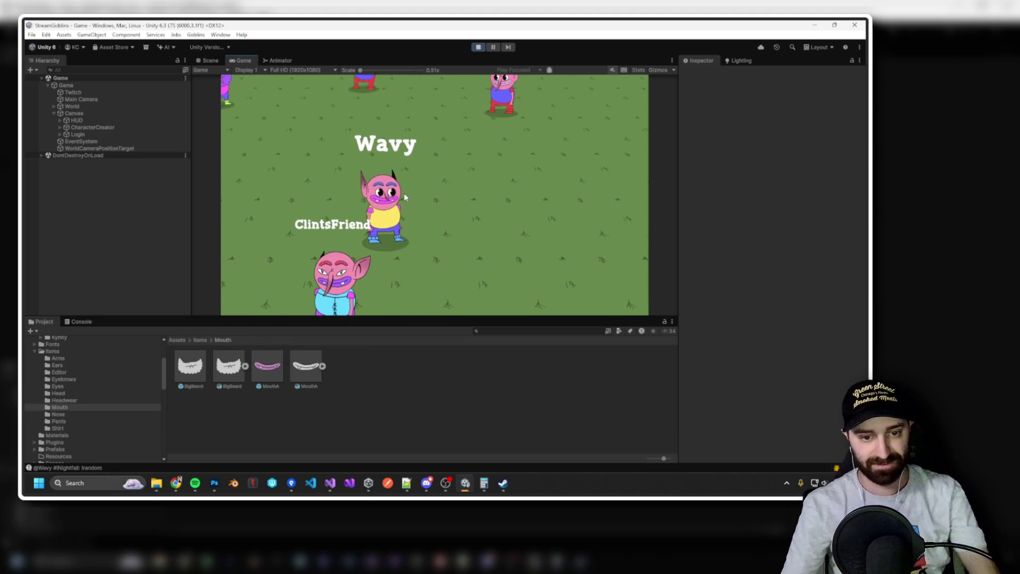
{"action": "left_click", "coordinate": [404, 193]}
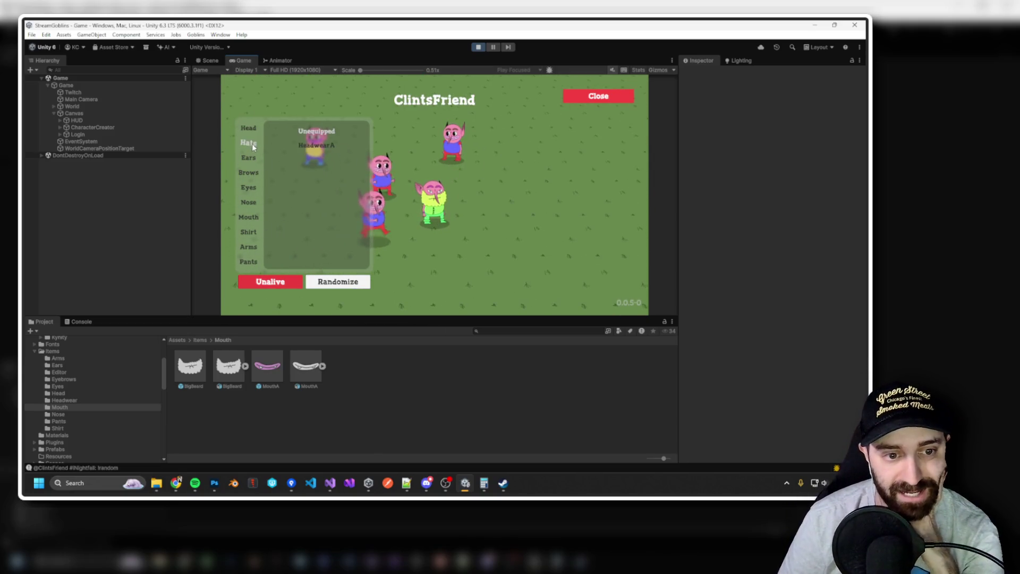
Switch the creator from Brows to Mouth to list MouthA and BigBeard.
{"action": "left_click", "coordinate": [248, 172]}
{"action": "left_click", "coordinate": [248, 217]}
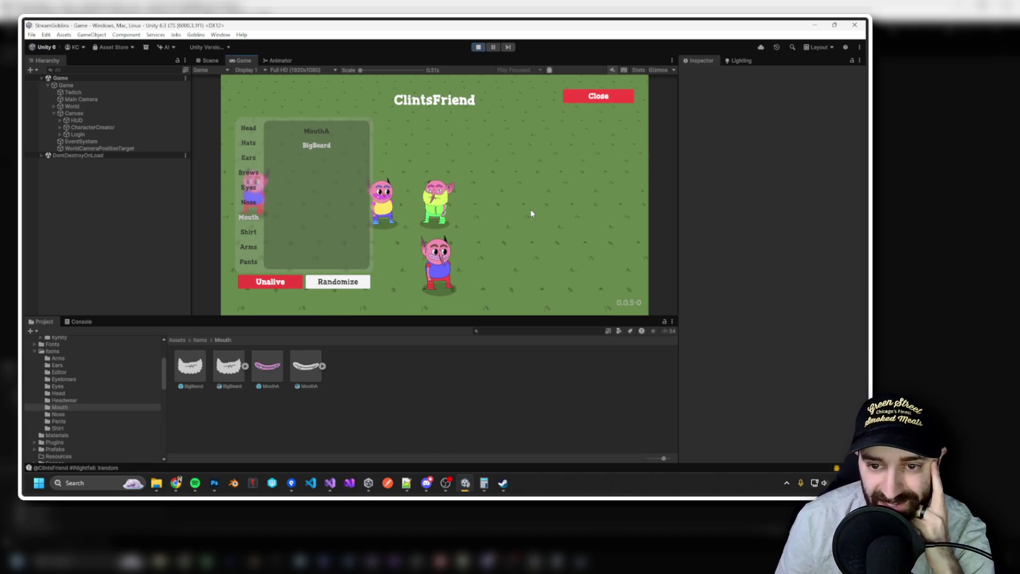
{"action": "scroll", "coordinate": [531, 213], "scroll_direction": "down", "scroll_amount": 3}
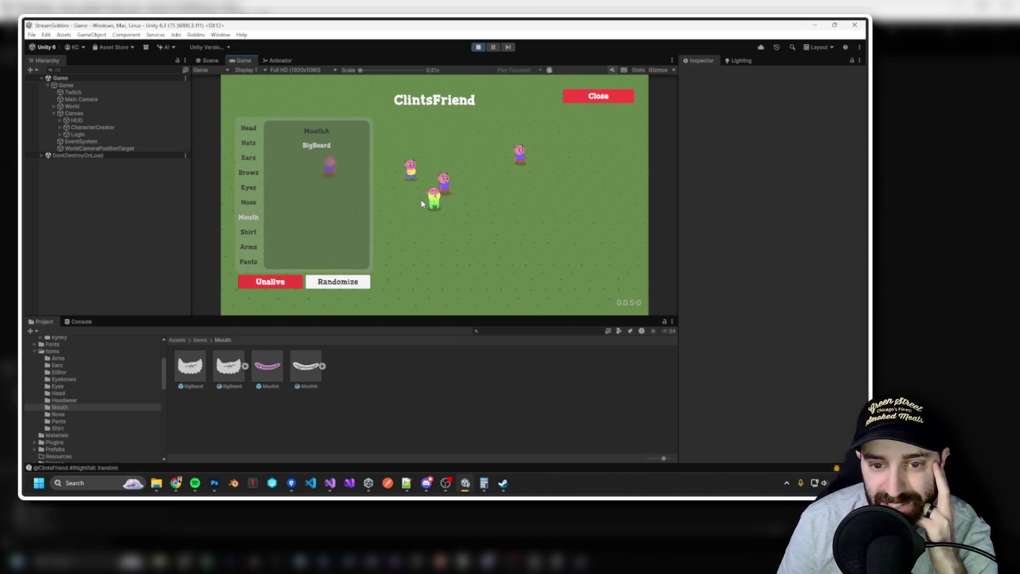
Close the character creator and open the creators of two other goblins.
{"action": "left_click", "coordinate": [513, 161]}
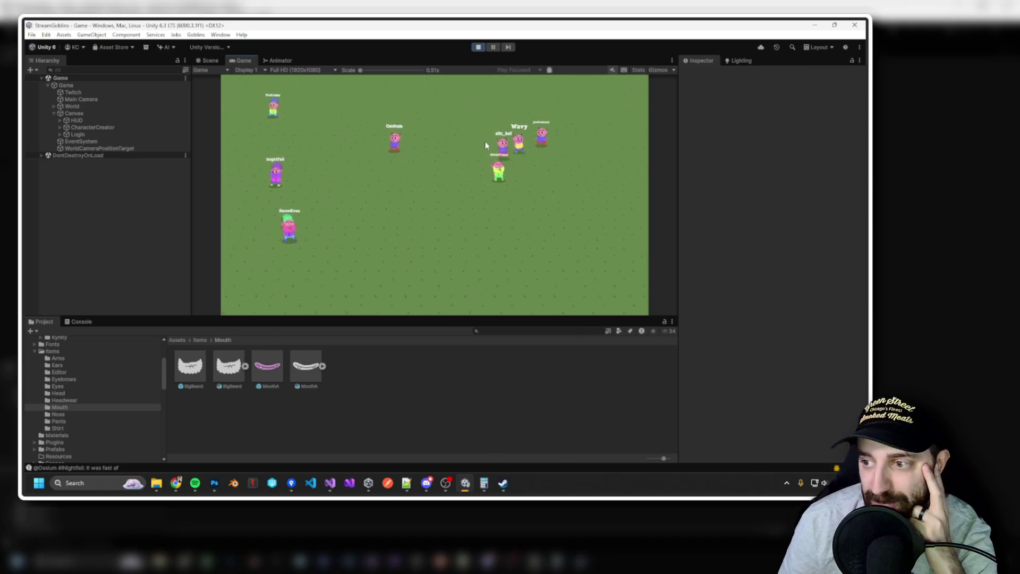
{"action": "left_click", "coordinate": [346, 159]}
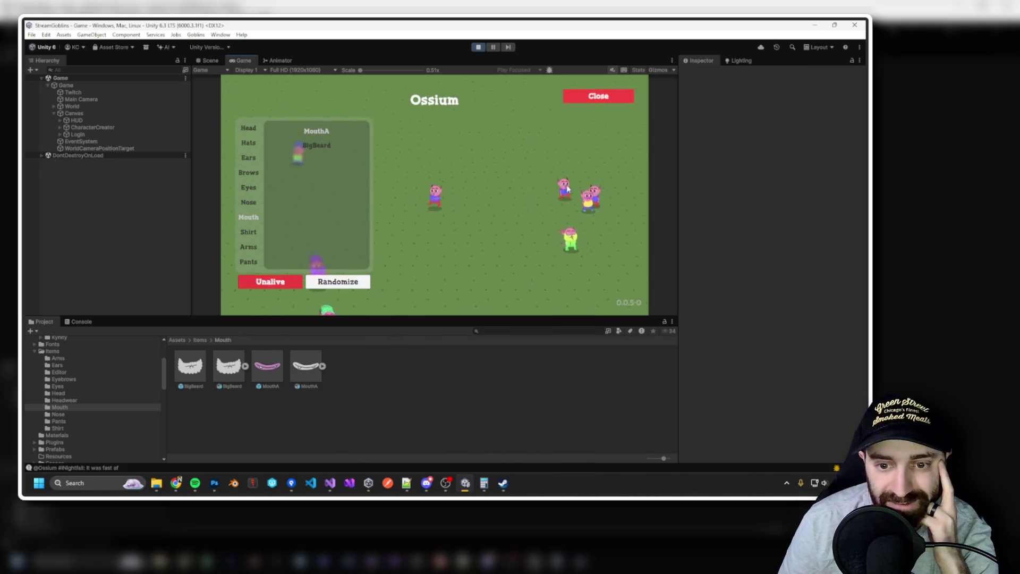
{"action": "left_click", "coordinate": [568, 186]}
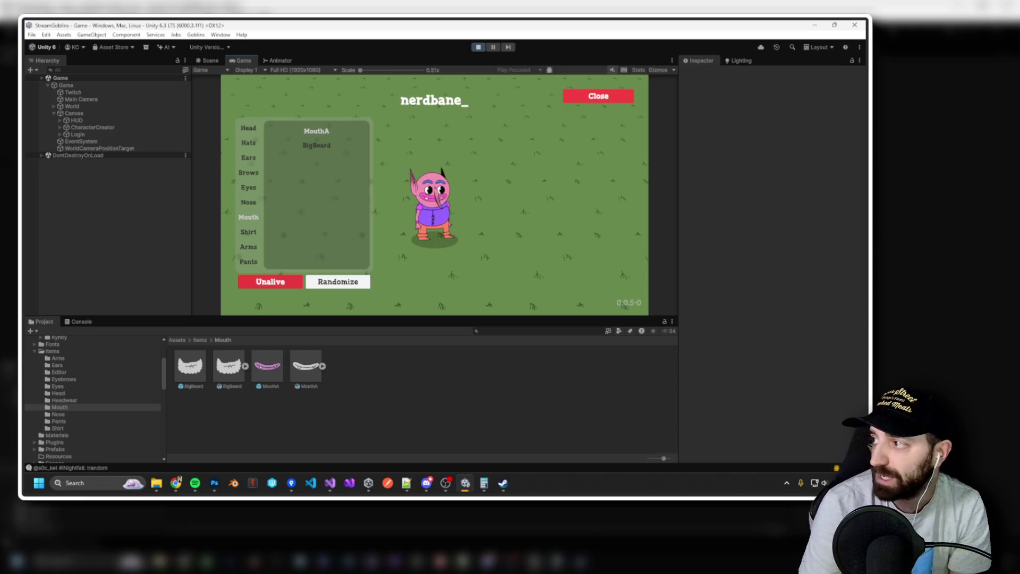
Return to Unity, close the open creator, and browse another goblin's Brows and Nose categories.
{"action": "key", "text": "alt+Tab"}
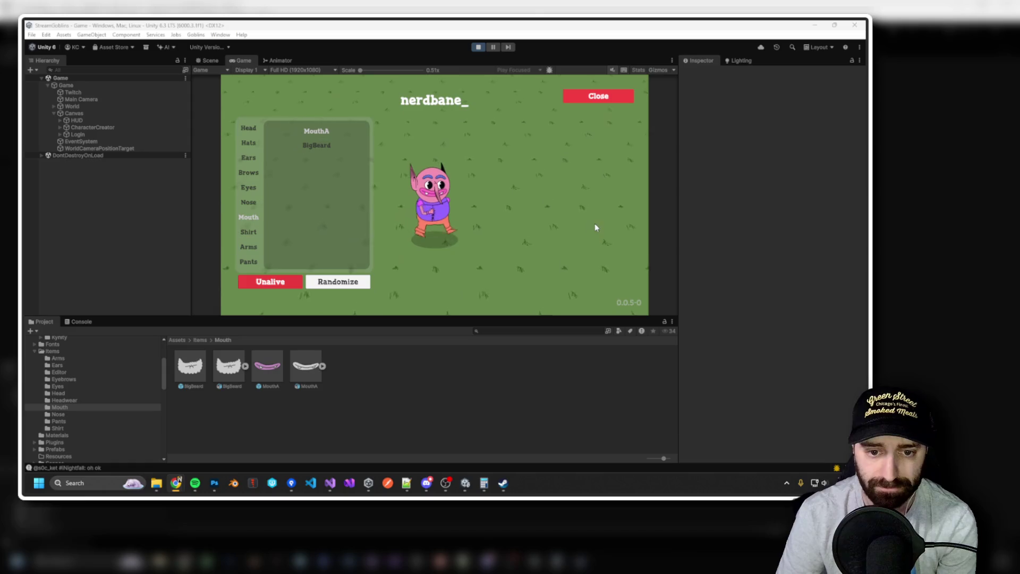
{"action": "left_click", "coordinate": [493, 209]}
{"action": "scroll", "coordinate": [492, 209], "scroll_direction": "down", "scroll_amount": 3}
{"action": "key", "text": "Escape"}
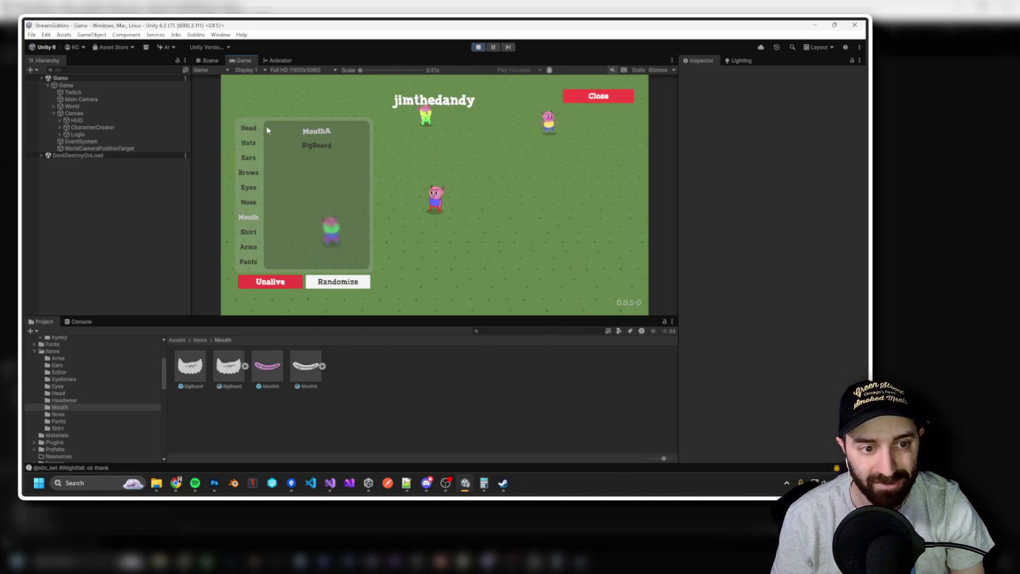
{"action": "left_click", "coordinate": [246, 177]}
{"action": "left_click", "coordinate": [247, 200]}
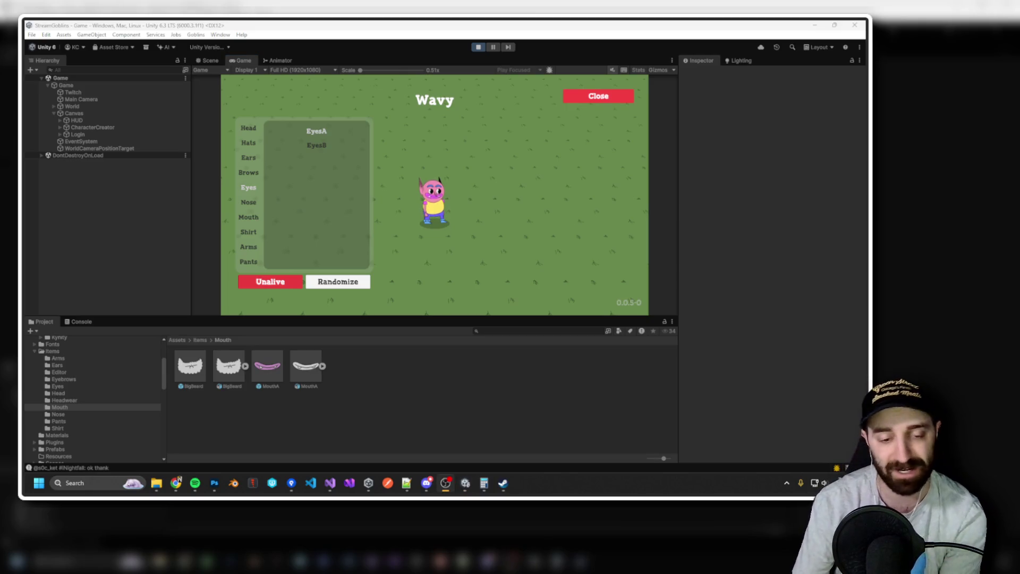
{"action": "left_click", "coordinate": [473, 196]}
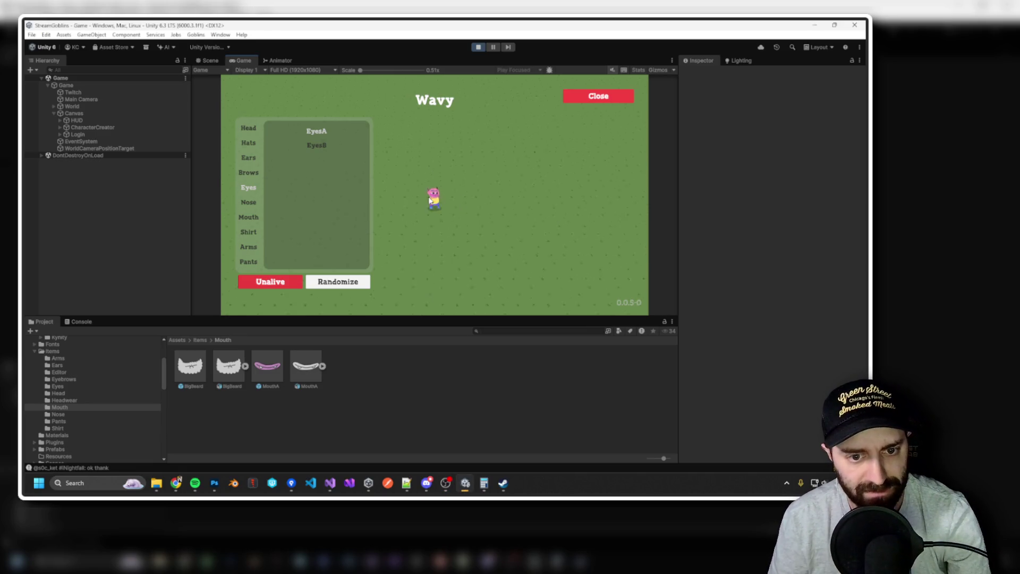
{"action": "left_click", "coordinate": [428, 203]}
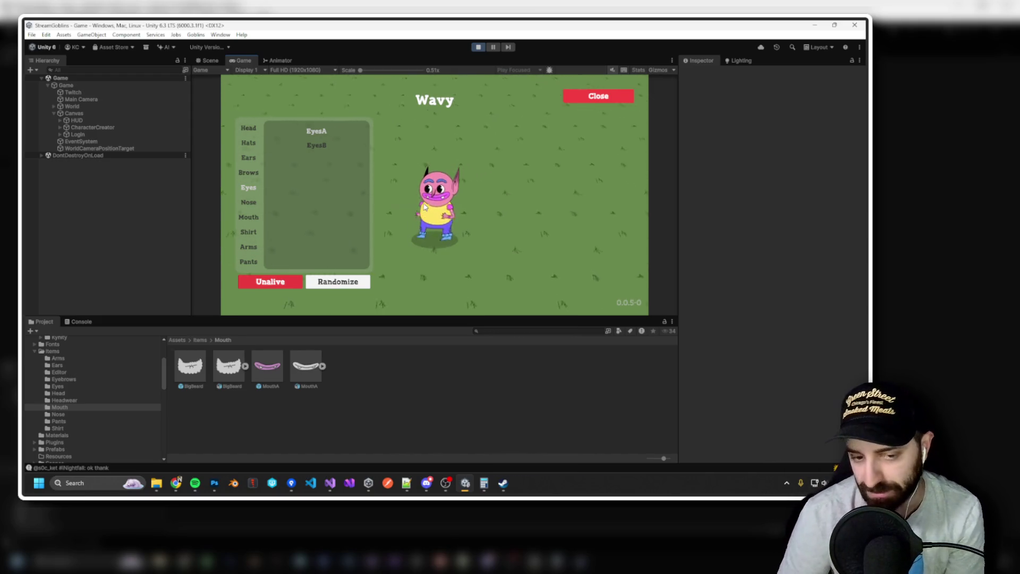
{"action": "scroll", "coordinate": [424, 207], "scroll_direction": "down", "scroll_amount": 3}
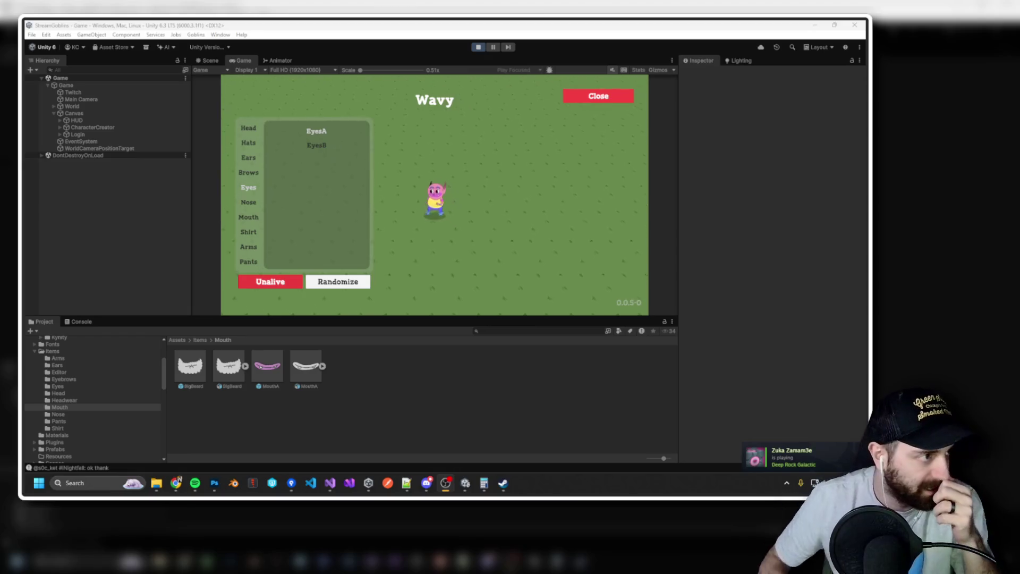
{"action": "key", "text": "Escape"}
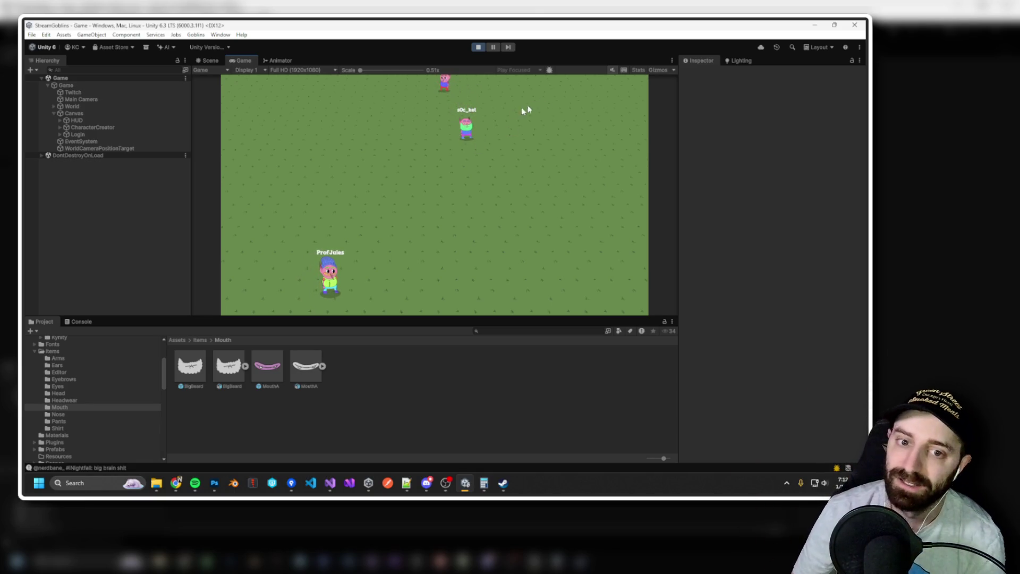
{"action": "scroll", "coordinate": [503, 141], "scroll_direction": "up", "scroll_amount": 2}
{"action": "scroll", "coordinate": [503, 141], "scroll_direction": "down", "scroll_amount": 2}
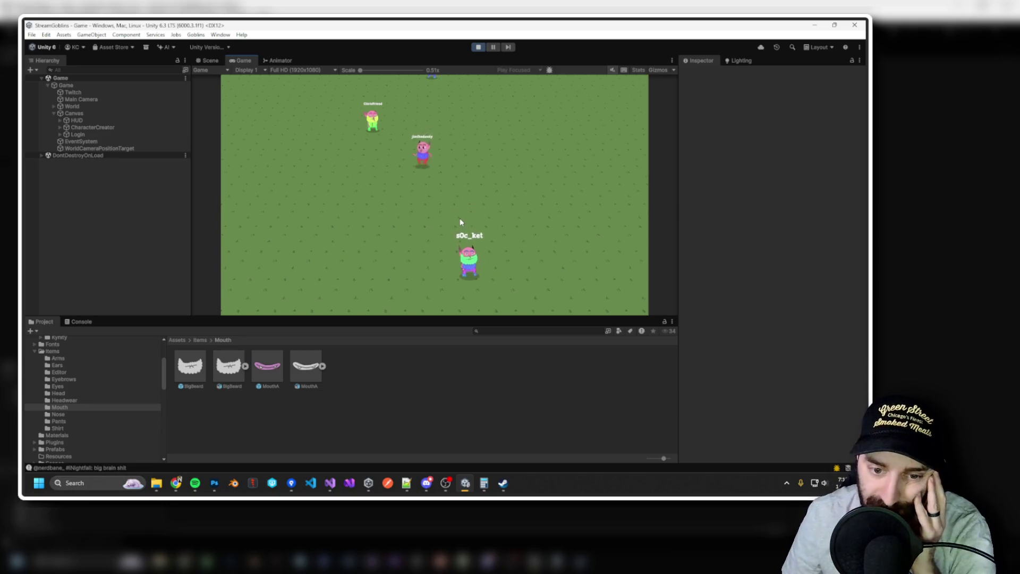
{"action": "scroll", "coordinate": [436, 200], "scroll_direction": "up", "scroll_amount": 1}
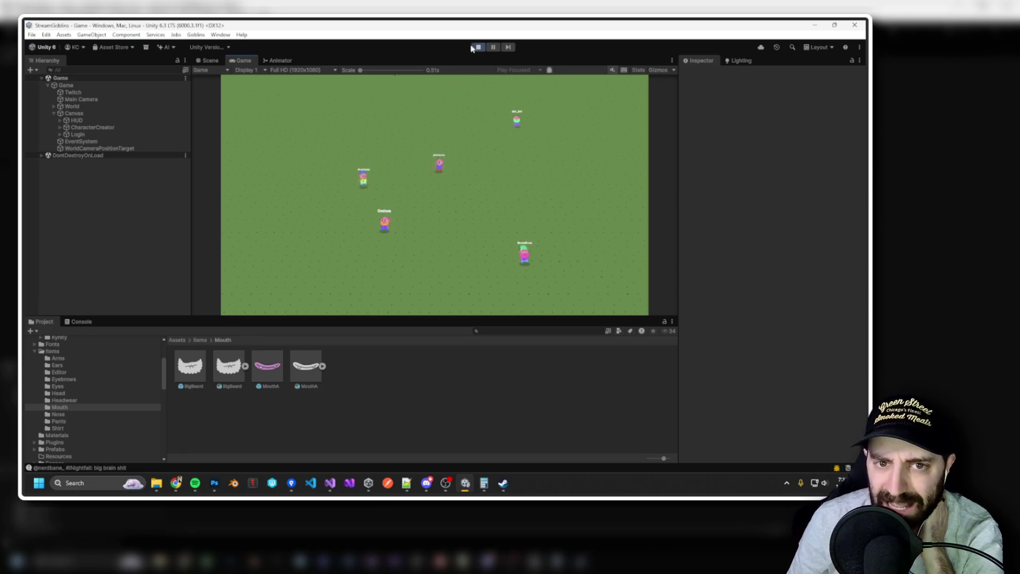
Stop Play mode and start it again so named goblins spawn fresh.
{"action": "left_click", "coordinate": [478, 47]}
{"action": "left_click", "coordinate": [477, 47]}
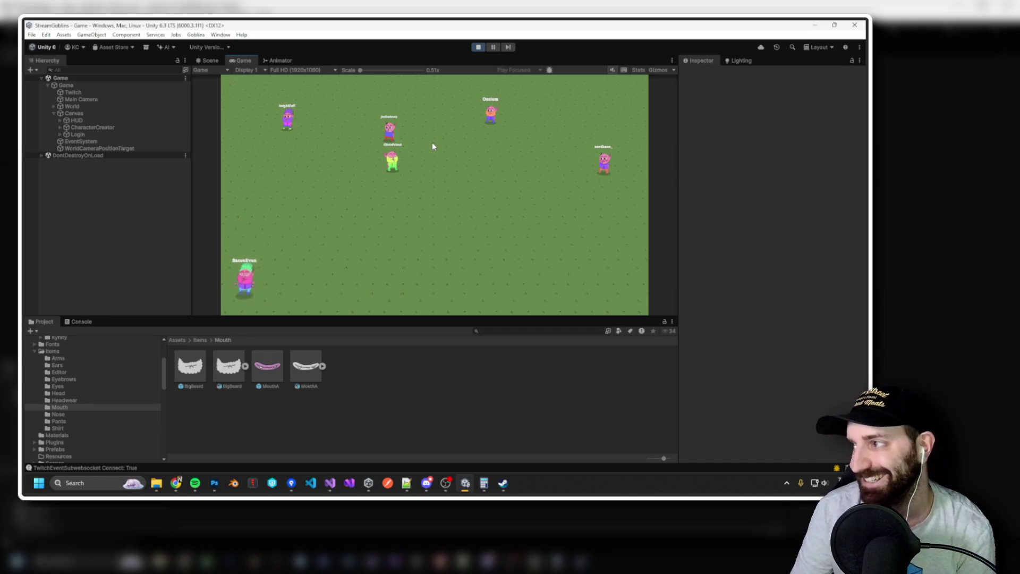
{"action": "scroll", "coordinate": [415, 178], "scroll_direction": "up", "scroll_amount": 3}
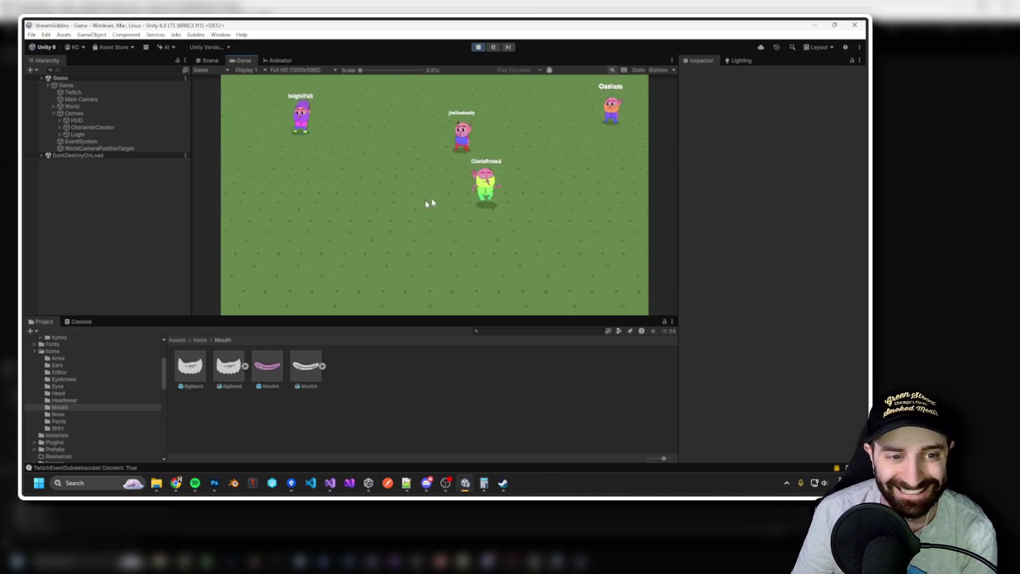
{"action": "scroll", "coordinate": [461, 185], "scroll_direction": "down", "scroll_amount": 3}
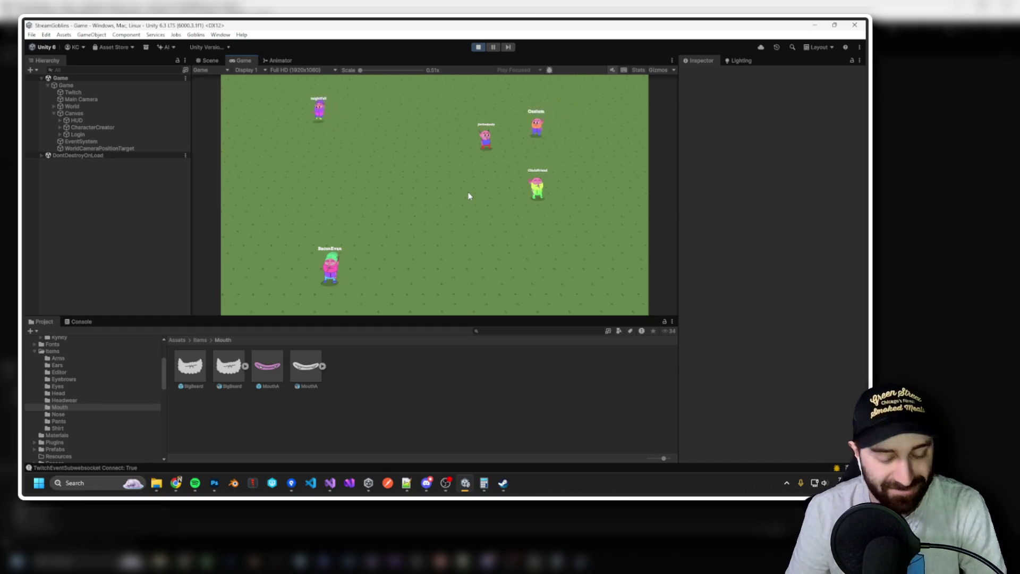
{"action": "left_click", "coordinate": [446, 180]}
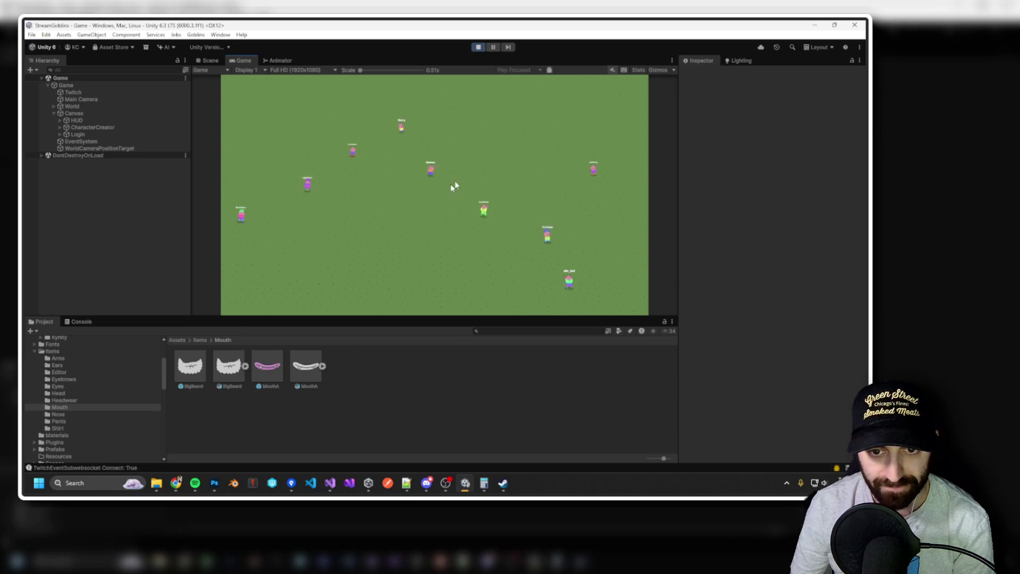
Stop Play mode, raise the Scene/Project splitter for more asset room, and show the desktop.
{"action": "left_click_drag", "start_coordinate": [534, 315], "coordinate": [529, 377]}
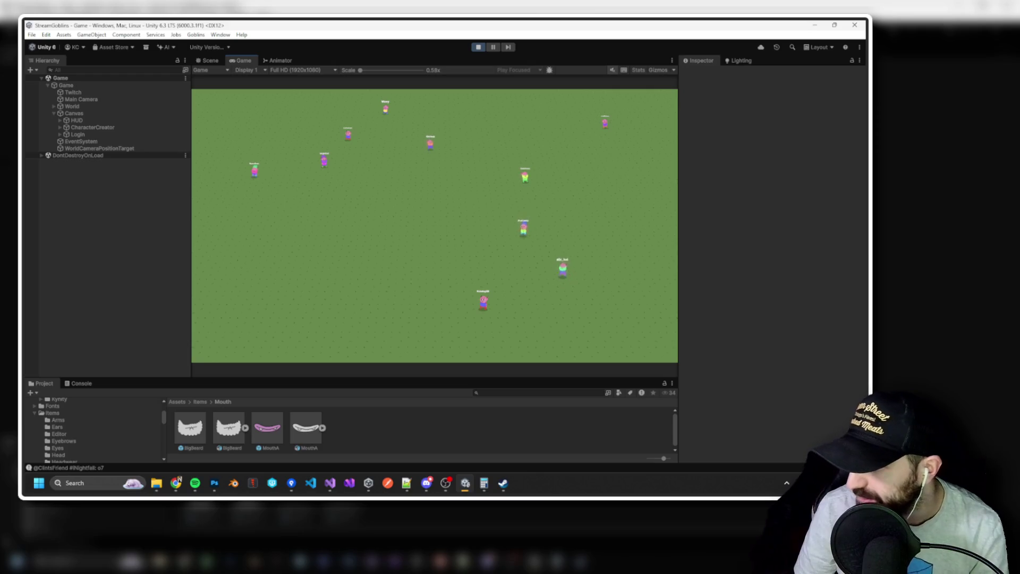
{"action": "left_click", "coordinate": [928, 422]}
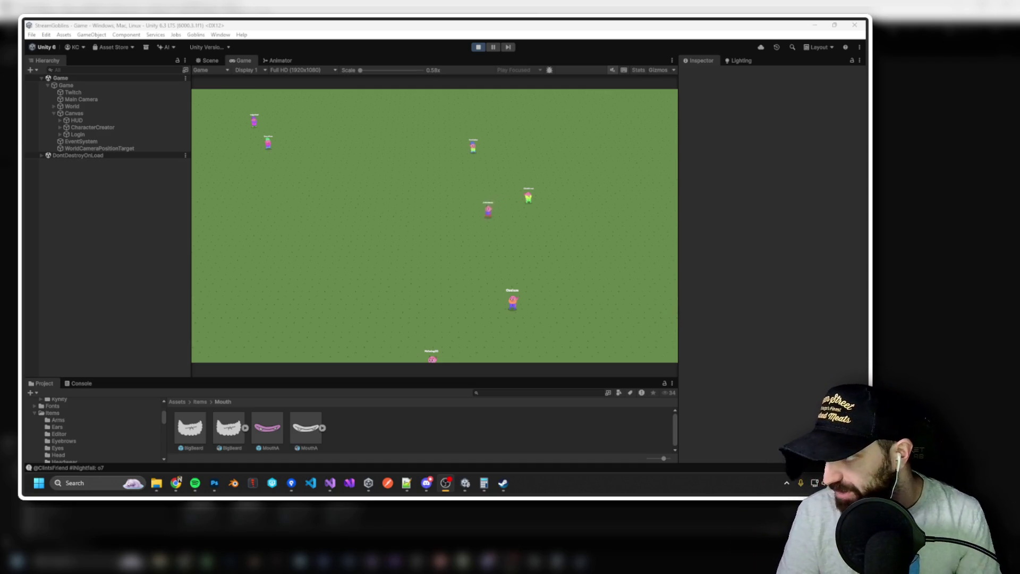
{"action": "left_click", "coordinate": [479, 47]}
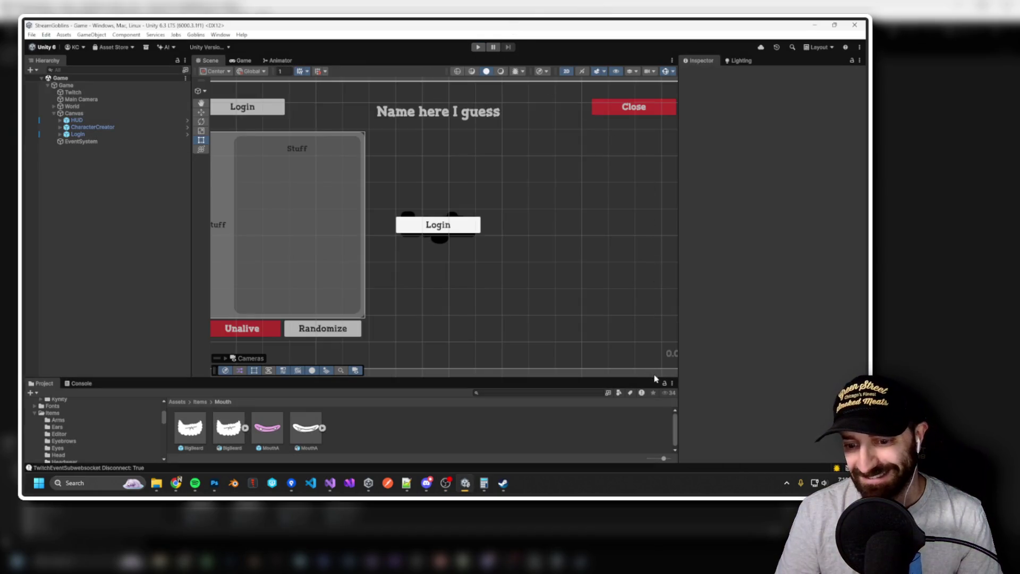
{"action": "left_click_drag", "start_coordinate": [658, 377], "coordinate": [649, 315]}
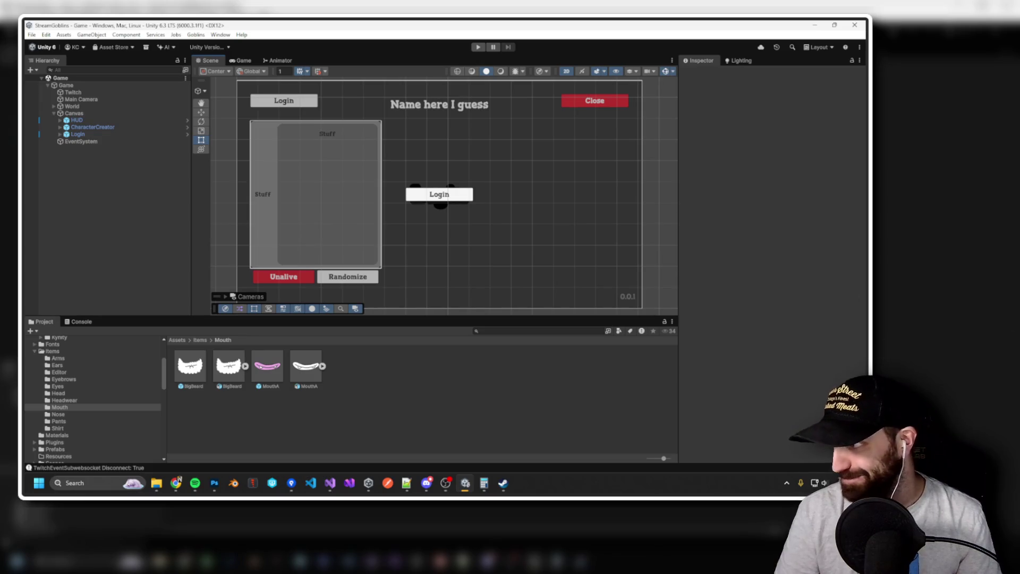
{"action": "key", "text": "super+d"}
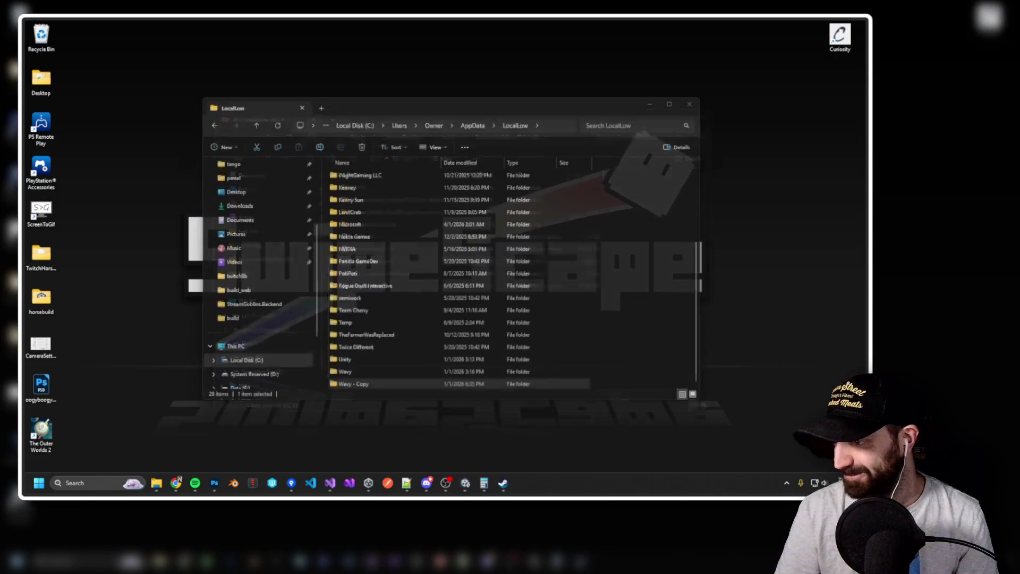
Restore Unity, bring the Goblin Assets folder window forward and move it left.
{"action": "key", "text": "super+d"}
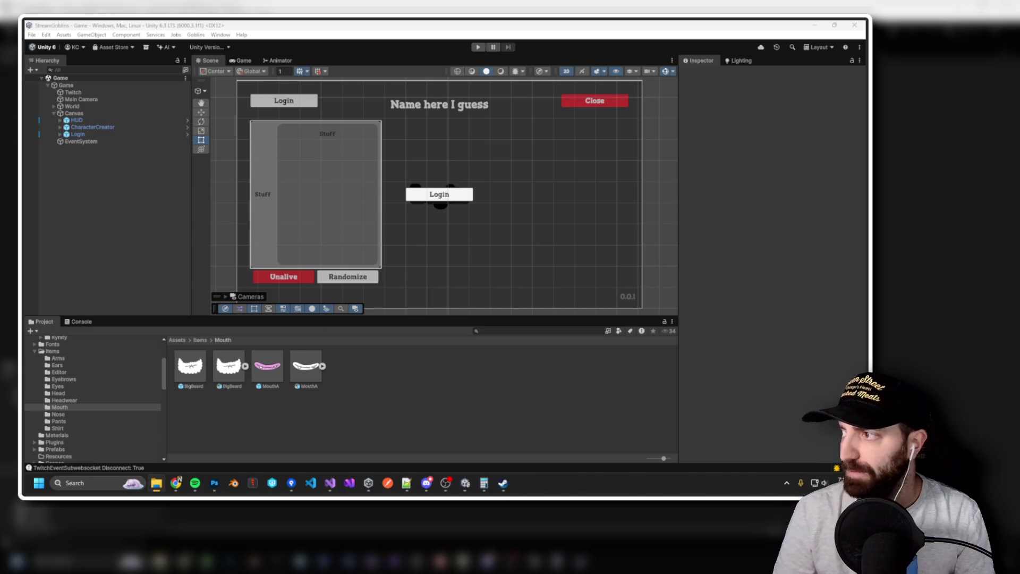
{"action": "key", "text": "alt+Tab"}
{"action": "left_click_drag", "start_coordinate": [548, 126], "coordinate": [497, 125]}
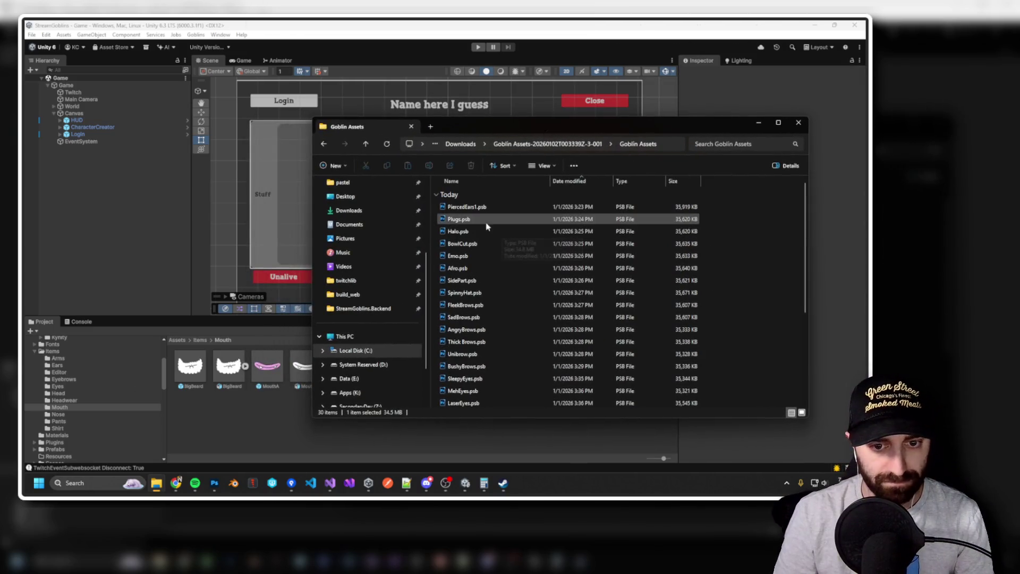
Sort the Goblin Assets files by name and open Afro.psb in Photoshop.
{"action": "left_click", "coordinate": [482, 211]}
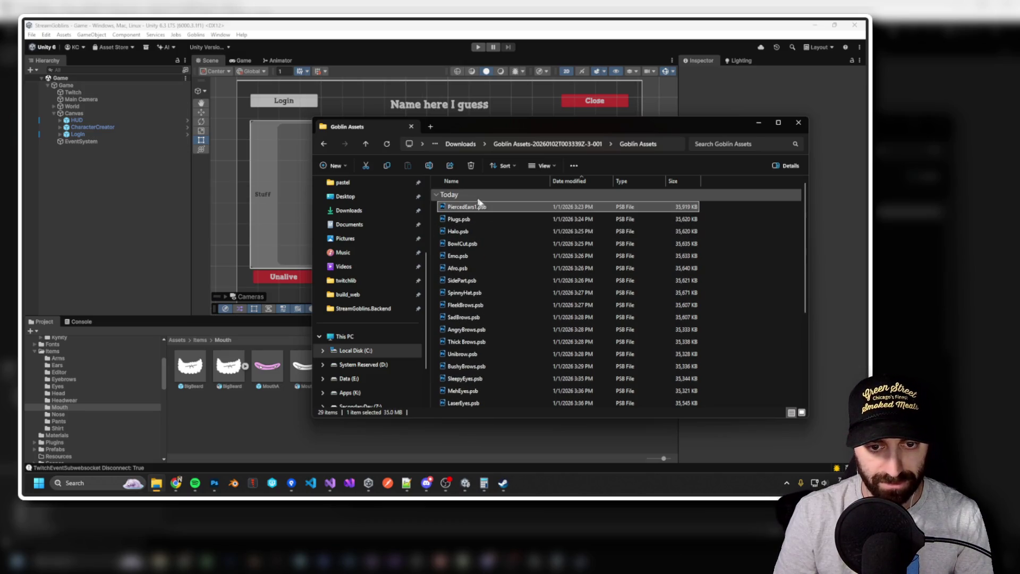
{"action": "left_click", "coordinate": [477, 197]}
{"action": "left_click", "coordinate": [487, 181]}
{"action": "left_click", "coordinate": [475, 212]}
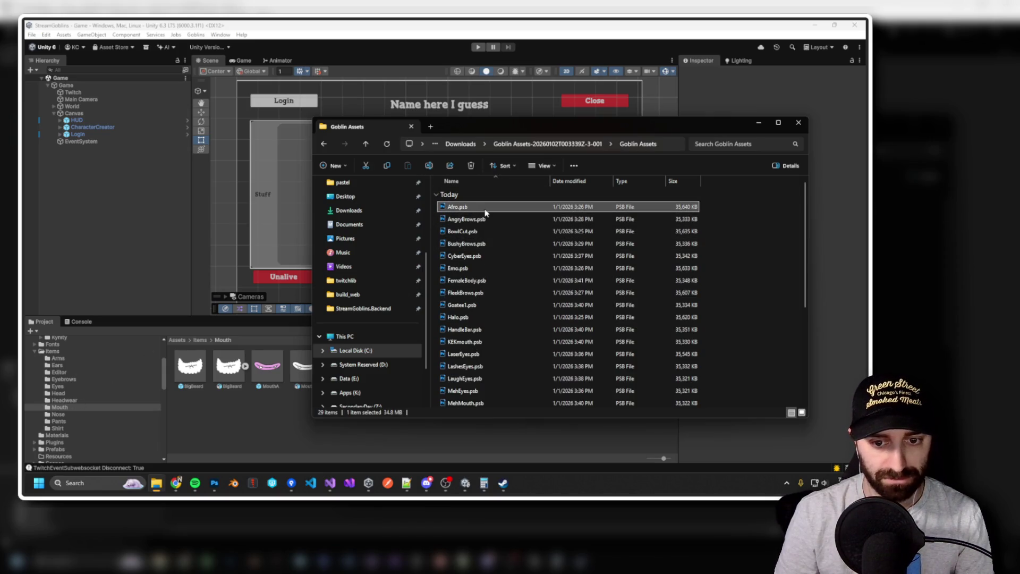
{"action": "double_click", "coordinate": [490, 209]}
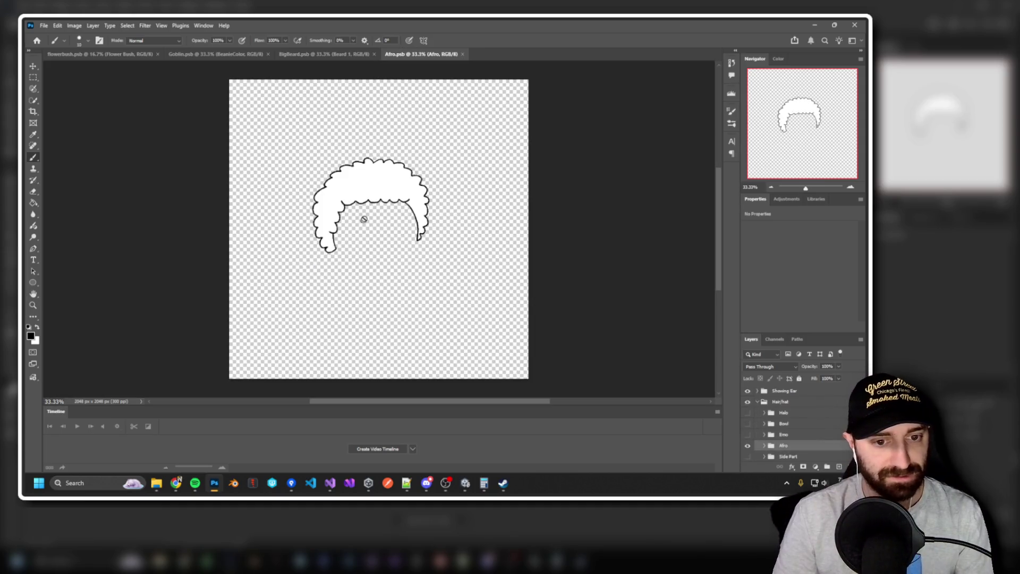
Back in Unity, browse the item folders and show the Headwear item assets.
{"action": "key", "text": "alt+Tab"}
{"action": "key", "text": "alt+Tab"}
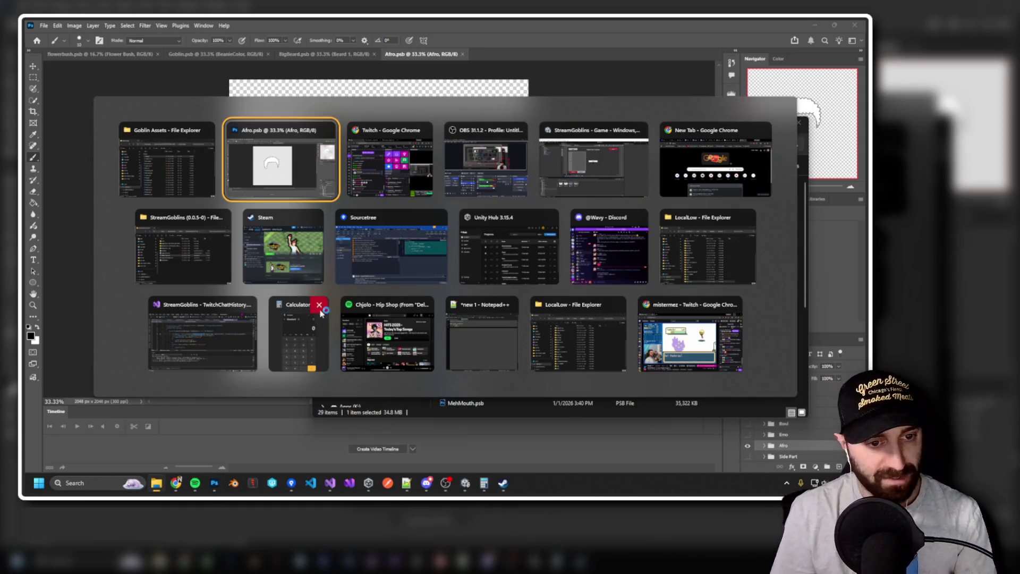
{"action": "left_click", "coordinate": [568, 181]}
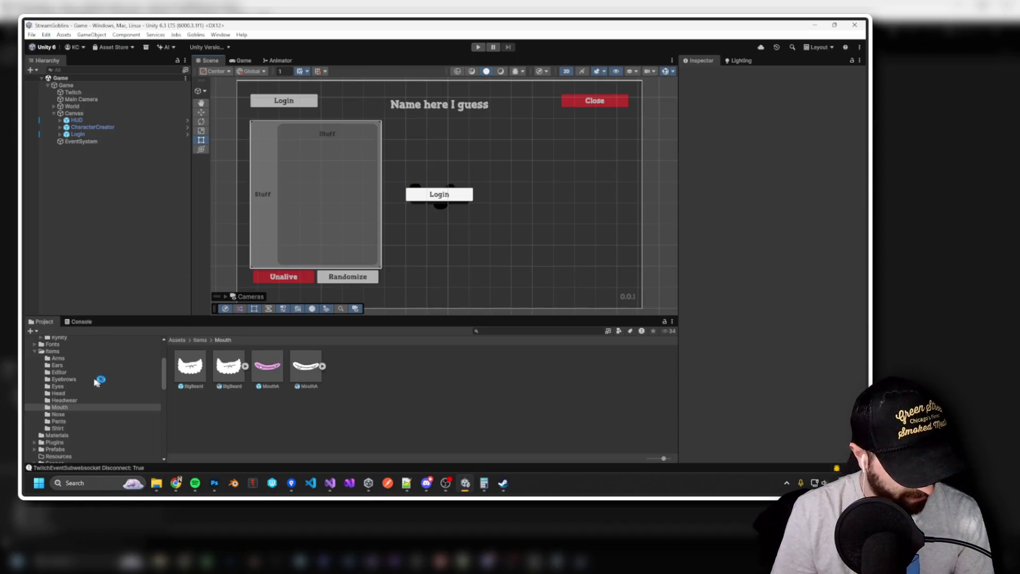
{"action": "left_click", "coordinate": [58, 359]}
{"action": "left_click", "coordinate": [67, 429]}
{"action": "left_click", "coordinate": [63, 422]}
{"action": "left_click", "coordinate": [61, 415]}
{"action": "left_click", "coordinate": [72, 402]}
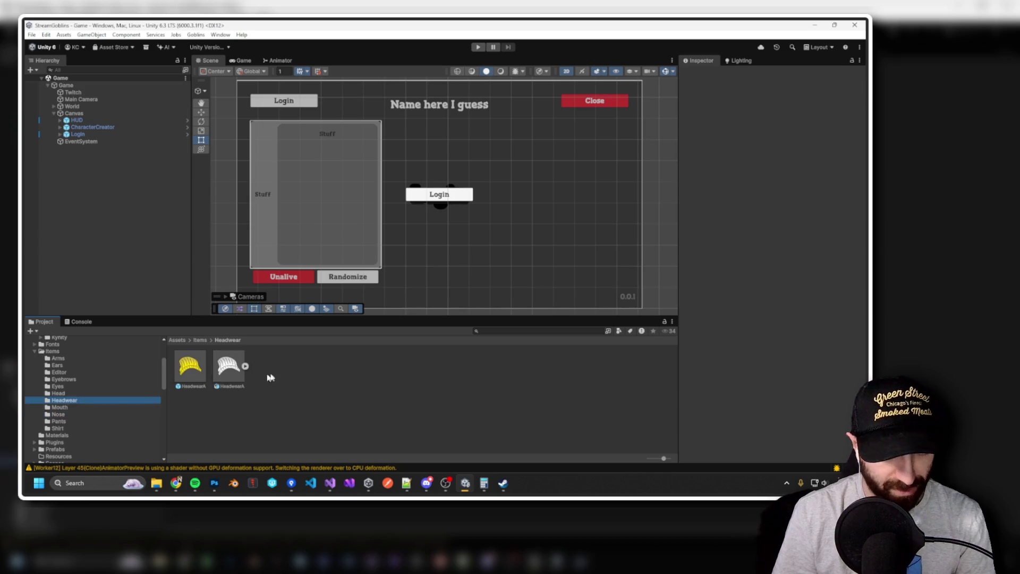
Move from the Goblin Assets folder through Unity to Visual Studio.
{"action": "key", "text": "alt+Tab"}
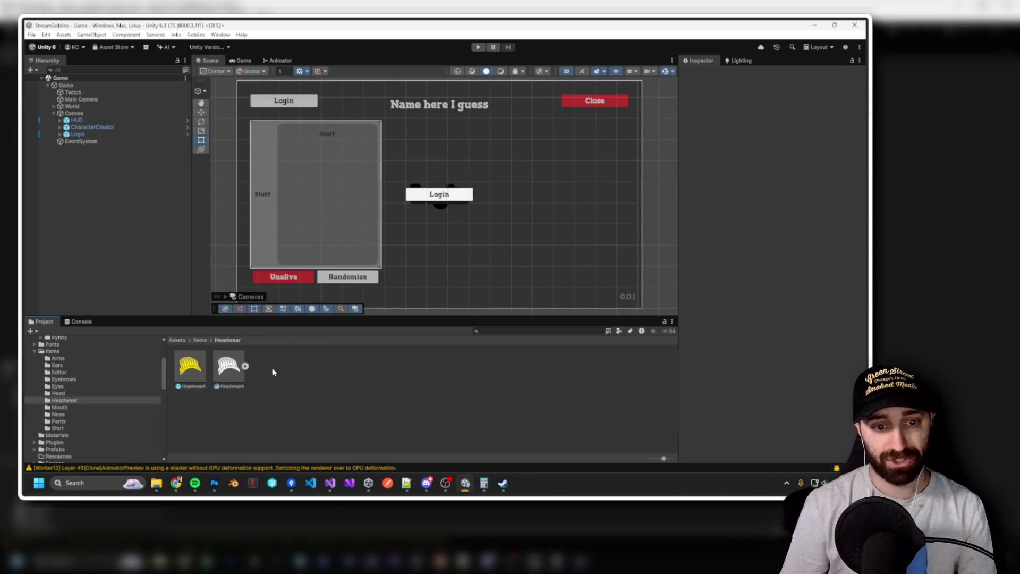
{"action": "left_click", "coordinate": [272, 372]}
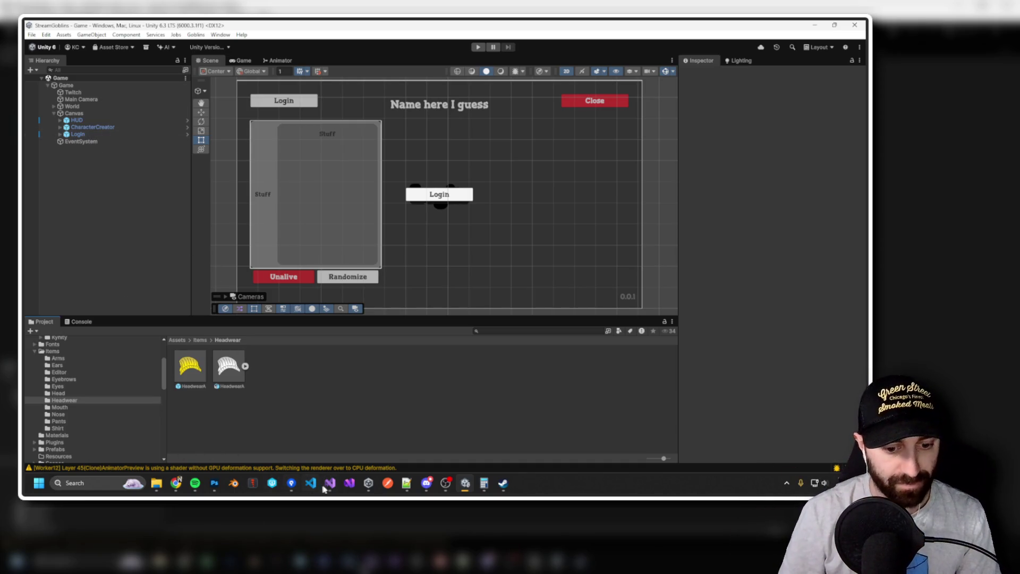
{"action": "left_click", "coordinate": [328, 488]}
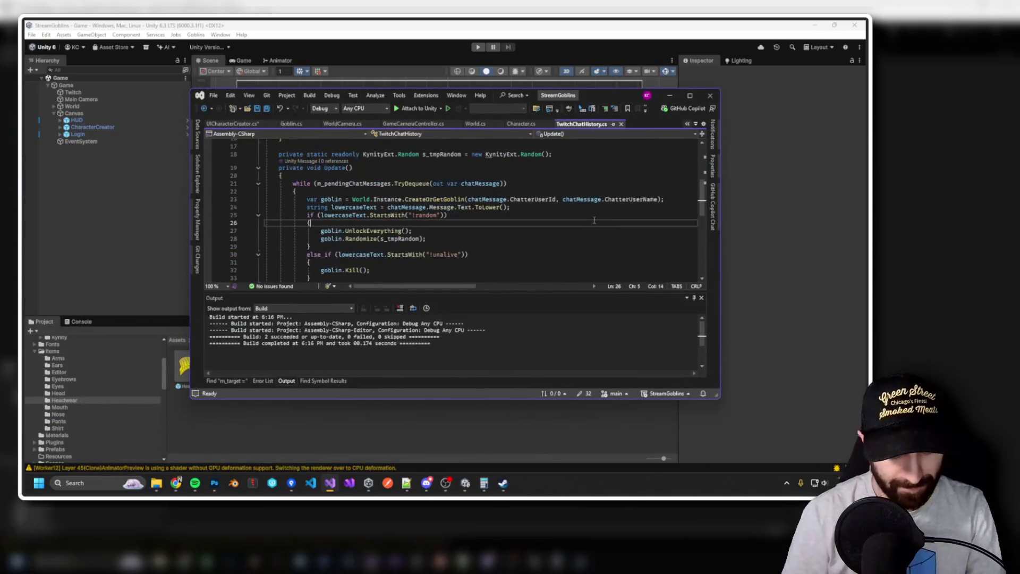
Add 'public string m_itemName = "";' to the CharacterItem class and rebuild.
{"action": "key", "text": "ctrl+t"}
{"action": "type", "text": "characteritem"}
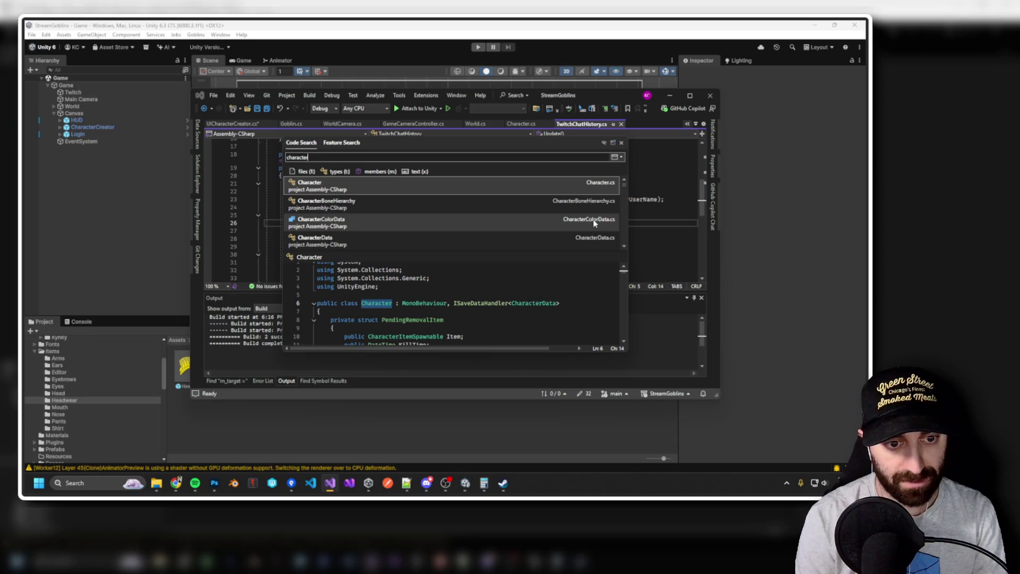
{"action": "key", "text": "Return"}
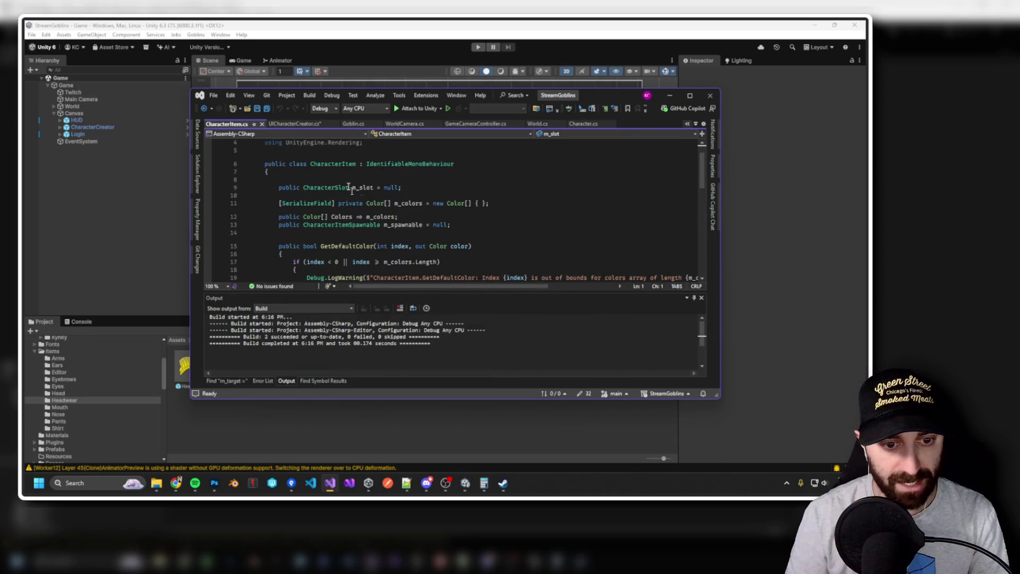
{"action": "left_click", "coordinate": [325, 174]}
{"action": "left_click", "coordinate": [364, 187]}
{"action": "left_click", "coordinate": [360, 174]}
{"action": "key", "text": "Return"}
{"action": "type", "text": "public string"}
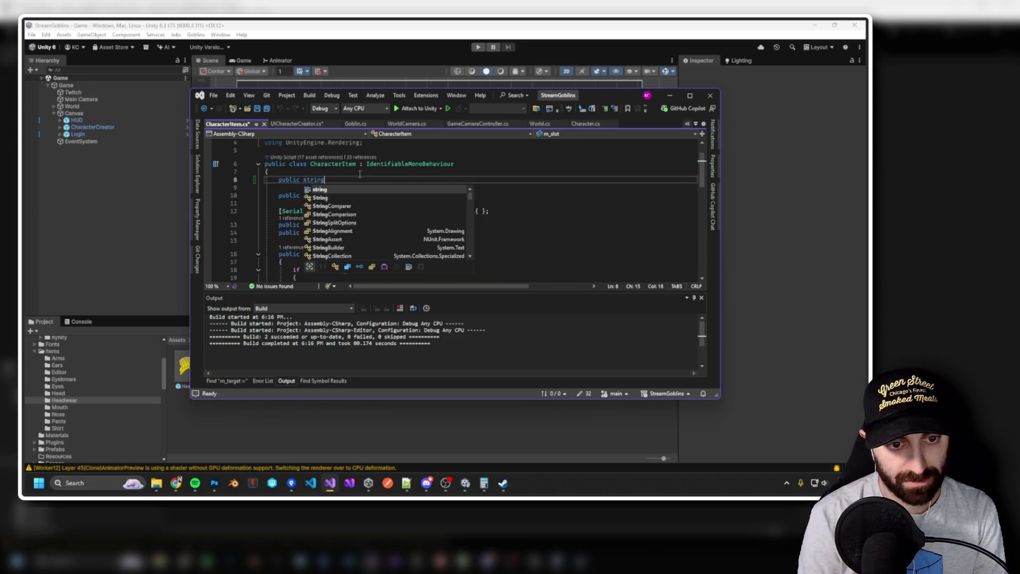
{"action": "key", "text": "Tab"}
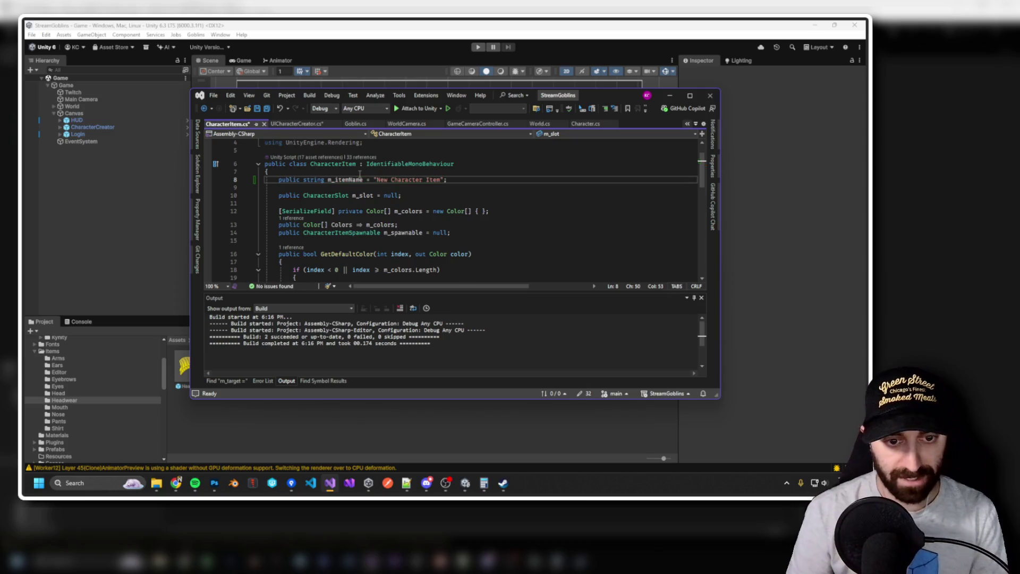
{"action": "left_click_drag", "start_coordinate": [376, 179], "coordinate": [441, 181]}
{"action": "key", "text": "BackSpace"}
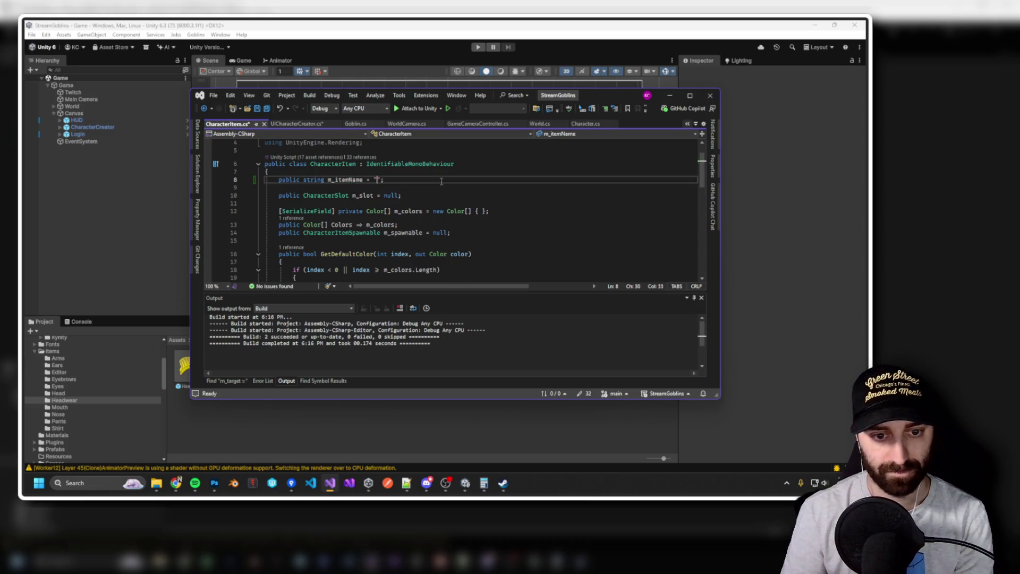
{"action": "key", "text": "ctrl+shift+b"}
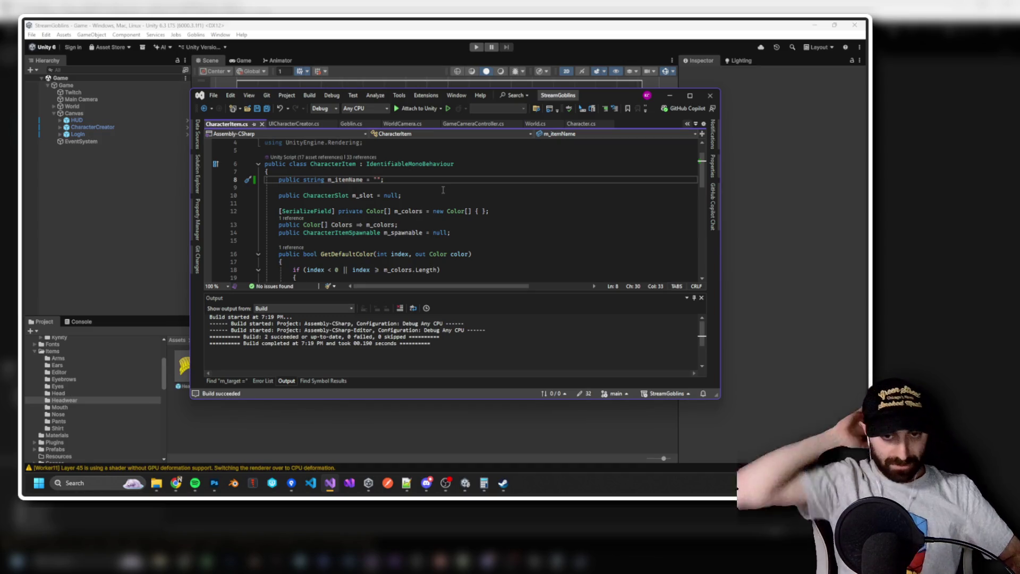
Find and open CharacterItemCreatorWindow.cs through the code search using 'itemeditor'.
{"action": "left_click", "coordinate": [469, 206]}
{"action": "key", "text": "ctrl+t"}
{"action": "type", "text": "chacteritem"}
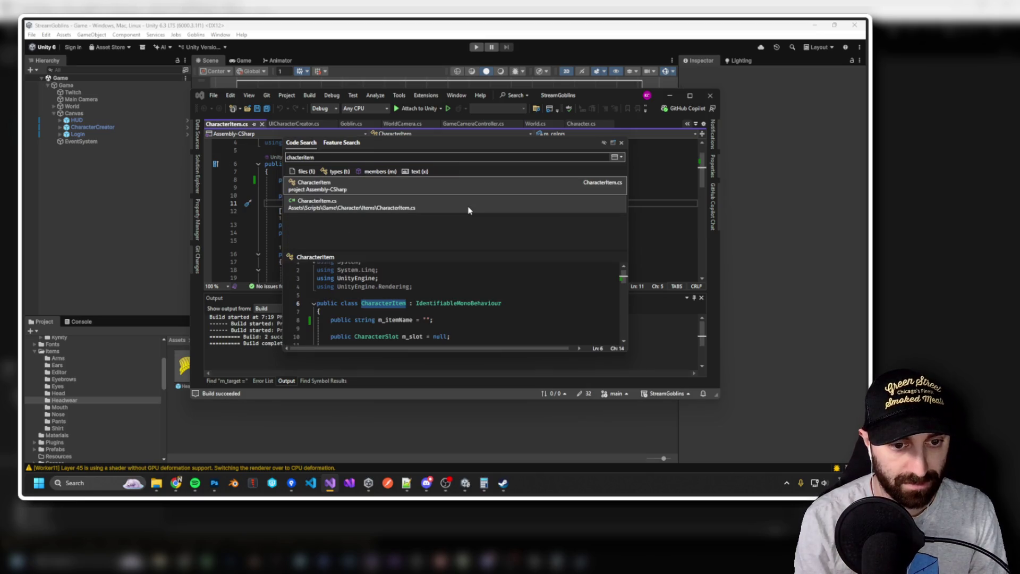
{"action": "type", "text": "ed"}
{"action": "left_click", "coordinate": [650, 173]}
{"action": "key", "text": "ctrl+t"}
{"action": "type", "text": "itemeditor"}
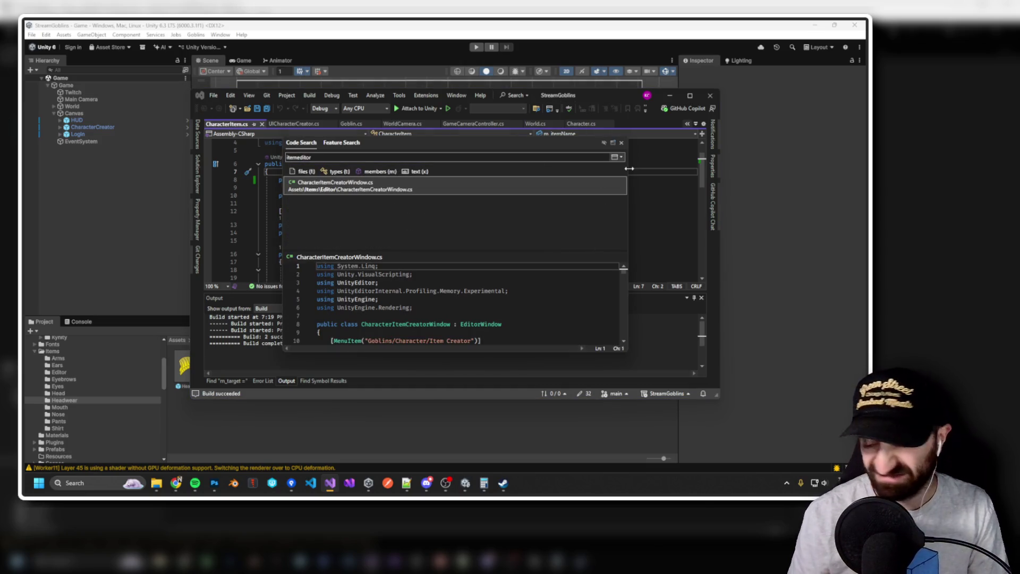
{"action": "key", "text": "Return"}
{"action": "scroll", "coordinate": [475, 211], "scroll_direction": "down", "scroll_amount": 3}
{"action": "left_click_drag", "start_coordinate": [594, 94], "coordinate": [599, 20]}
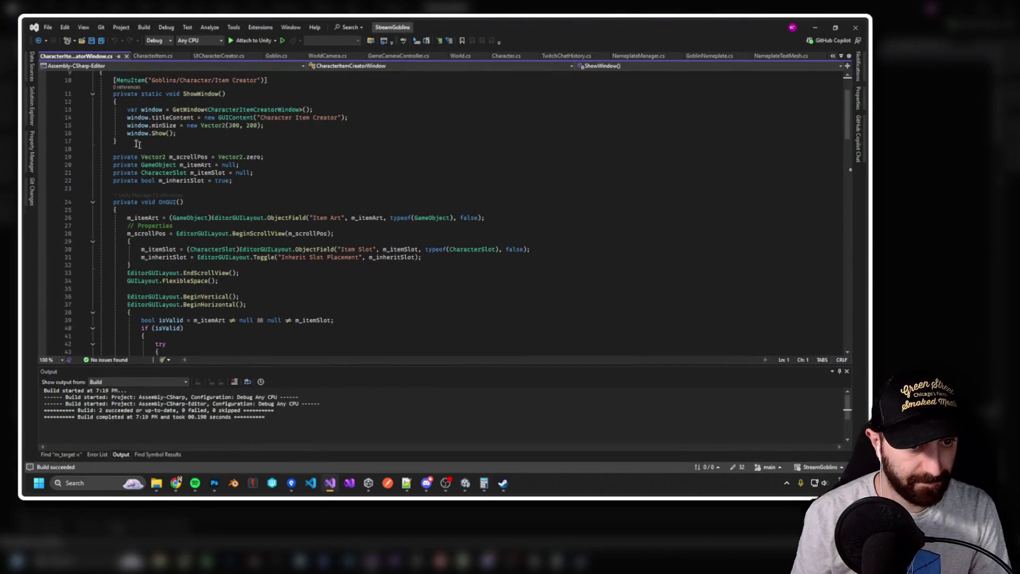
Append '&& !string.IsNullOrEmpty(m_itemName)' to the isValid condition.
{"action": "double_click", "coordinate": [321, 235]}
{"action": "scroll", "coordinate": [197, 214], "scroll_direction": "up", "scroll_amount": 2}
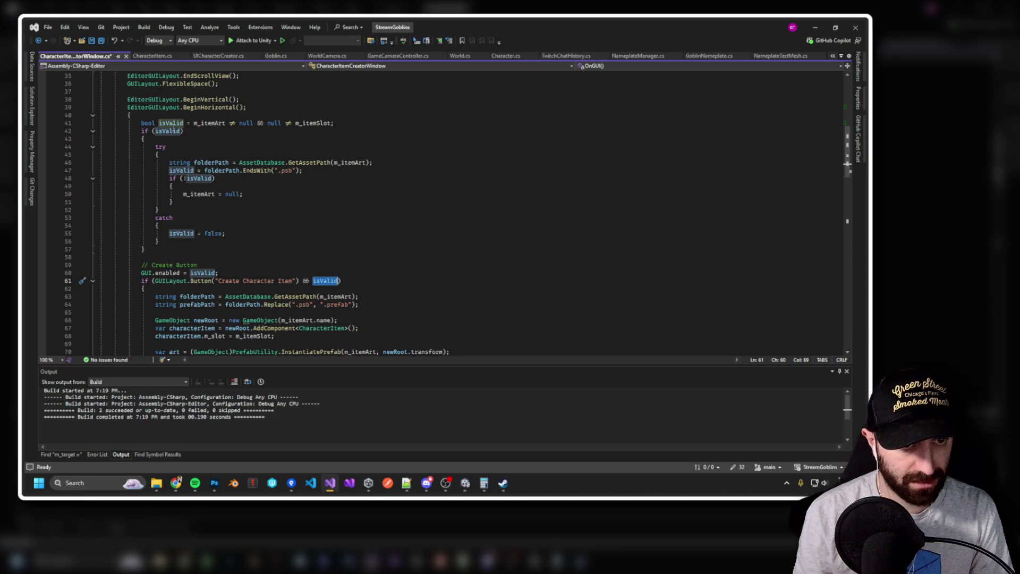
{"action": "left_click", "coordinate": [332, 124]}
{"action": "type", "text": "&& m_itemName"}
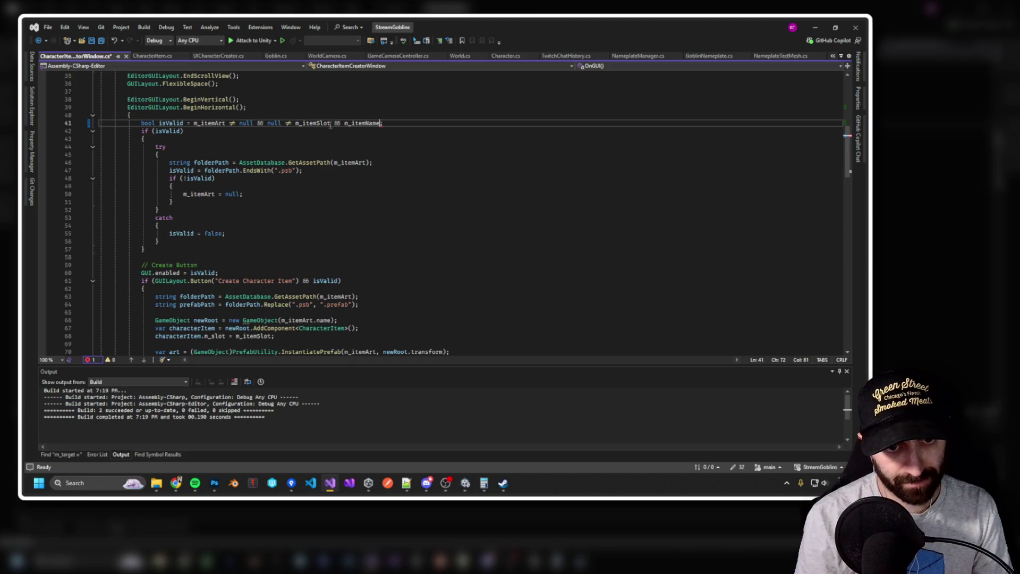
{"action": "key", "text": "ctrl+BackSpace"}
{"action": "type", "text": "string.Equals,"}
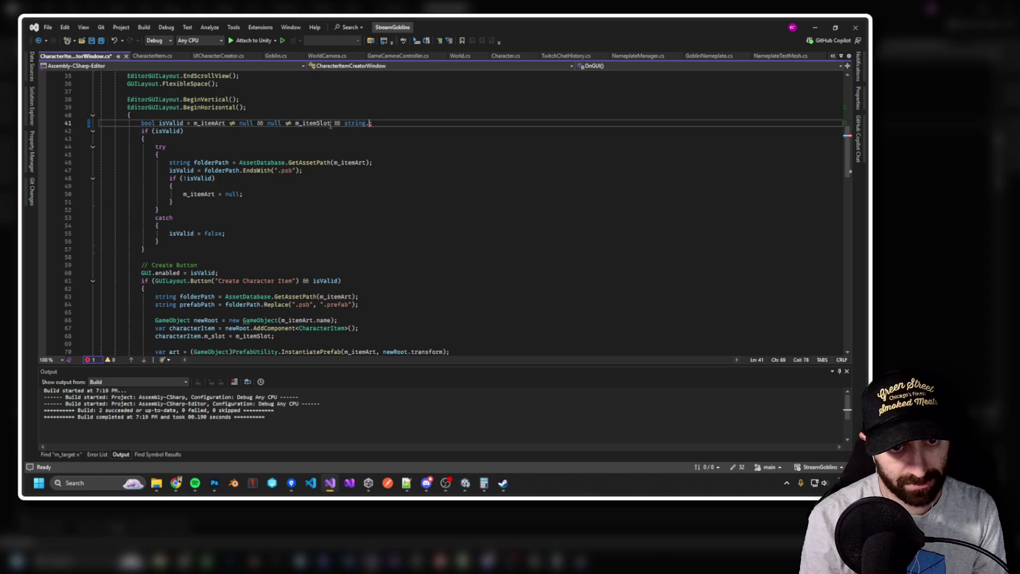
{"action": "key", "text": "BackSpace"}
{"action": "type", "text": "isnull("}
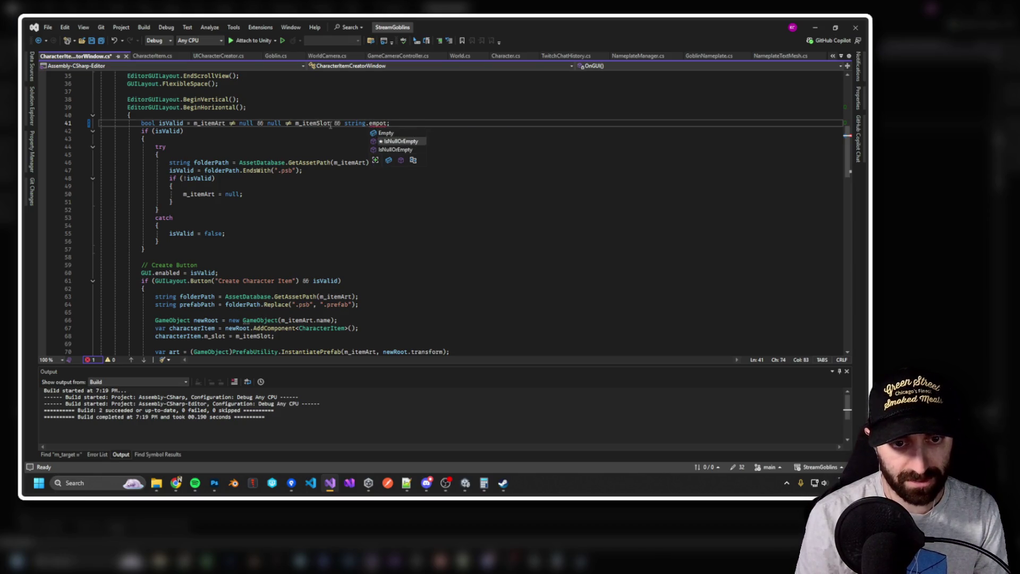
{"action": "type", "text": "m_itemName"}
{"action": "left_click", "coordinate": [345, 123]}
{"action": "type", "text": "!"}
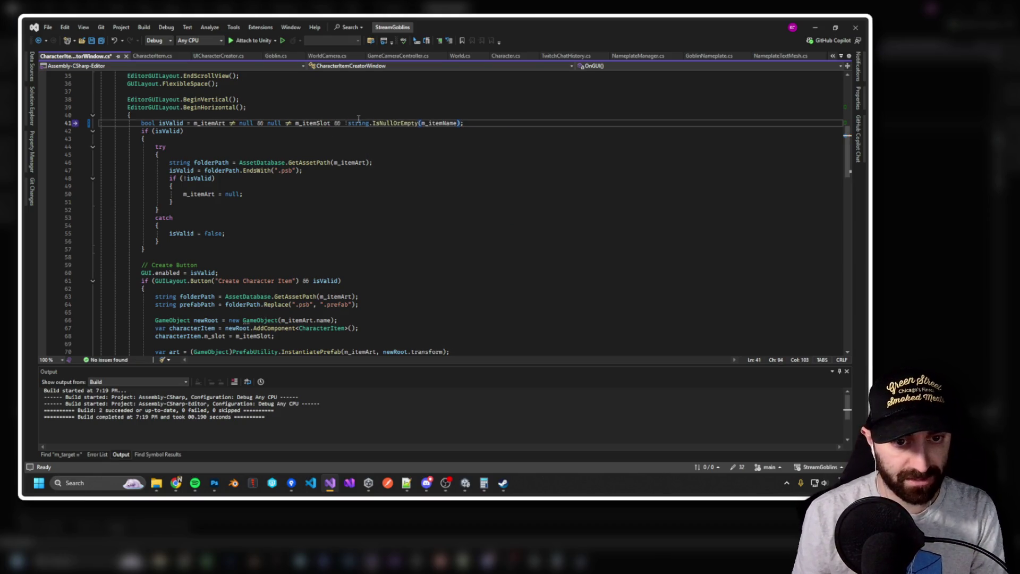
Rebuild the solution with the updated validity check and return to the code.
{"action": "left_click", "coordinate": [347, 123]}
{"action": "key", "text": "ctrl+shift+b"}
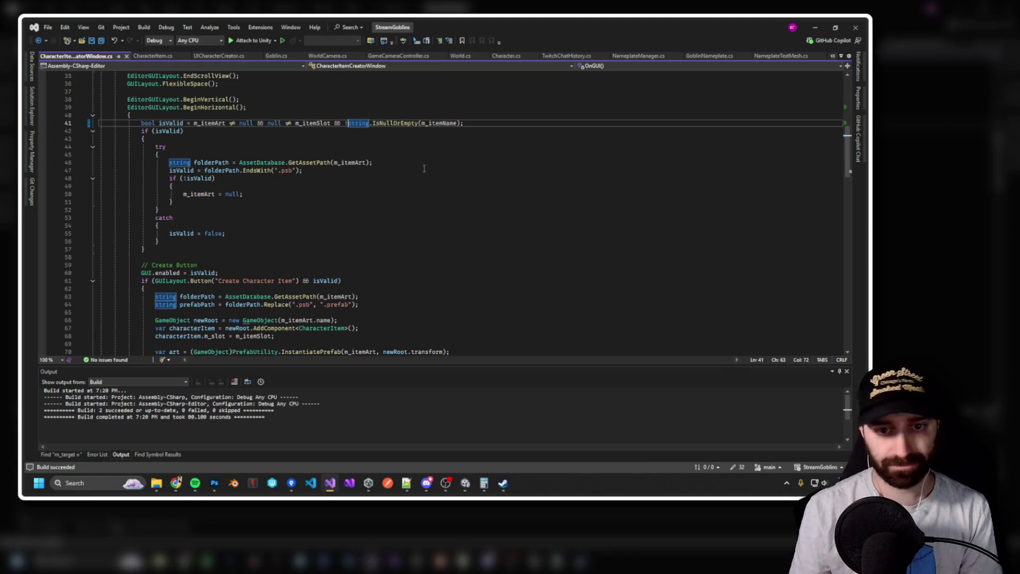
{"action": "key", "text": "alt+Tab"}
{"action": "key", "text": "Escape"}
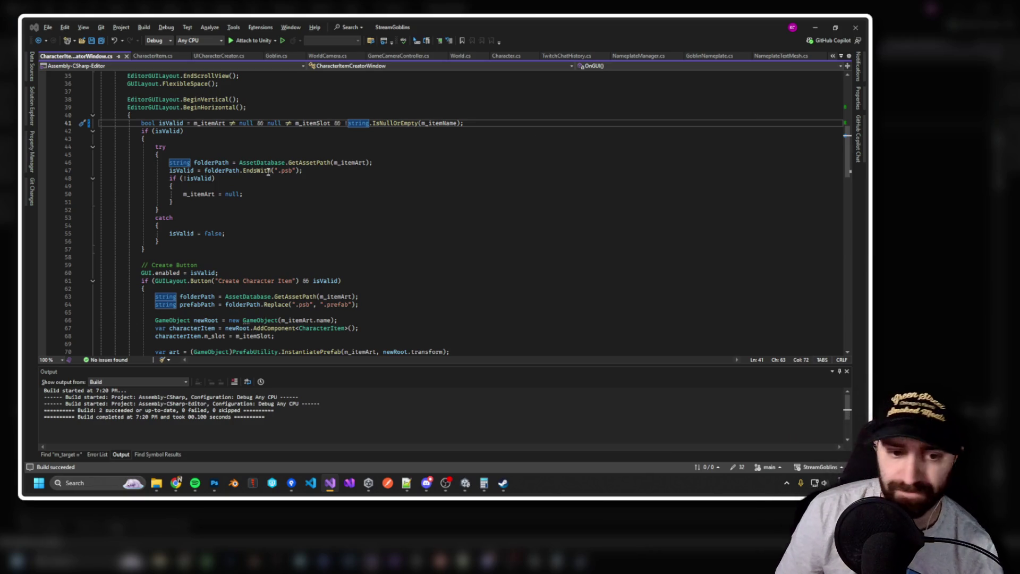
{"action": "left_click", "coordinate": [355, 238]}
{"action": "key", "text": "ctrl+t"}
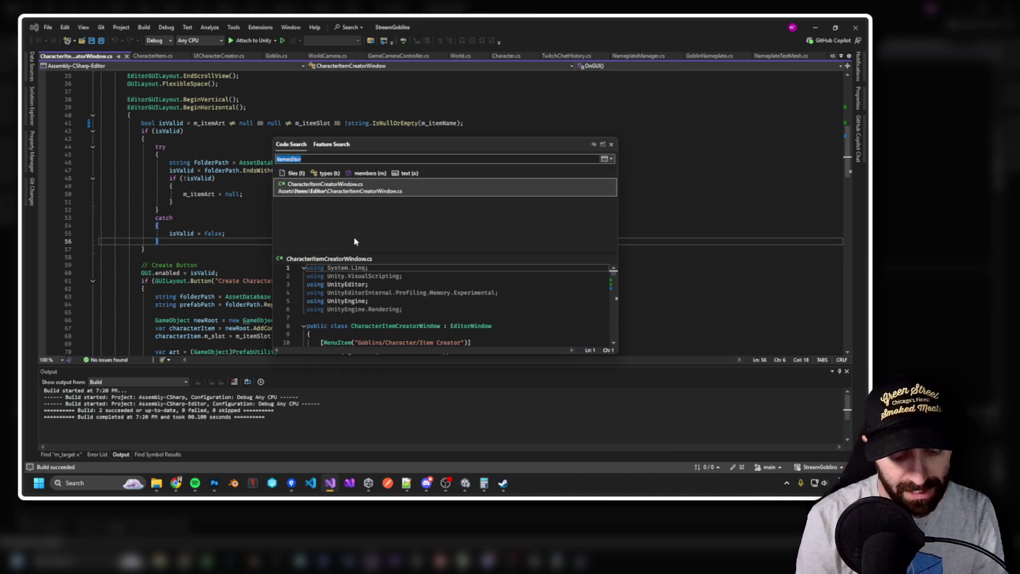
In UICharacterCreator.cs, replace item.name with item.m_itemName on line 198.
{"action": "type", "text": "uichar"}
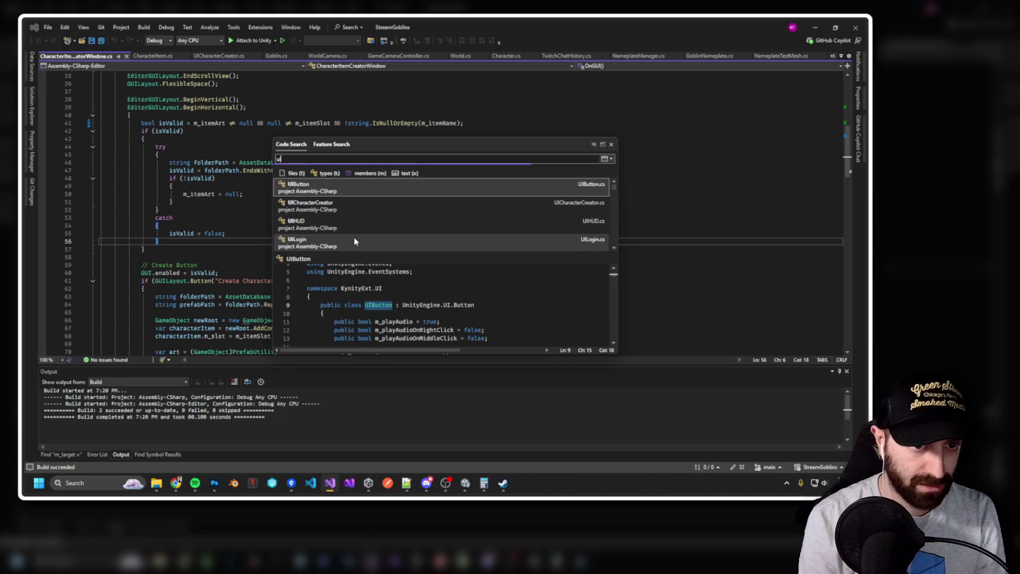
{"action": "key", "text": "Return"}
{"action": "key", "text": "ctrl+f"}
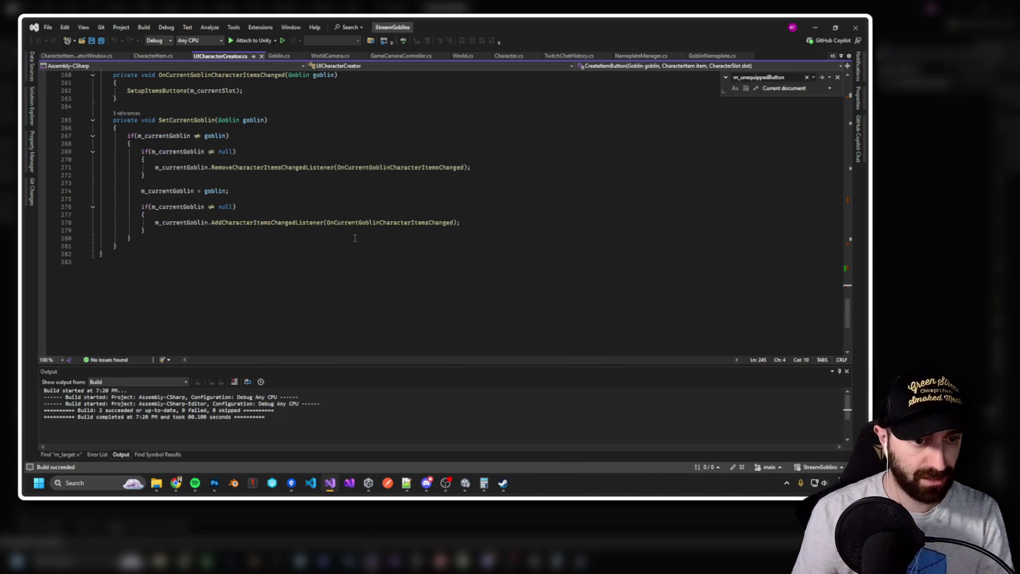
{"action": "type", "text": ".name"}
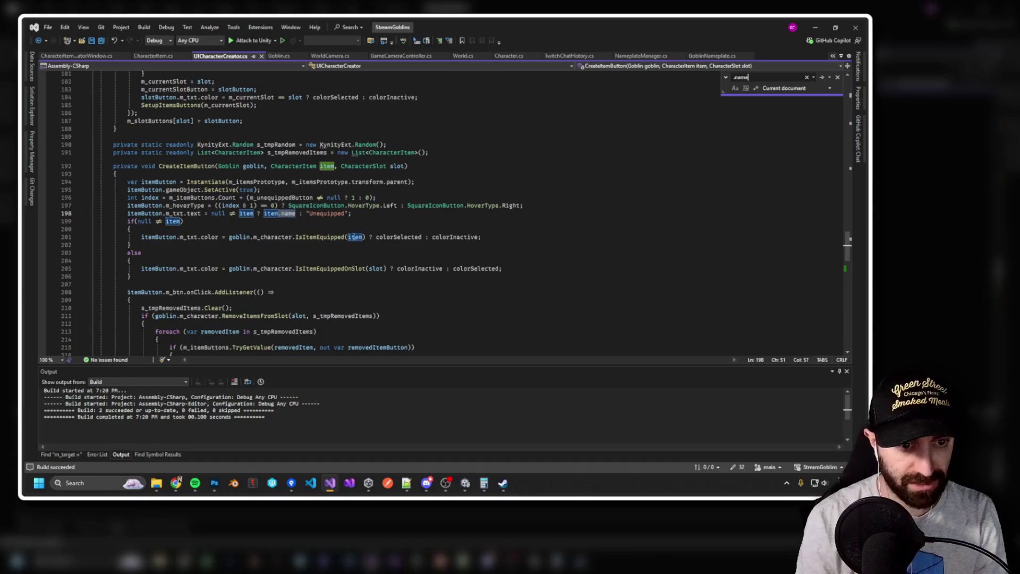
{"action": "double_click", "coordinate": [288, 213]}
{"action": "type", "text": "m_itemName"}
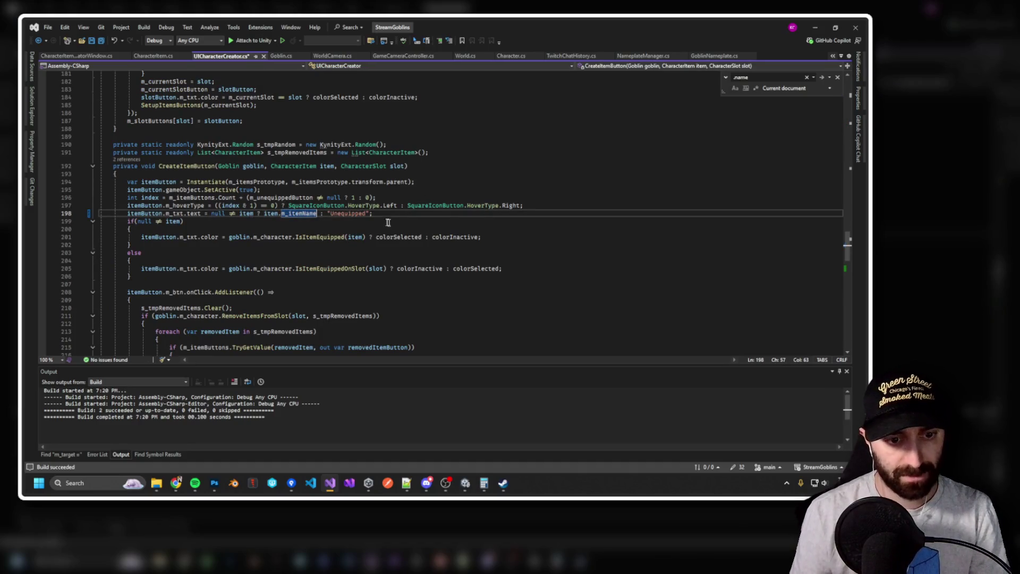
{"action": "key", "text": "ctrl+f"}
{"action": "key", "text": "Return"}
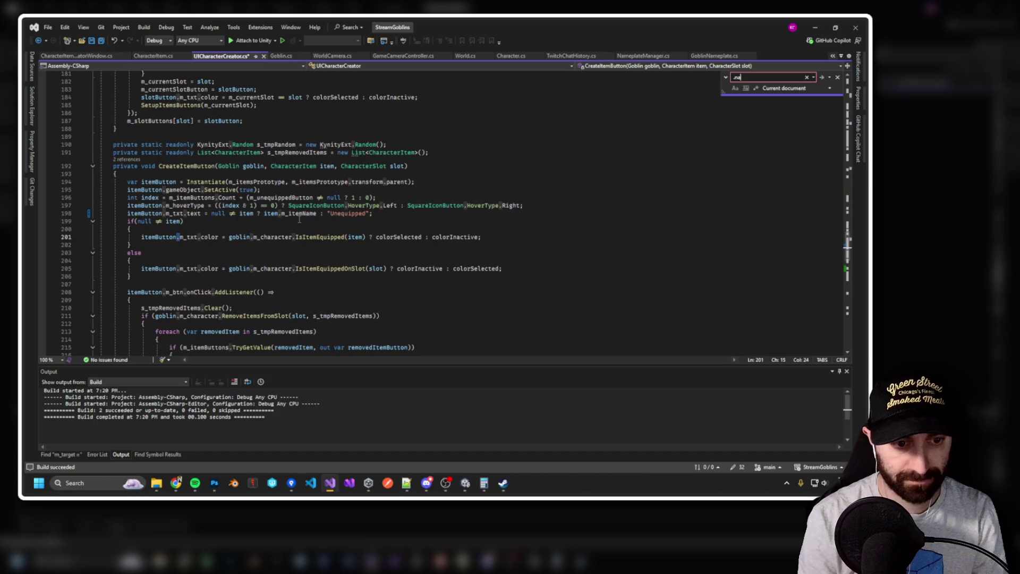
Rebuild, then shrink Visual Studio to a smaller window over Unity.
{"action": "key", "text": "ctrl+shift+b"}
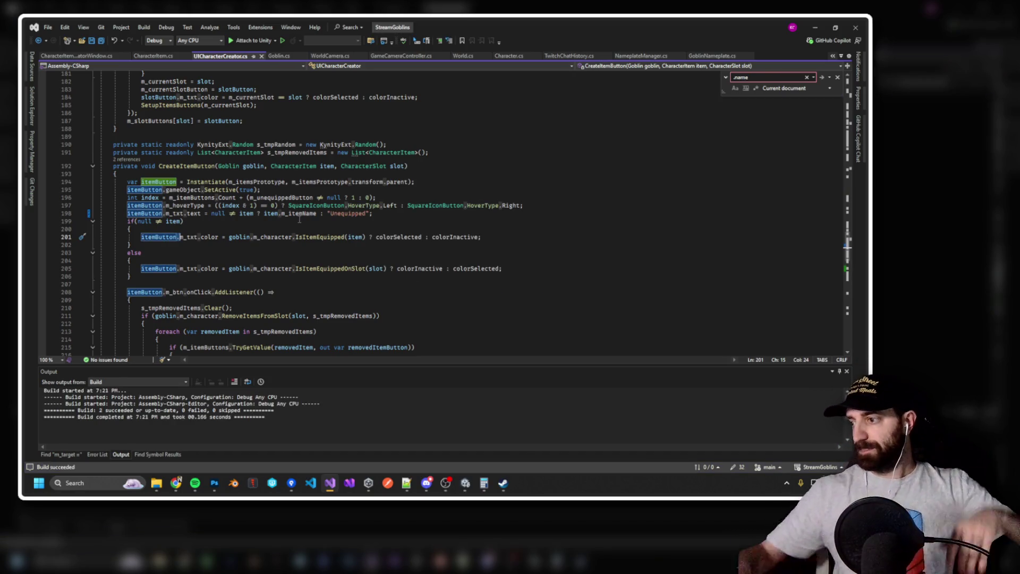
{"action": "mouse_move", "coordinate": [547, 27]}
{"action": "left_mouse_down"}
{"action": "mouse_move", "coordinate": [535, 62]}
{"action": "mouse_move", "coordinate": [458, 103]}
{"action": "left_mouse_up"}
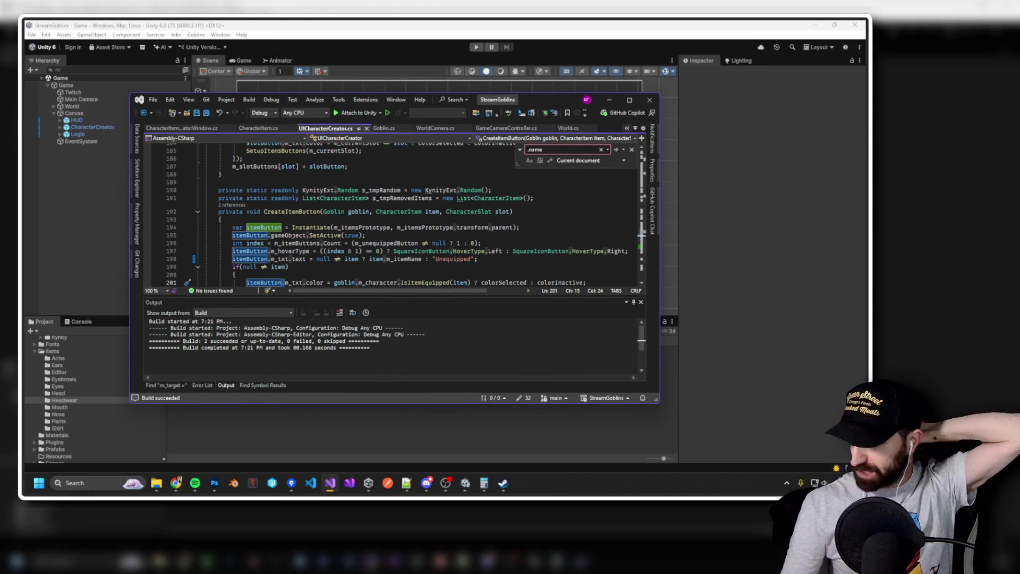
{"action": "key", "text": "alt+Tab"}
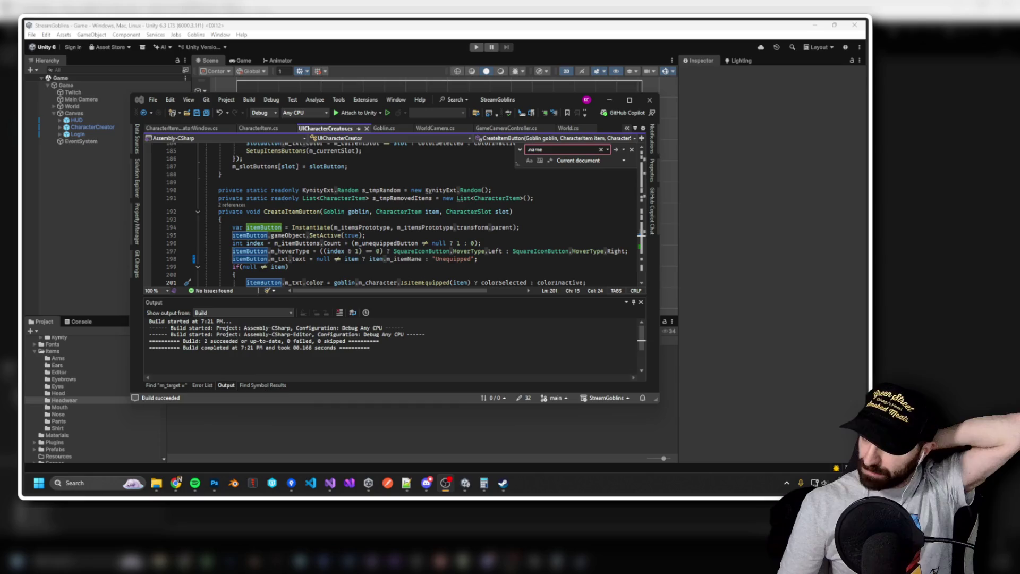
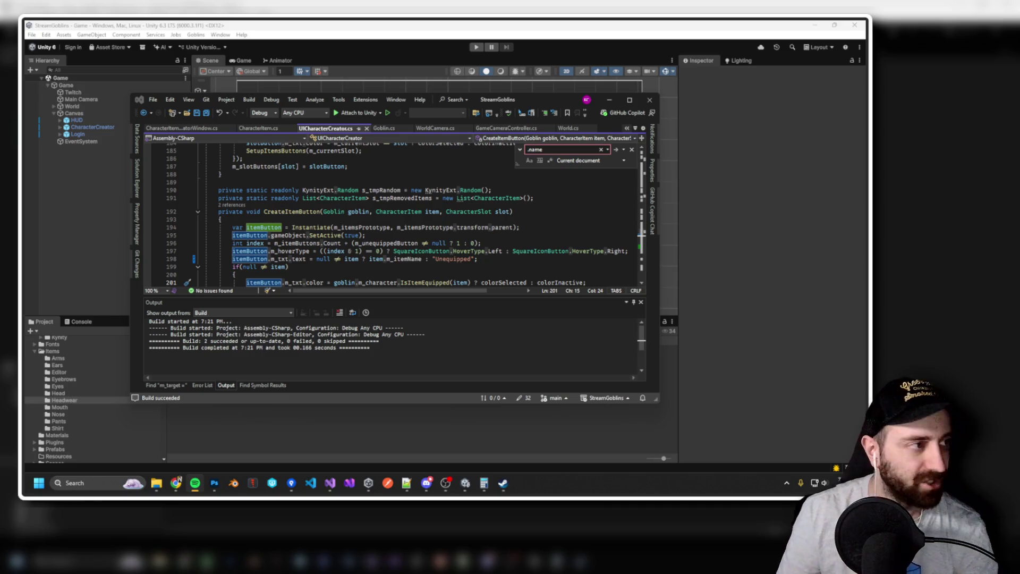
Play the follower notification video and skip ahead to the new follower banner.
{"action": "left_click", "coordinate": [176, 483]}
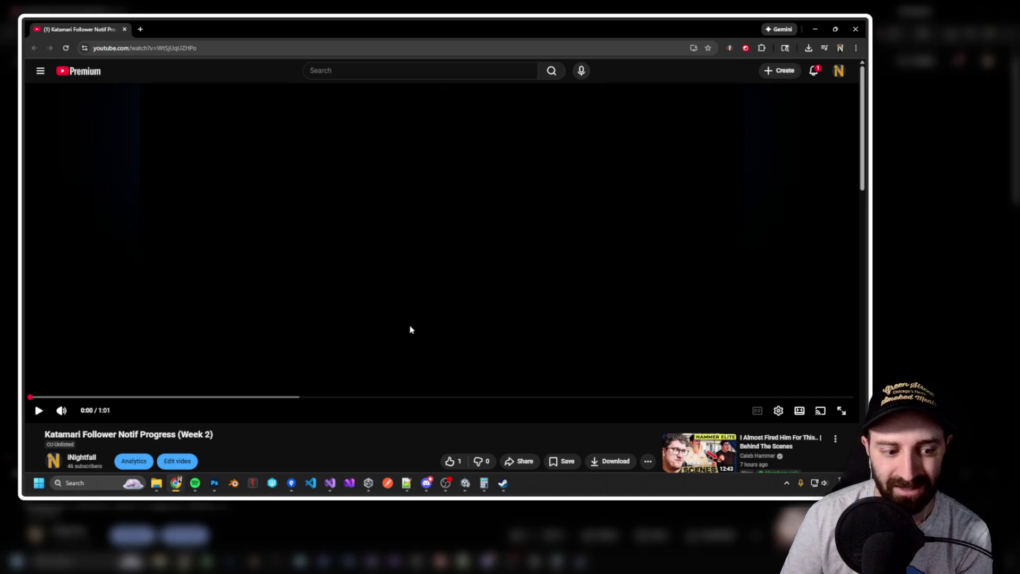
{"action": "triple_click", "coordinate": [217, 434]}
{"action": "left_click", "coordinate": [218, 432]}
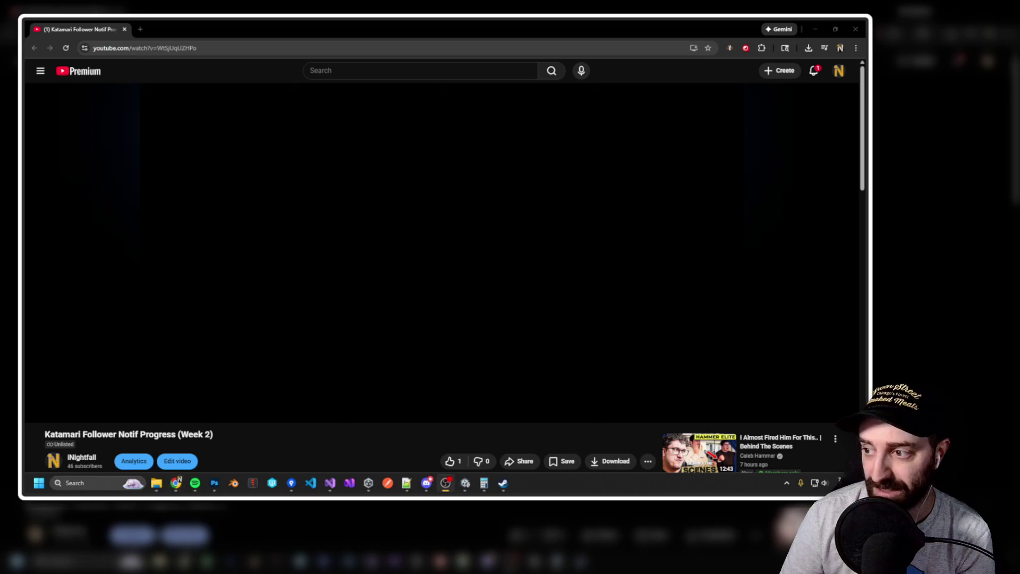
{"action": "left_click", "coordinate": [284, 348]}
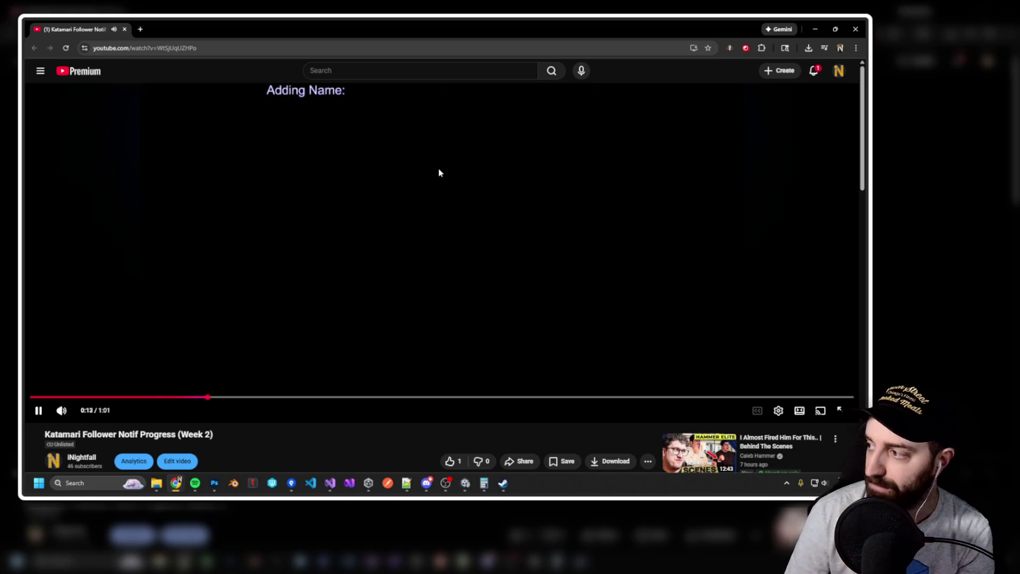
{"action": "left_click", "coordinate": [298, 397]}
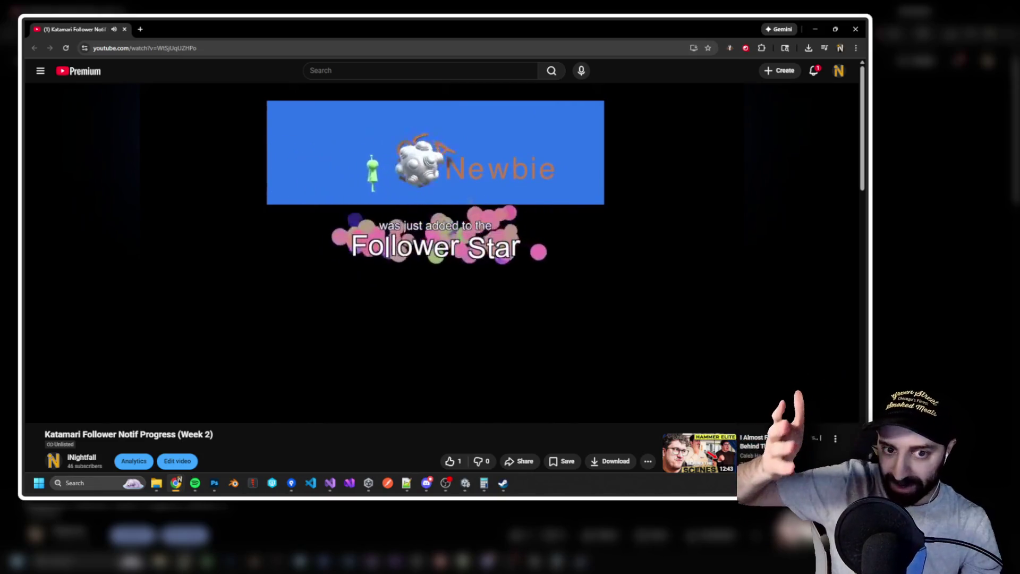
{"action": "mouse_move", "coordinate": [504, 389]}
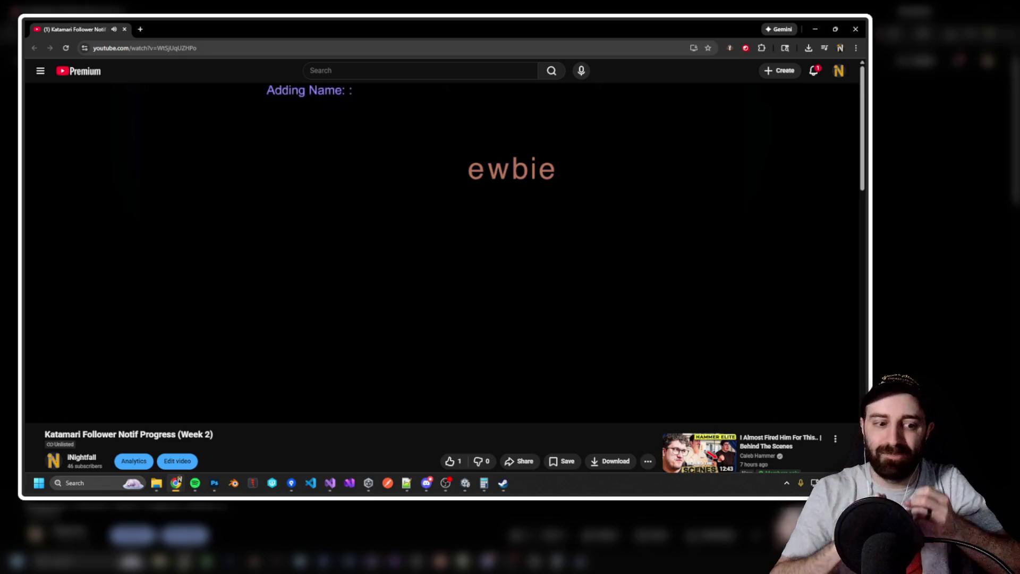
{"action": "mouse_move", "coordinate": [483, 365]}
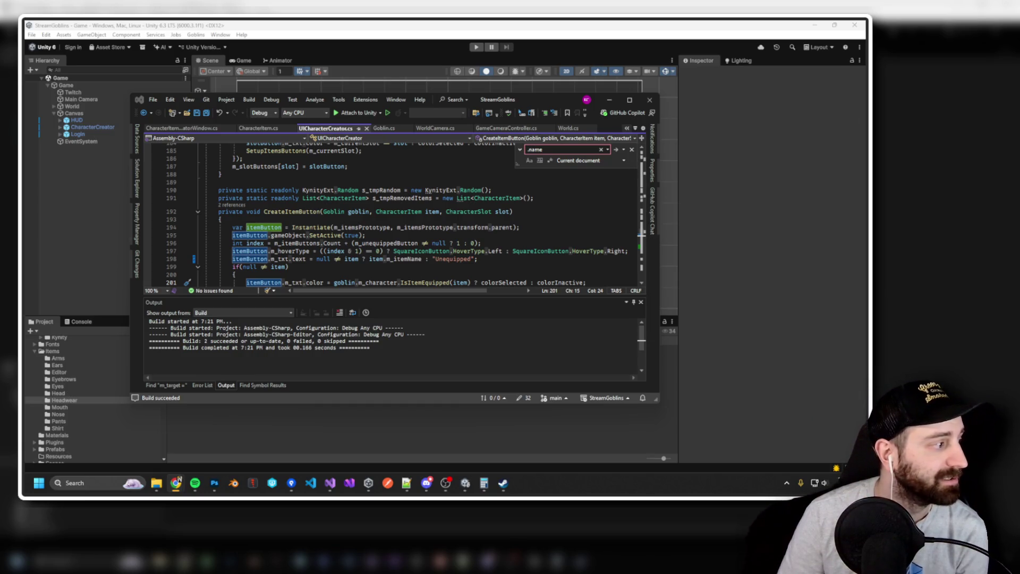
Start the Poke-Editor Plus Showcase video and skip to about 0:16.
{"action": "mouse_move", "coordinate": [177, 481]}
{"action": "left_click", "coordinate": [85, 224]}
{"action": "left_click", "coordinate": [395, 237]}
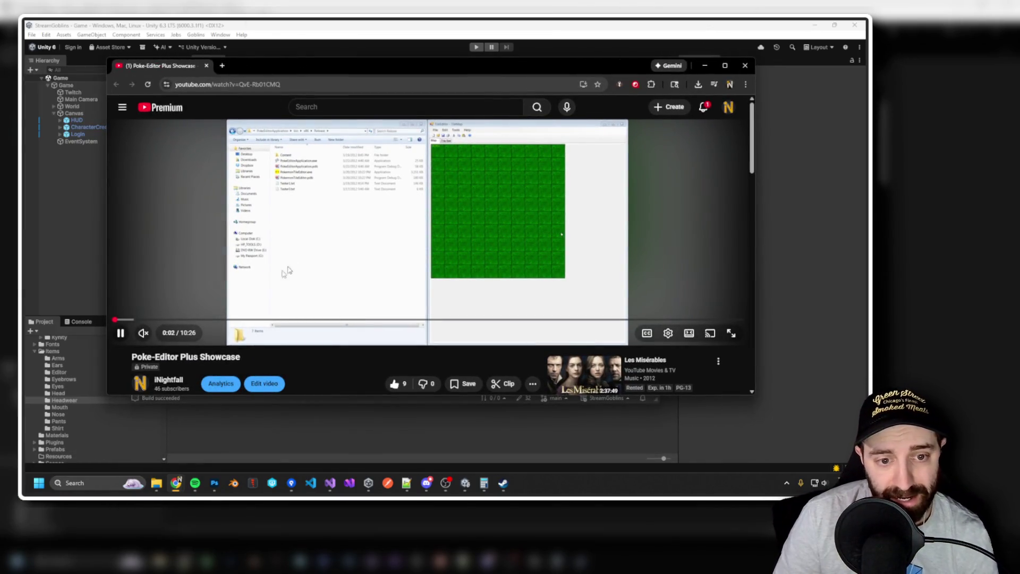
{"action": "mouse_move", "coordinate": [153, 319]}
{"action": "left_mouse_down"}
{"action": "mouse_move", "coordinate": [128, 320]}
{"action": "mouse_move", "coordinate": [148, 321]}
{"action": "mouse_move", "coordinate": [136, 321]}
{"action": "left_mouse_up"}
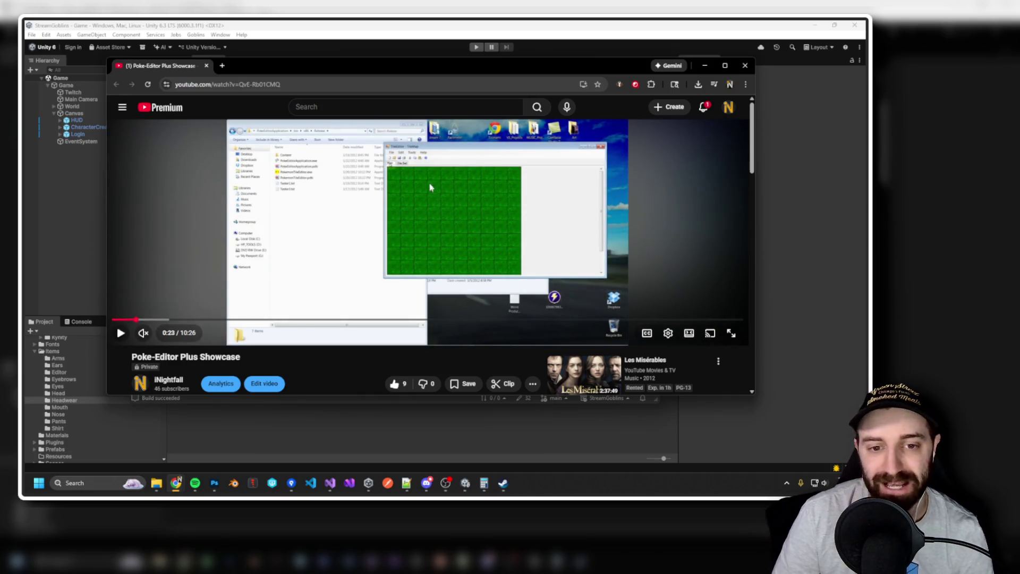
{"action": "left_click", "coordinate": [429, 232]}
{"action": "left_click", "coordinate": [429, 232]}
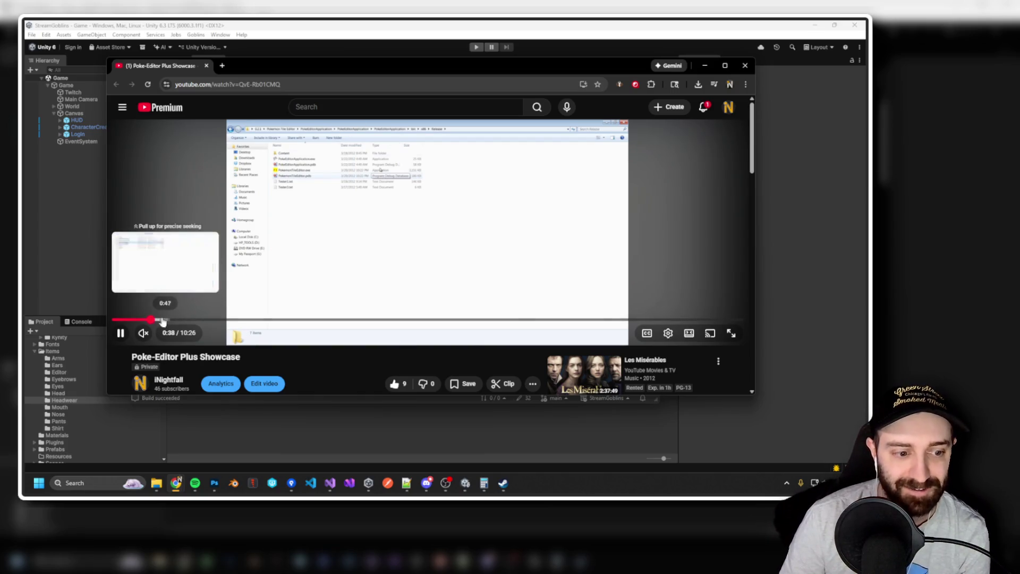
Seek the showcase through 0:51, 1:29, 2:06 and the tile palette to the animation settings.
{"action": "left_click", "coordinate": [165, 320]}
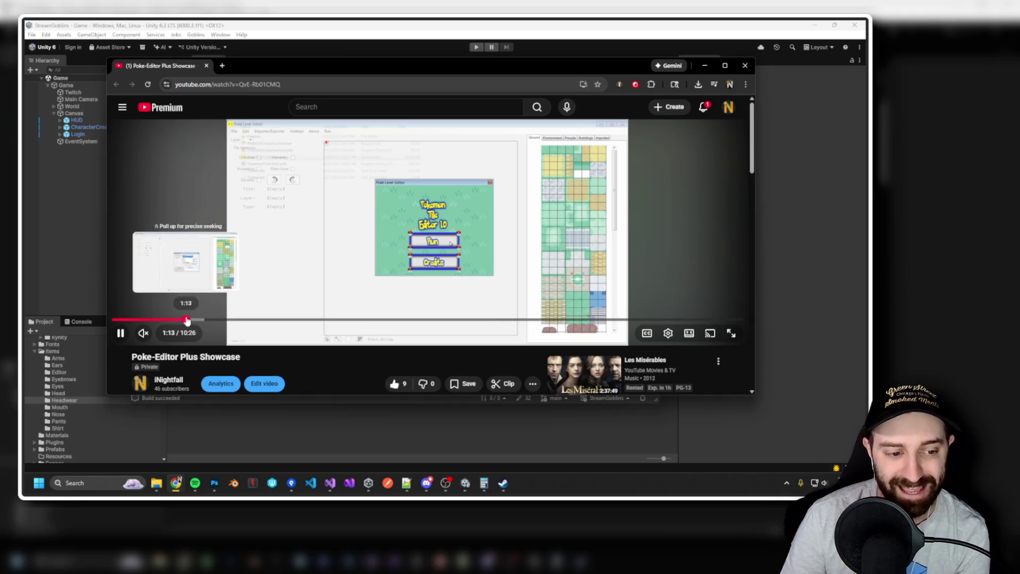
{"action": "left_click", "coordinate": [186, 319]}
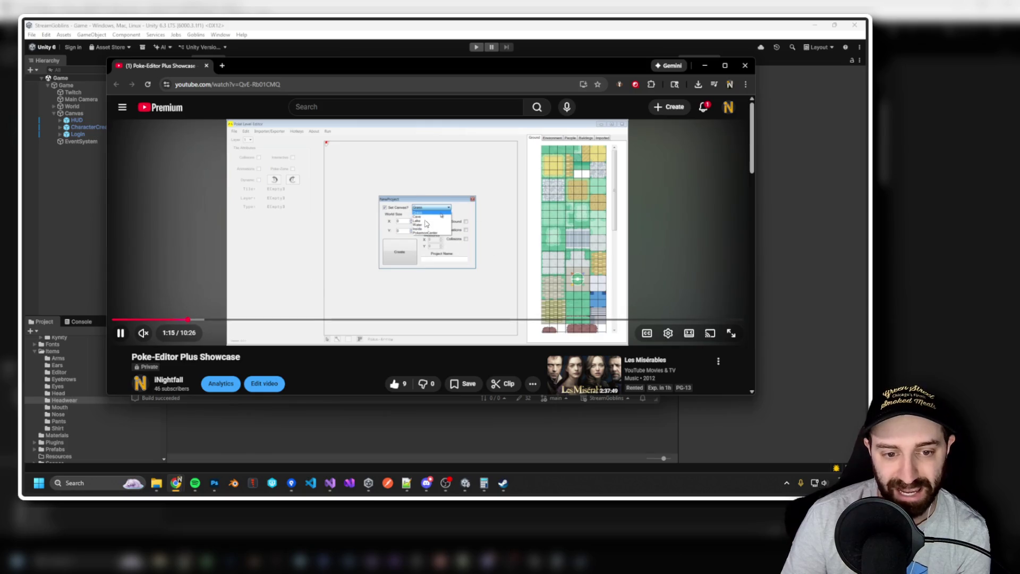
{"action": "left_click", "coordinate": [202, 320]}
{"action": "left_click", "coordinate": [213, 320]}
{"action": "left_click_drag", "start_coordinate": [221, 321], "coordinate": [240, 322]}
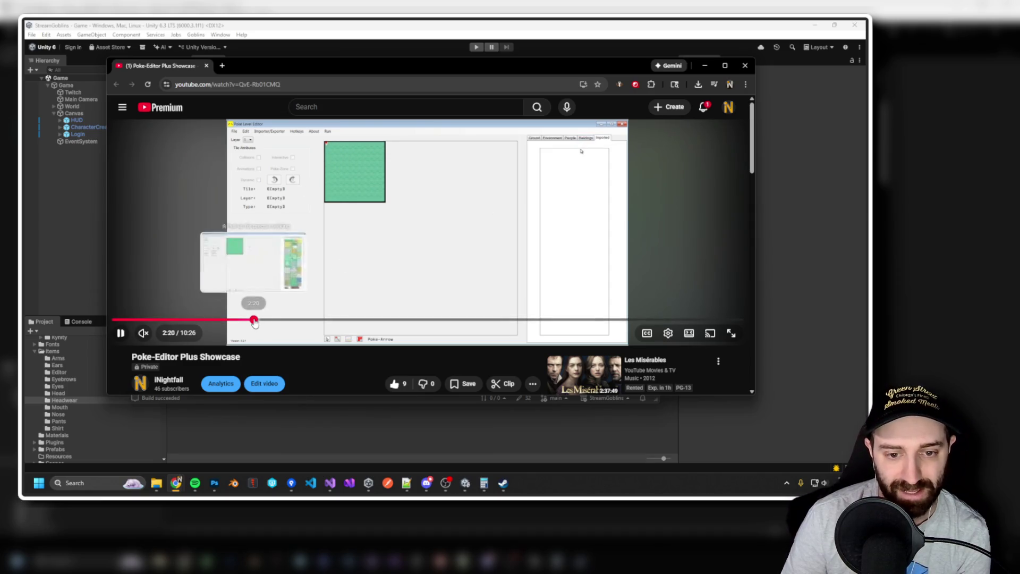
{"action": "left_click", "coordinate": [254, 321]}
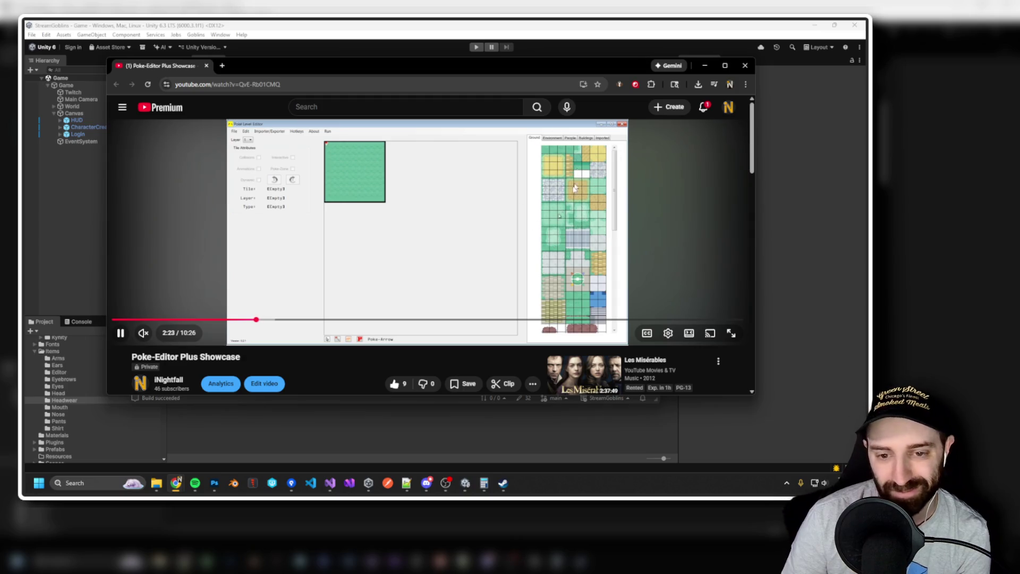
{"action": "left_click", "coordinate": [290, 320]}
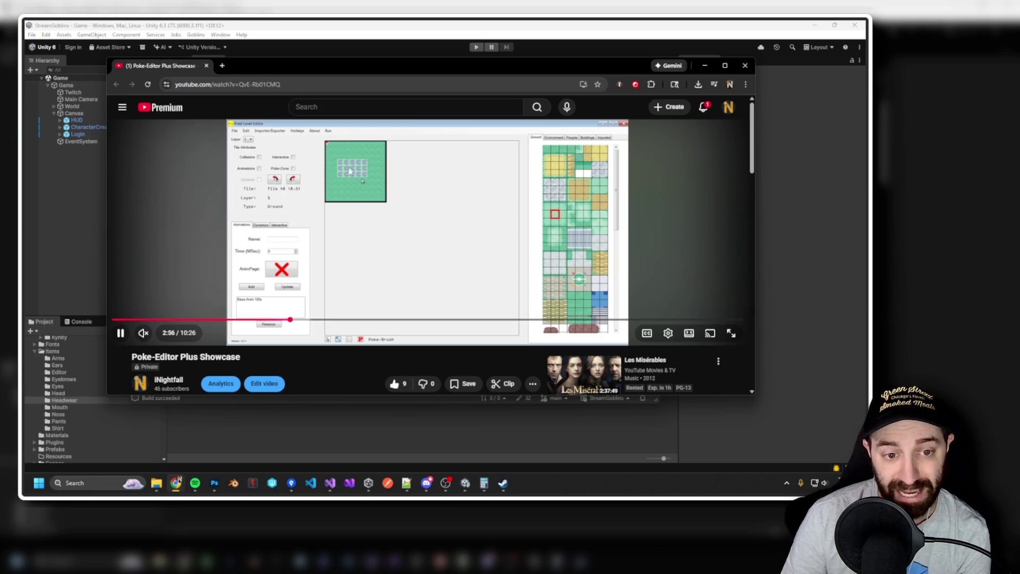
{"action": "left_click_drag", "start_coordinate": [308, 320], "coordinate": [368, 320]}
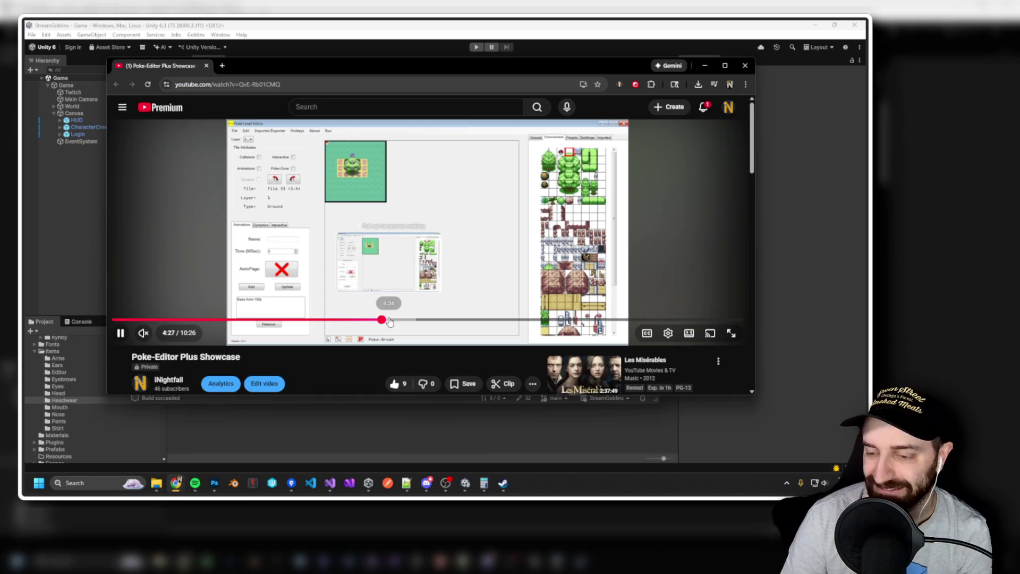
Seek the showcase through 4:49, 5:08, 6:08 and 7:25 to the game window, then back to 0:23.
{"action": "left_click", "coordinate": [402, 320]}
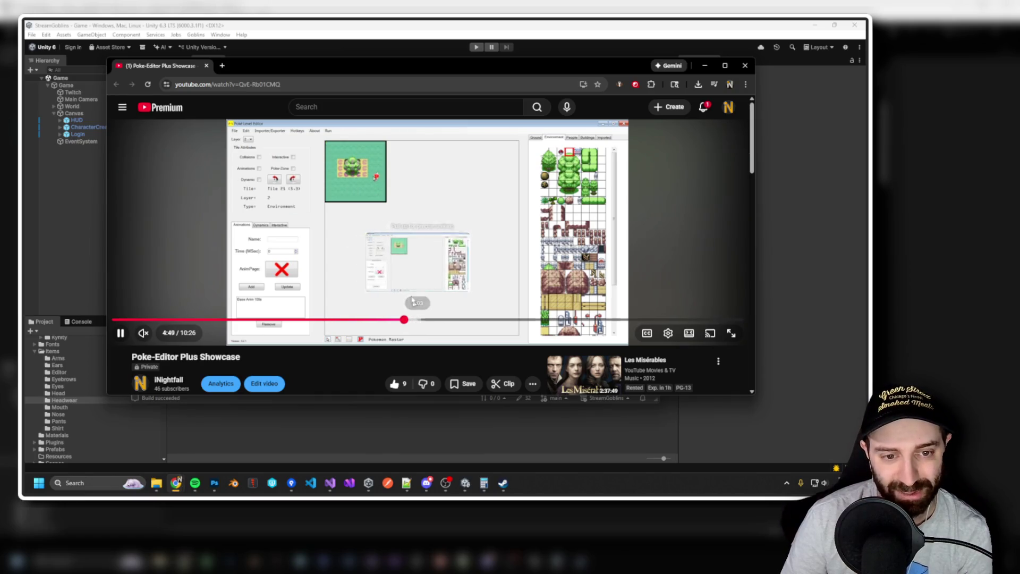
{"action": "left_click", "coordinate": [423, 320]}
{"action": "left_click", "coordinate": [436, 321]}
{"action": "left_click", "coordinate": [448, 321]}
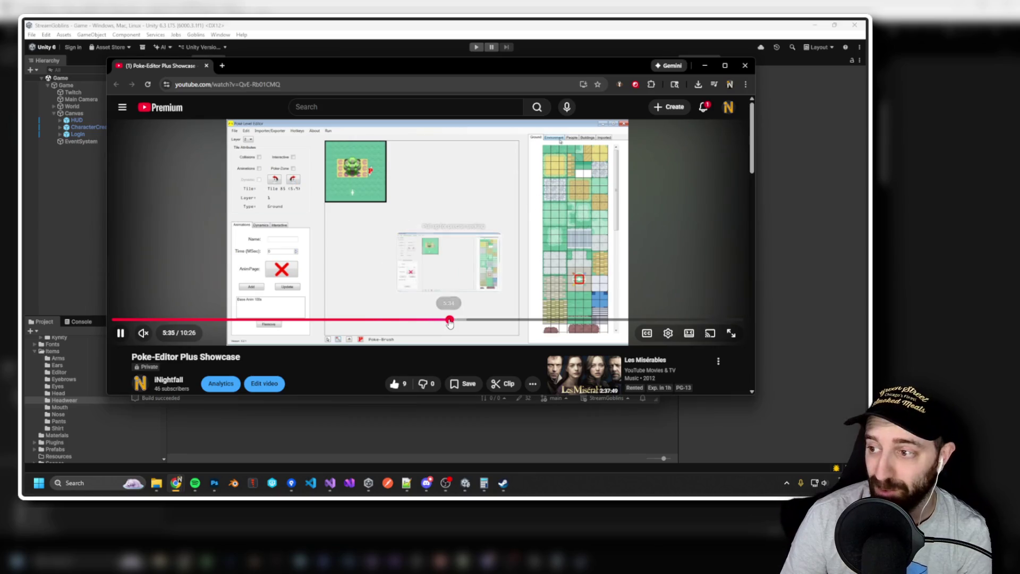
{"action": "left_click", "coordinate": [483, 320]}
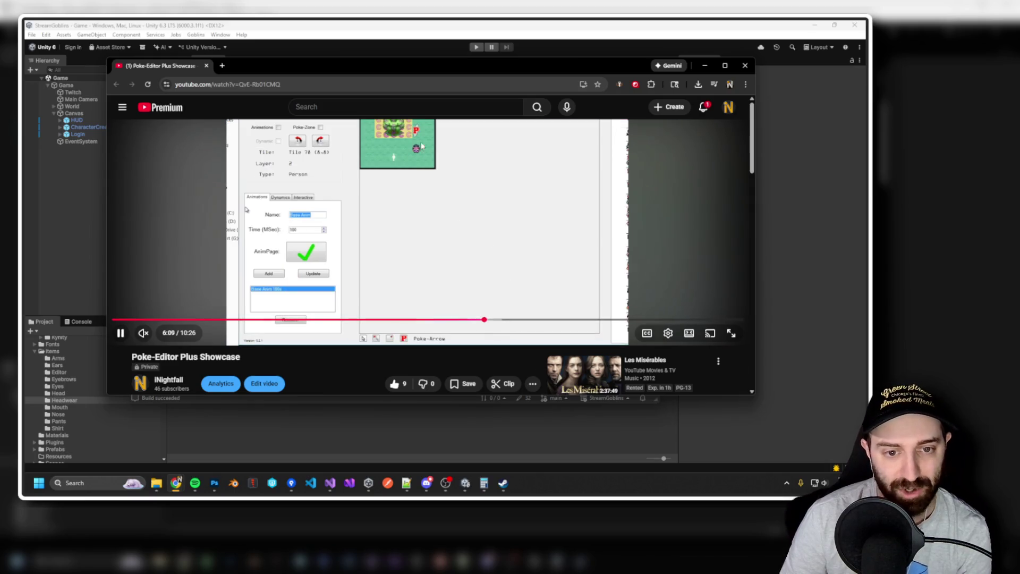
{"action": "left_click", "coordinate": [524, 320]}
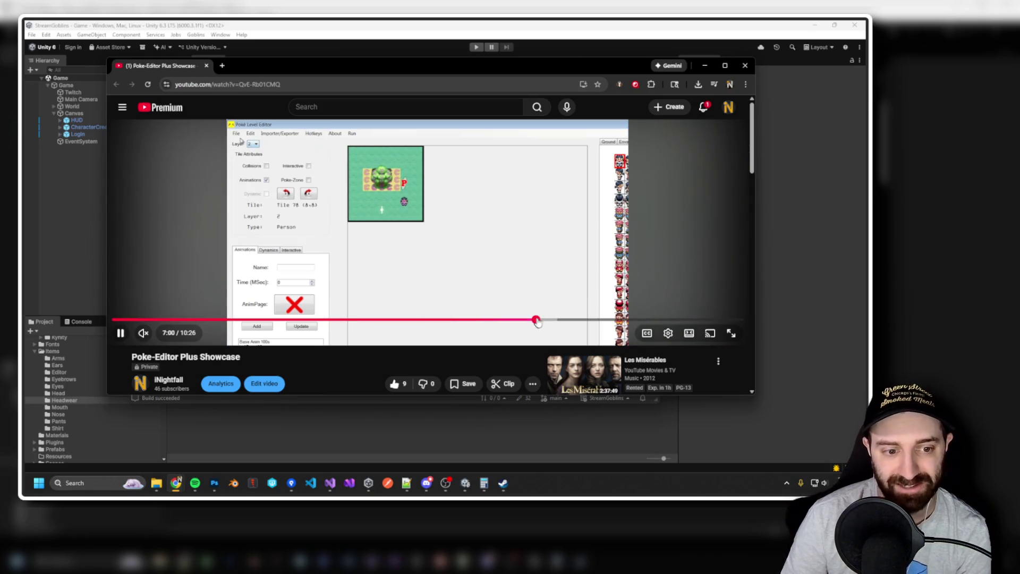
{"action": "left_click", "coordinate": [561, 320]}
{"action": "left_click", "coordinate": [588, 320]}
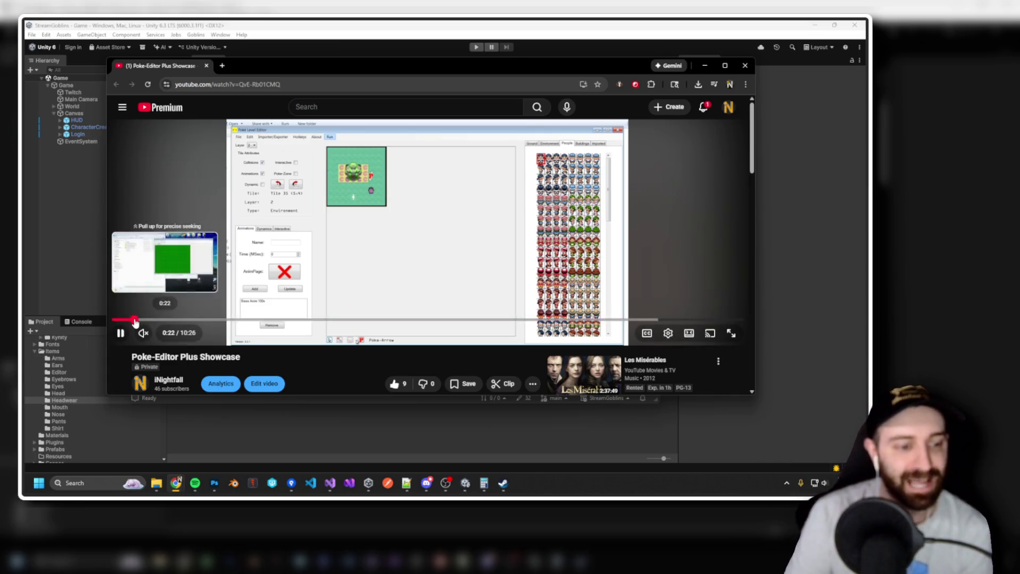
{"action": "left_click", "coordinate": [135, 319]}
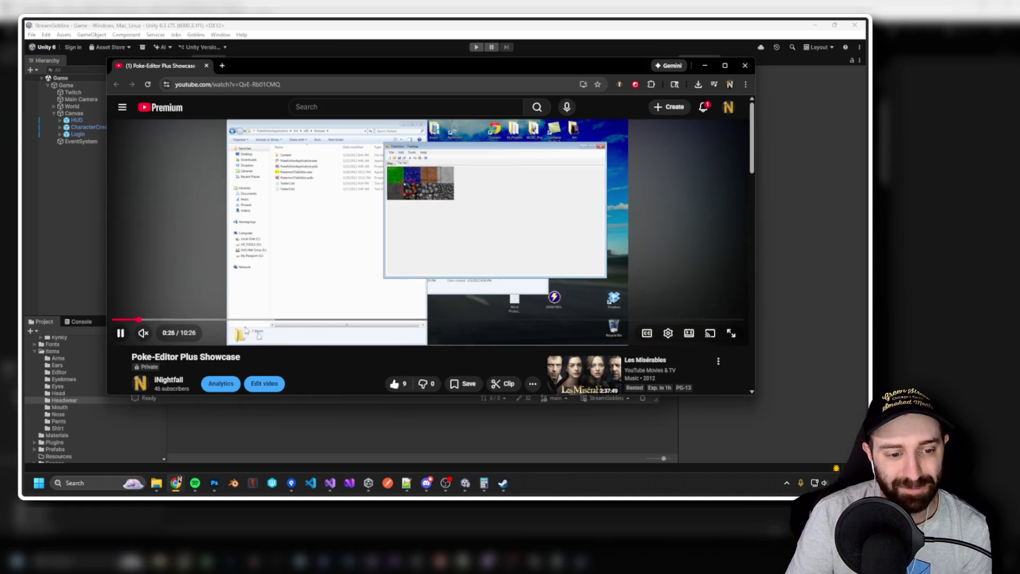
Jump the showcase forward via 6:31, 7:33 and 8:56 to 9:39 to watch the game run.
{"action": "left_click", "coordinate": [509, 320]}
{"action": "left_click_drag", "start_coordinate": [509, 319], "coordinate": [614, 320]}
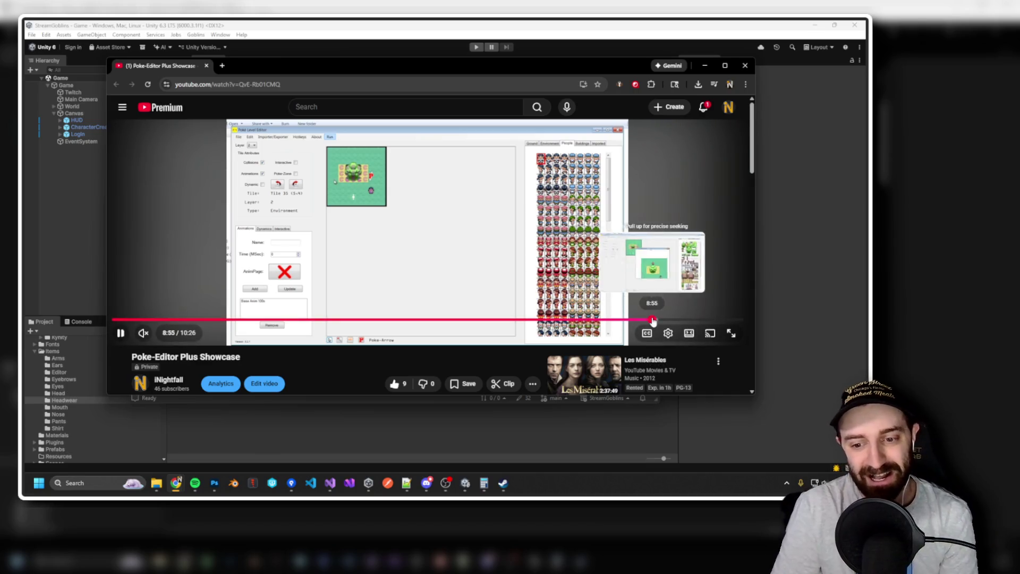
{"action": "left_click", "coordinate": [653, 320]}
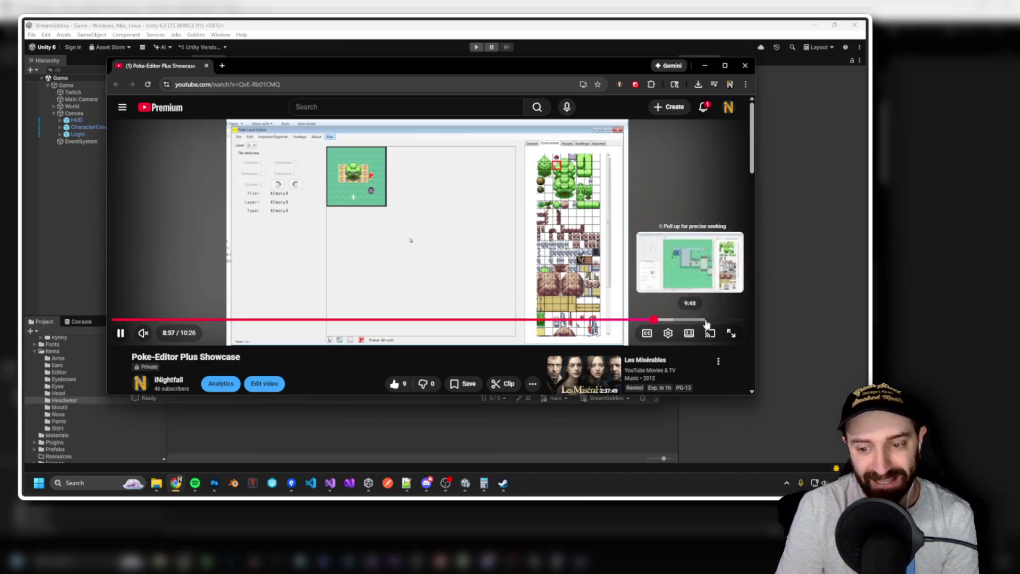
{"action": "left_click", "coordinate": [683, 320]}
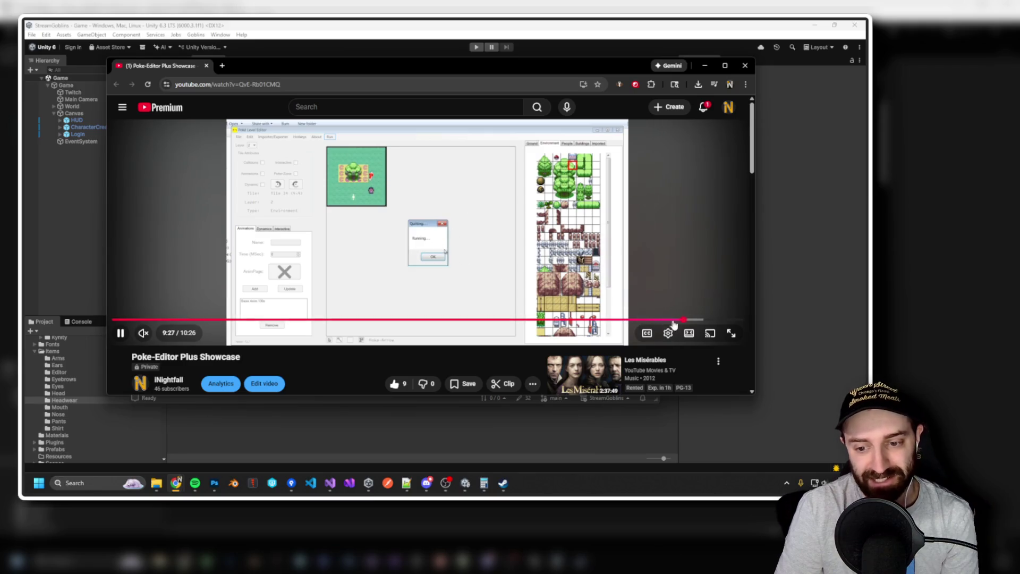
{"action": "left_click", "coordinate": [698, 320]}
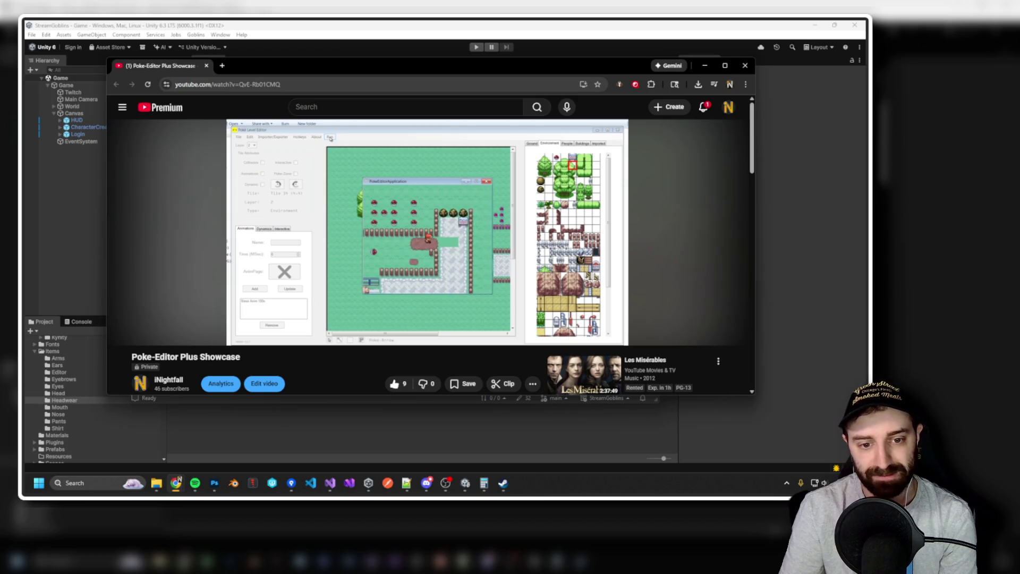
{"action": "mouse_move", "coordinate": [331, 138]}
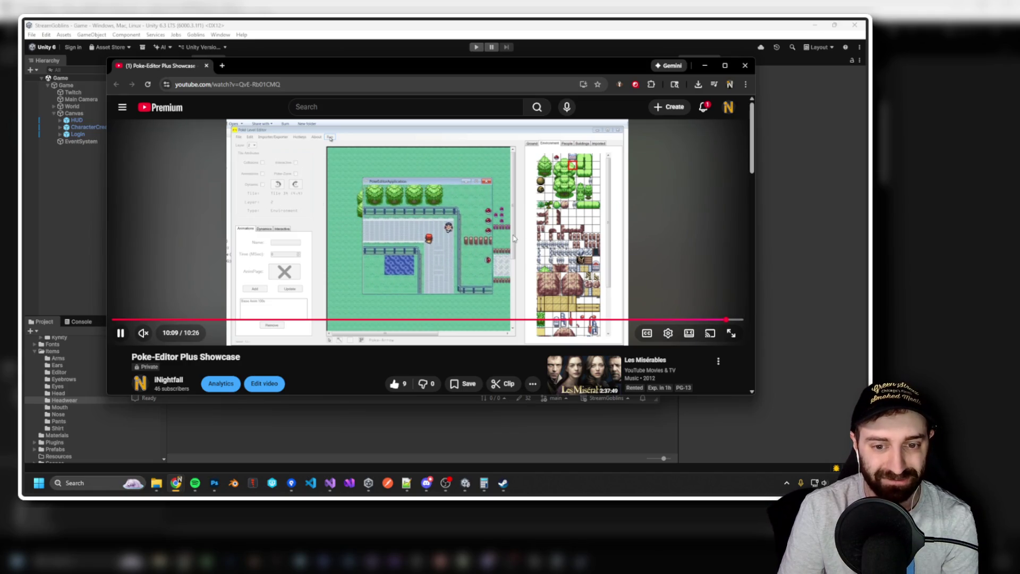
Close the showcase video window and bring the XNA Game Studio download page forward.
{"action": "middle_click", "coordinate": [154, 70]}
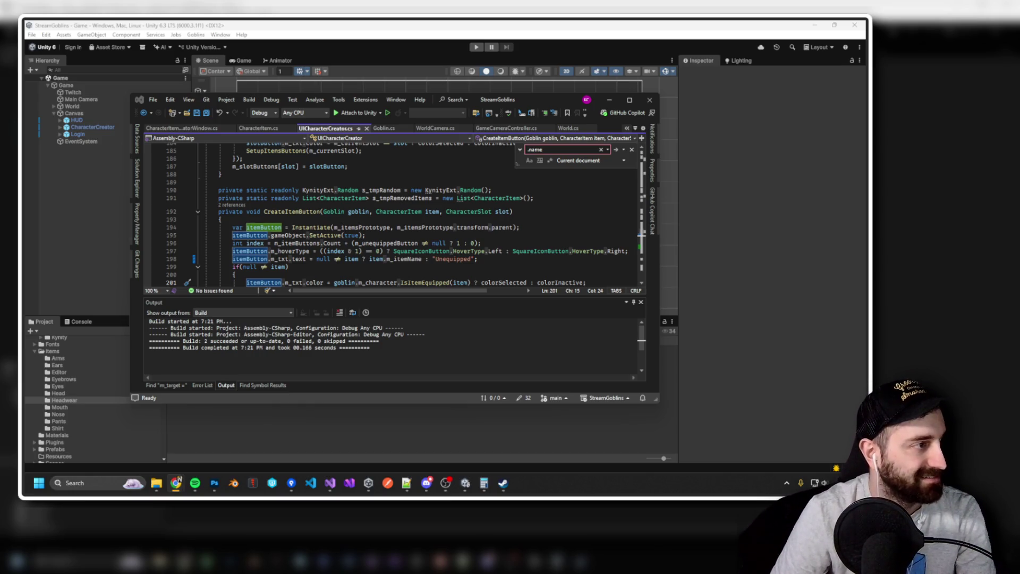
{"action": "key", "text": "alt+Tab"}
{"action": "scroll", "coordinate": [377, 250], "scroll_direction": "down", "scroll_amount": 10}
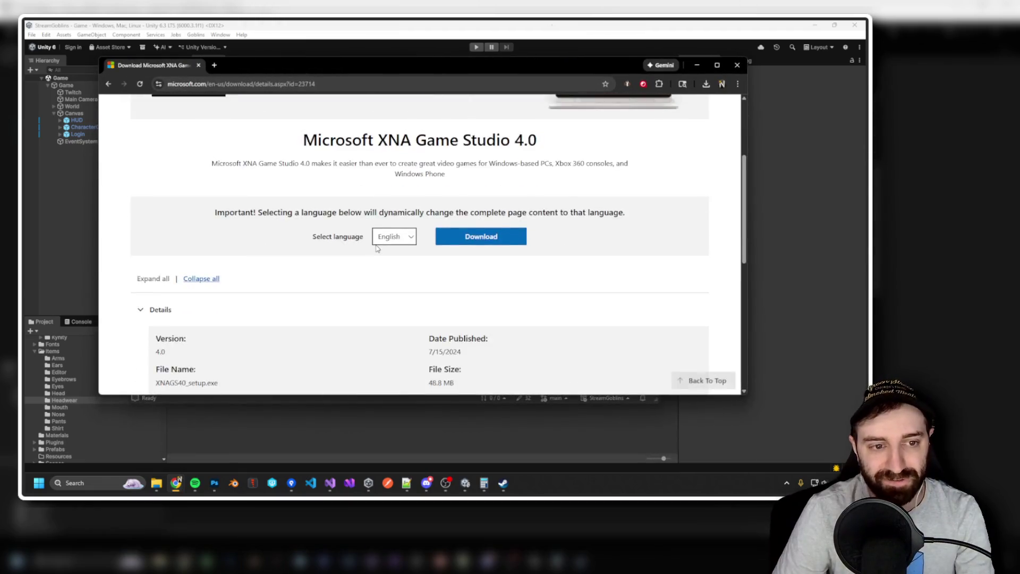
{"action": "scroll", "coordinate": [377, 250], "scroll_direction": "up", "scroll_amount": 3}
{"action": "left_click_drag", "start_coordinate": [208, 320], "coordinate": [485, 319]}
{"action": "left_click", "coordinate": [362, 319]}
{"action": "scroll", "coordinate": [431, 224], "scroll_direction": "up", "scroll_amount": 4}
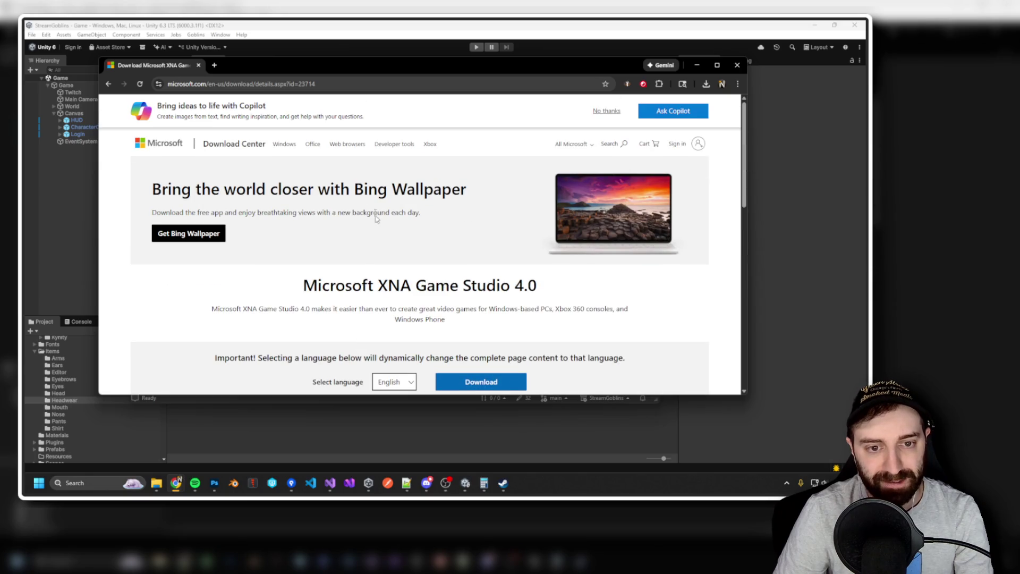
{"action": "left_click_drag", "start_coordinate": [321, 290], "coordinate": [599, 285]}
{"action": "key", "text": "alt+Tab"}
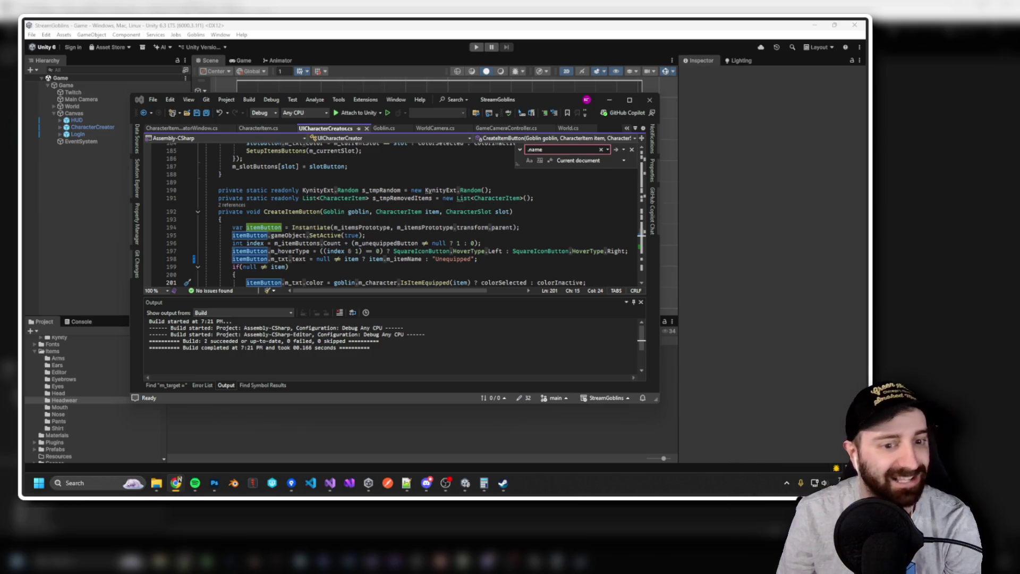
Play the League of Pong Demo video and skip ahead to its Pong gameplay footage.
{"action": "left_click", "coordinate": [176, 483]}
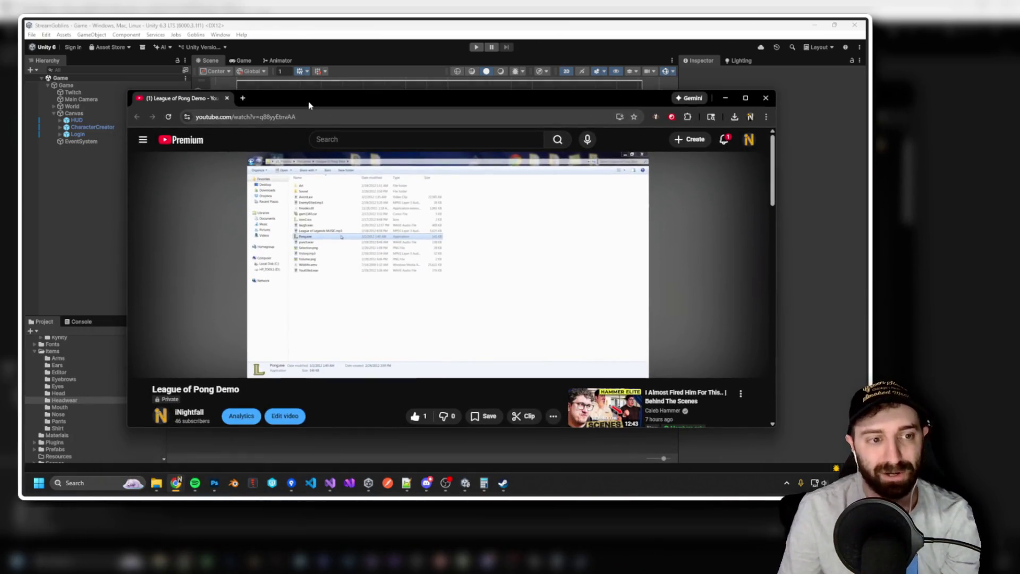
{"action": "mouse_move", "coordinate": [387, 242]}
{"action": "left_click", "coordinate": [287, 304]}
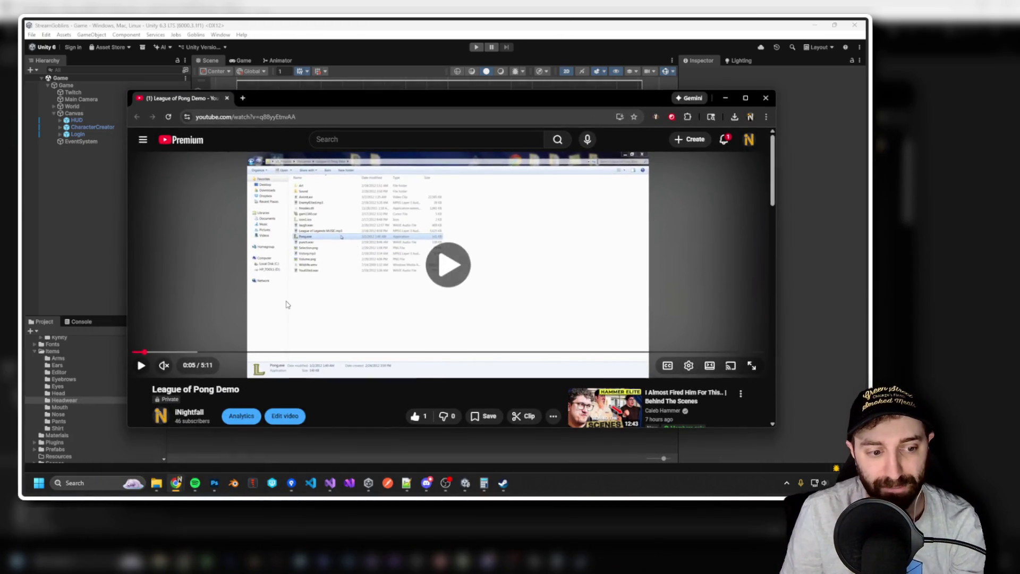
{"action": "left_click", "coordinate": [178, 351]}
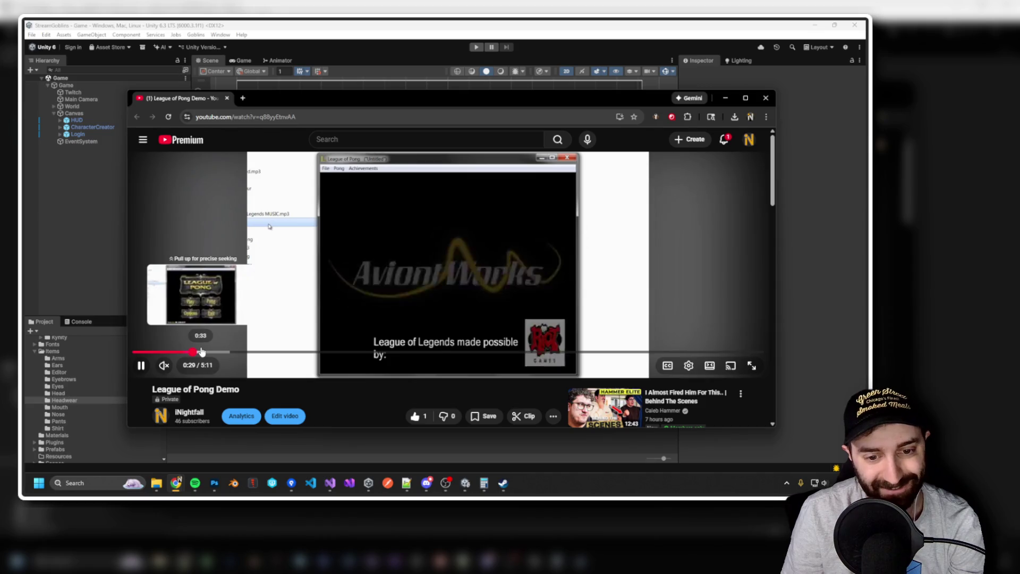
{"action": "left_click", "coordinate": [200, 352]}
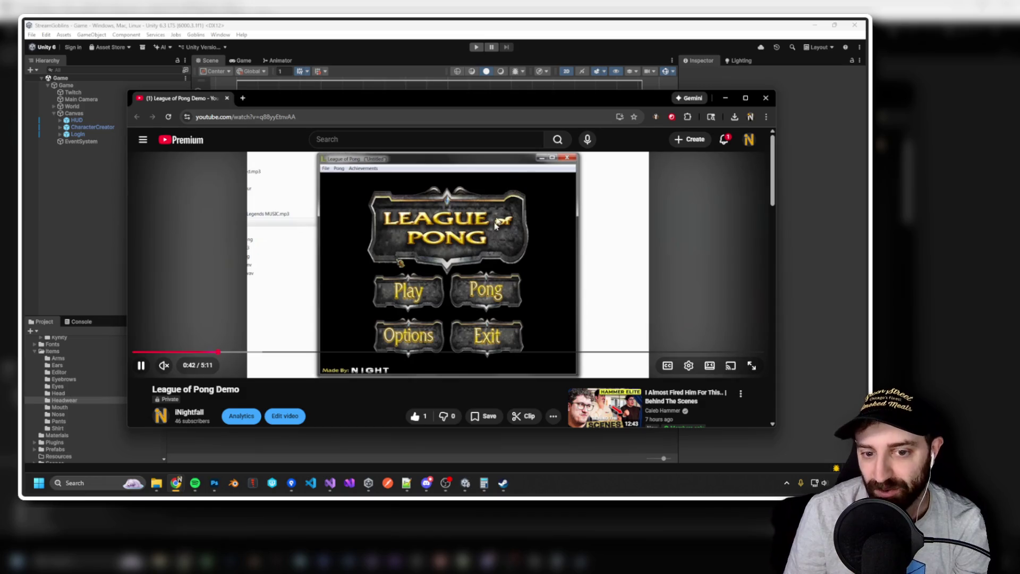
{"action": "left_click_drag", "start_coordinate": [492, 92], "coordinate": [490, 84]}
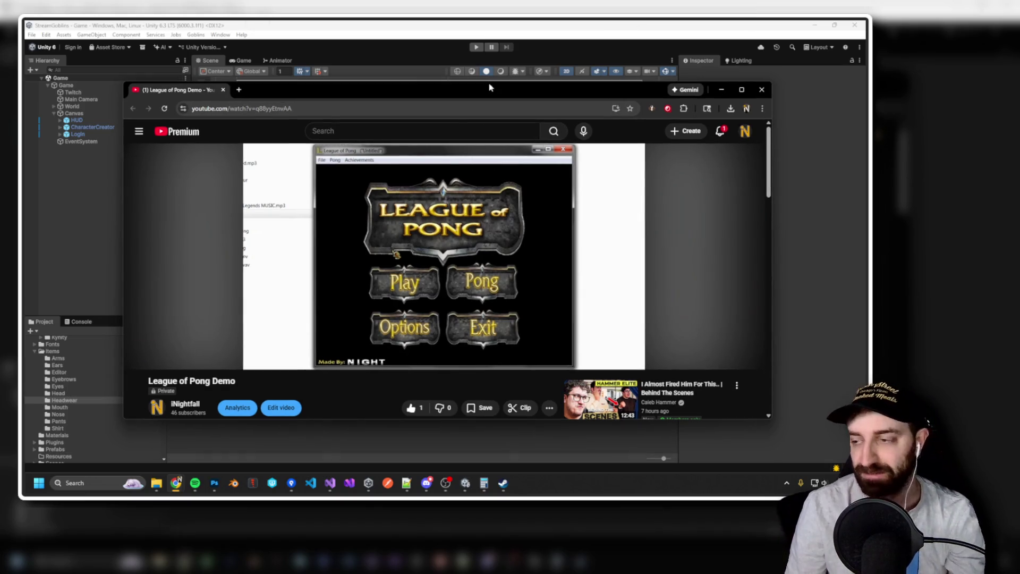
{"action": "left_click", "coordinate": [439, 223]}
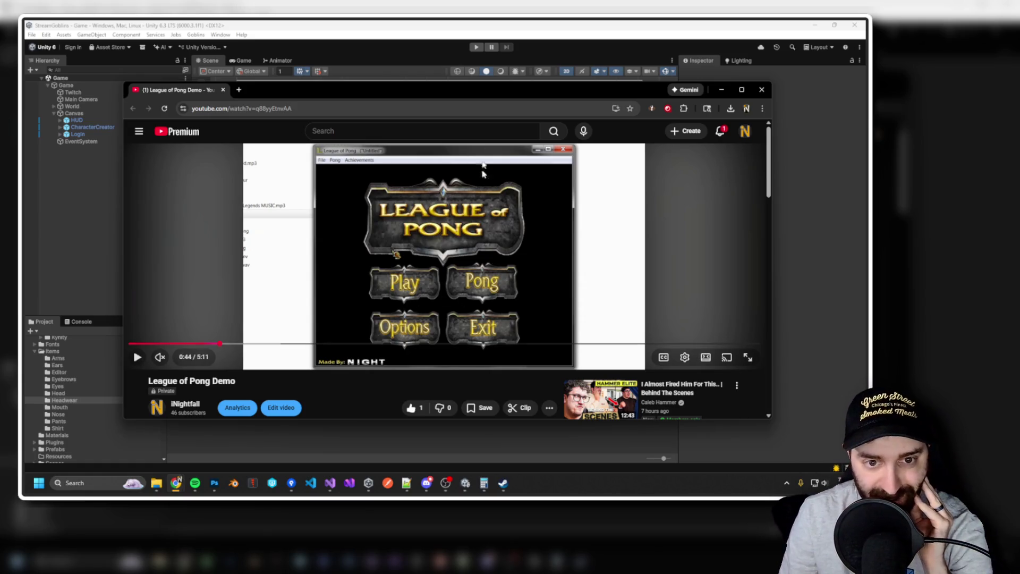
{"action": "left_click", "coordinate": [361, 324]}
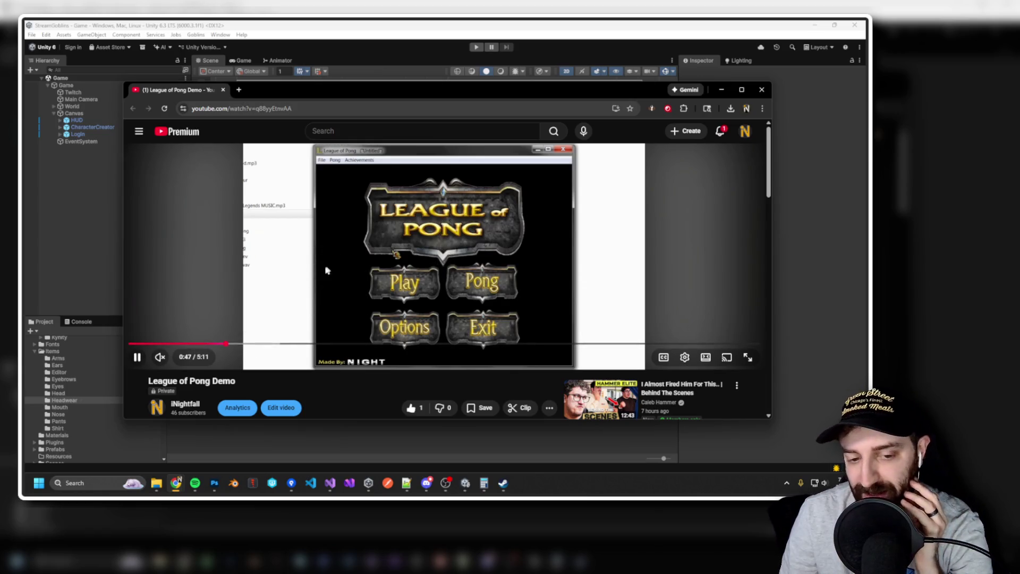
{"action": "left_click_drag", "start_coordinate": [262, 343], "coordinate": [355, 347]}
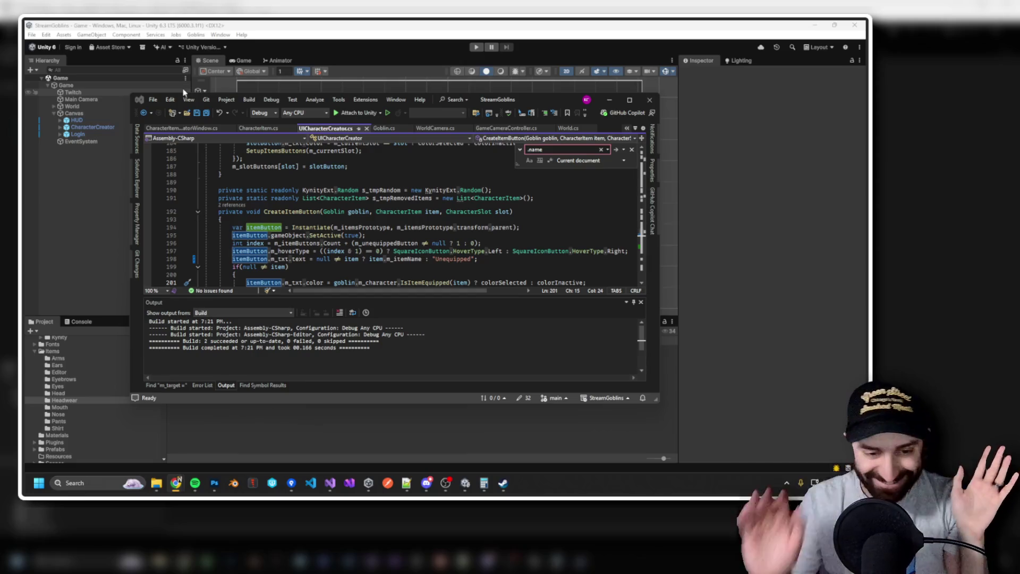
Scroll UICharacterCreator.cs down to the CreateItemButton method.
{"action": "scroll", "coordinate": [472, 229], "scroll_direction": "down", "scroll_amount": 1}
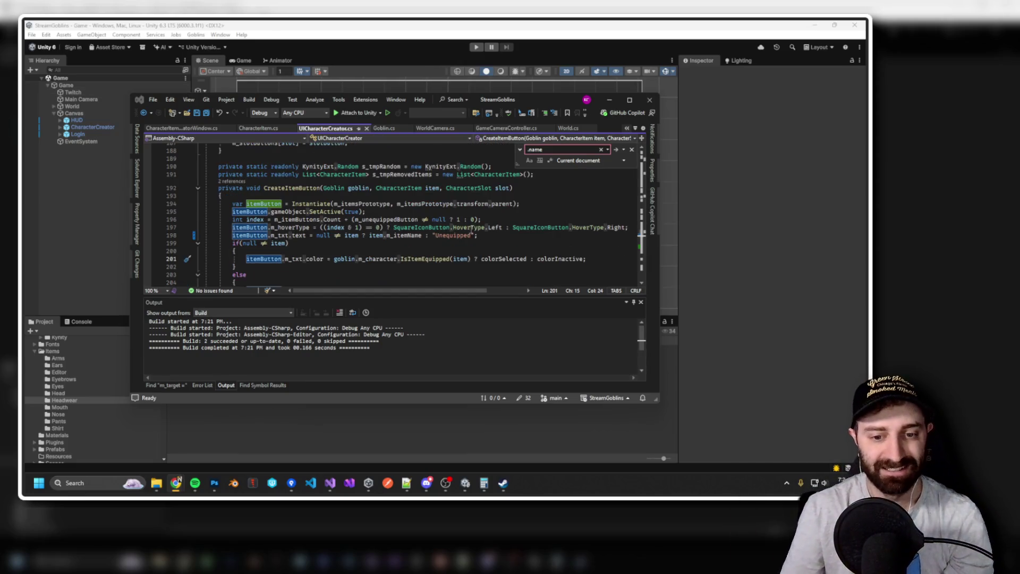
Name the ArmsA item 'Basic Sleeves' in the Inspector.
{"action": "left_click", "coordinate": [696, 266]}
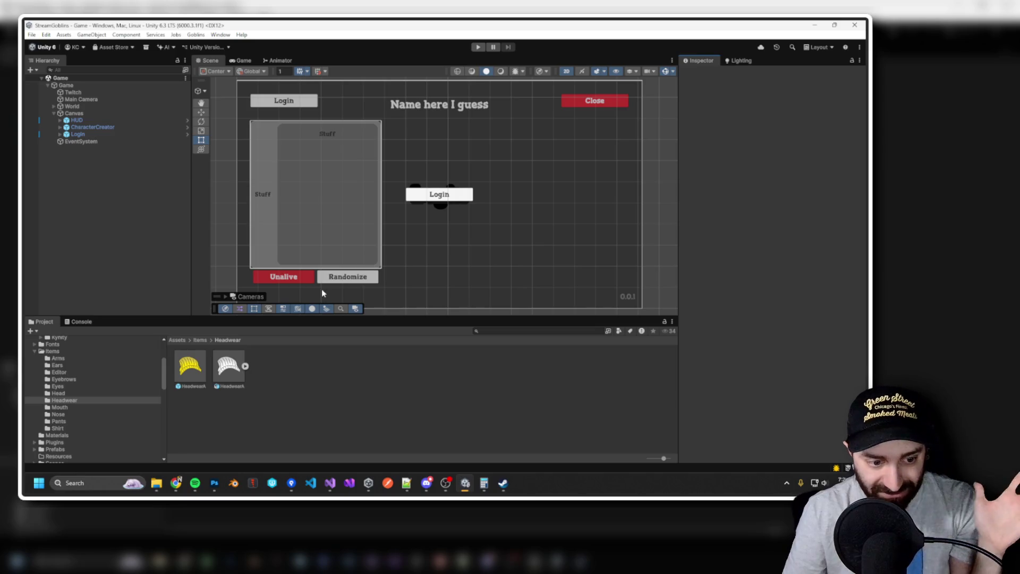
{"action": "left_click", "coordinate": [190, 367]}
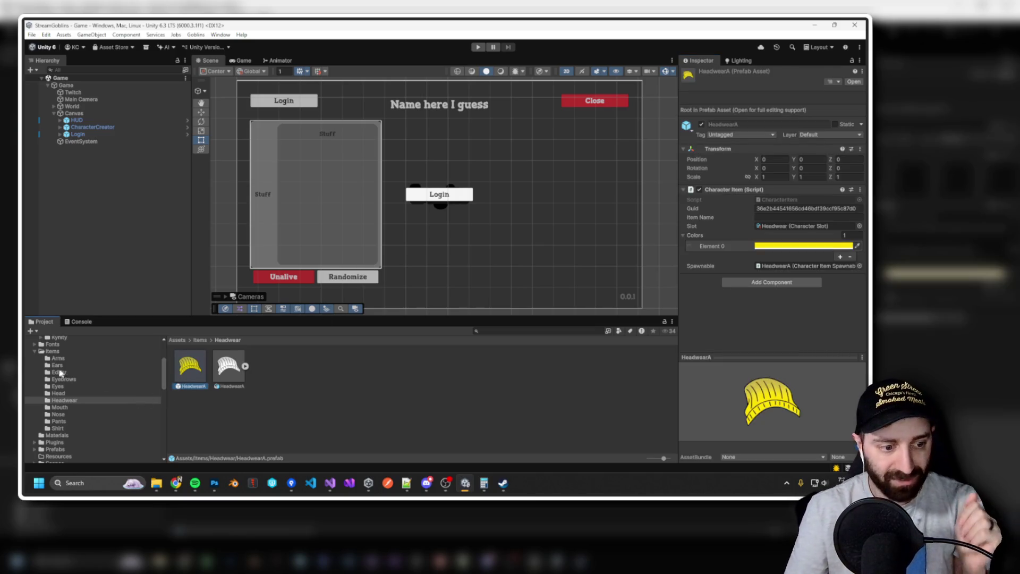
{"action": "left_click", "coordinate": [57, 358]}
{"action": "left_click", "coordinate": [190, 367]}
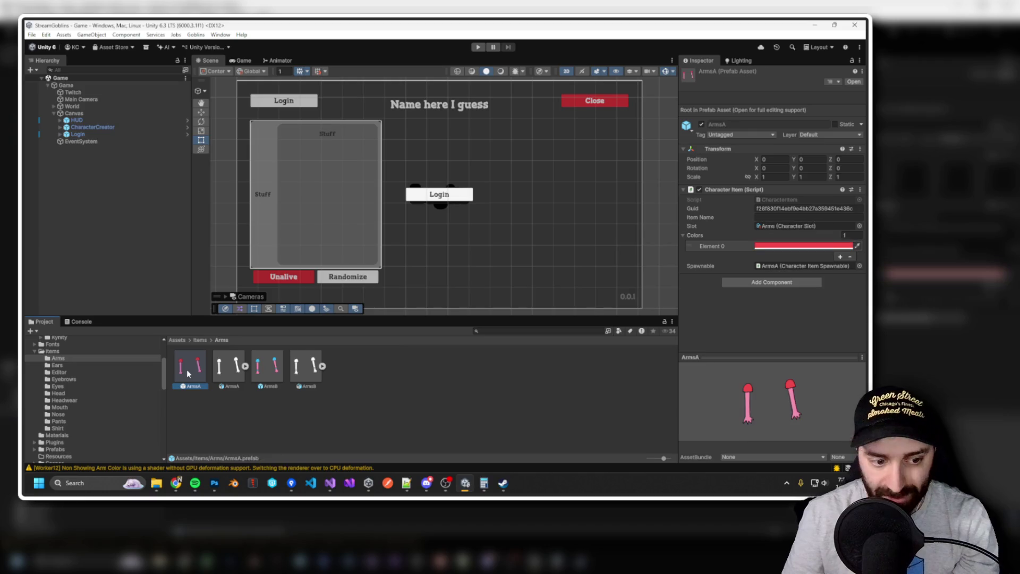
{"action": "left_click", "coordinate": [770, 217]}
{"action": "type", "text": "Basic Sleeves"}
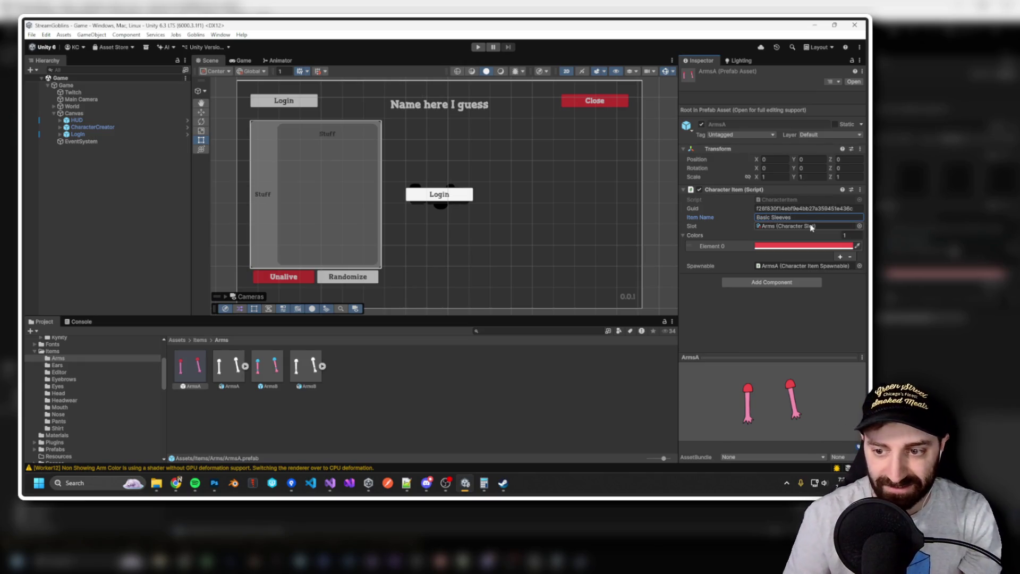
Name the ArmsB item 'Basic Sleeves /w Wristbands' and run the game.
{"action": "left_click", "coordinate": [268, 367]}
{"action": "left_click", "coordinate": [771, 218]}
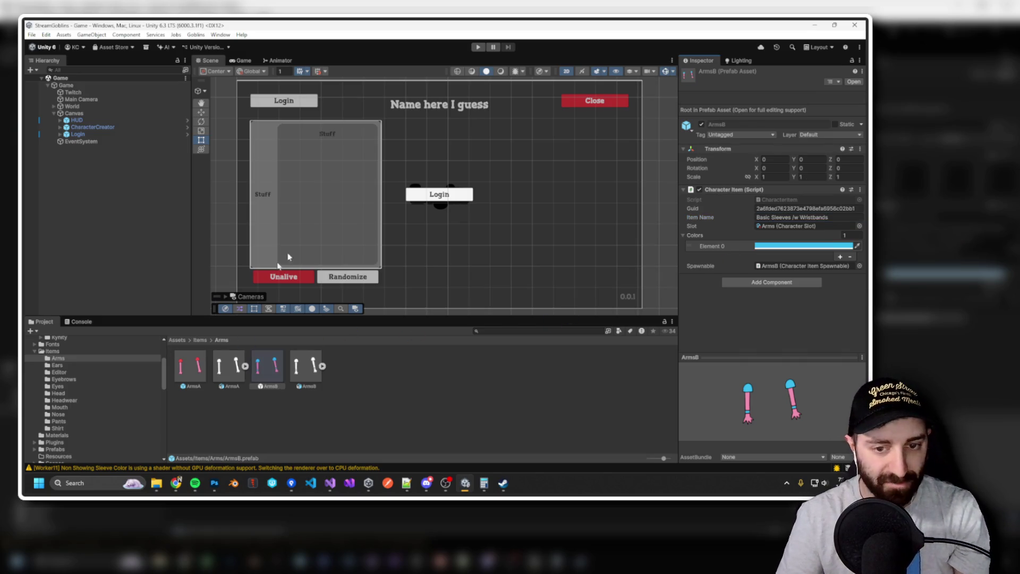
{"action": "left_click", "coordinate": [479, 47]}
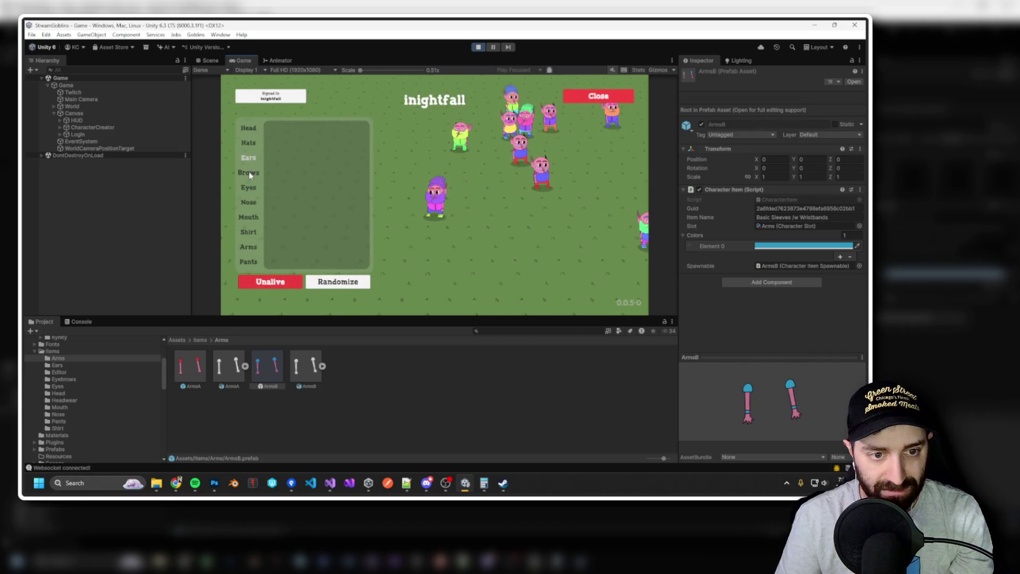
Check the in-game Arms list, then rename ArmsB to 'Basic Sleeves (Wristbands)'.
{"action": "left_click", "coordinate": [249, 247]}
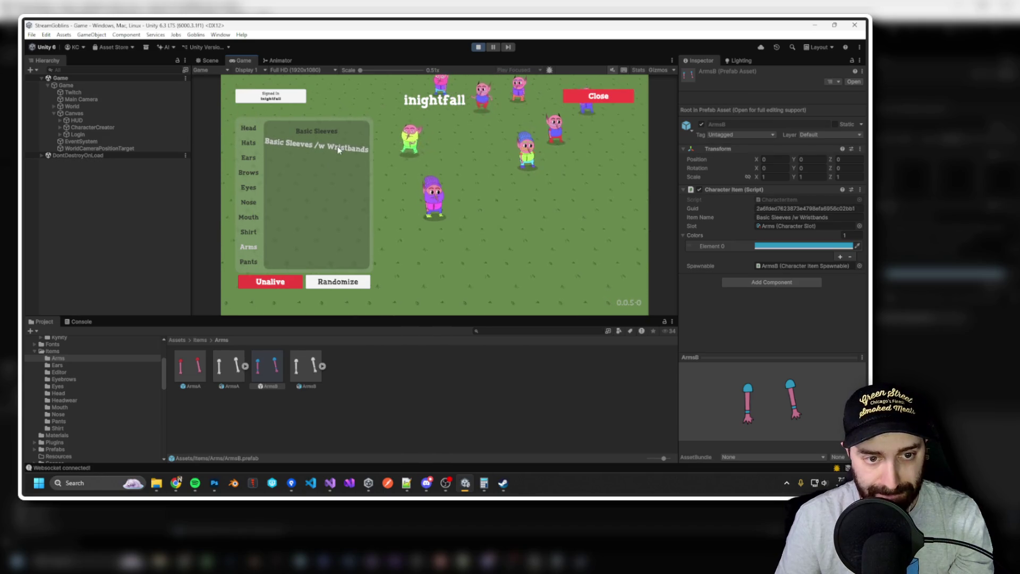
{"action": "left_click", "coordinate": [478, 48]}
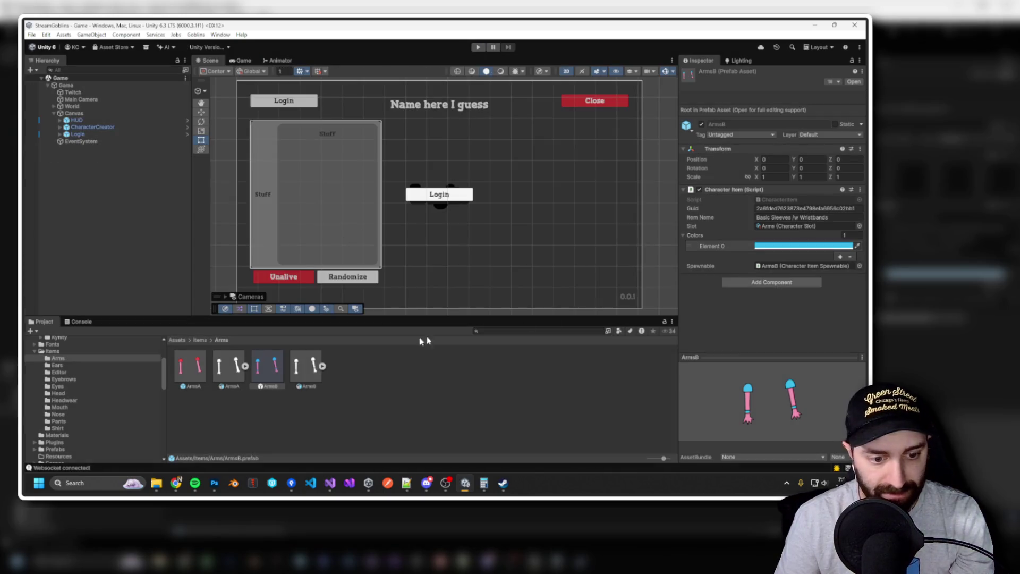
{"action": "left_click", "coordinate": [799, 216]}
{"action": "double_click", "coordinate": [797, 217]}
{"action": "key", "text": "BackSpace"}
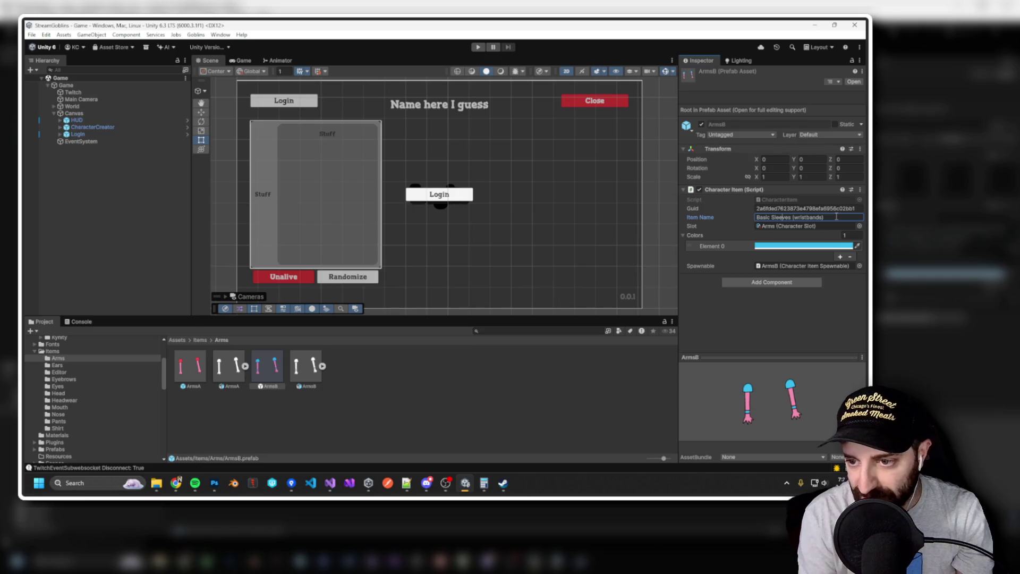
{"action": "key", "text": "Return"}
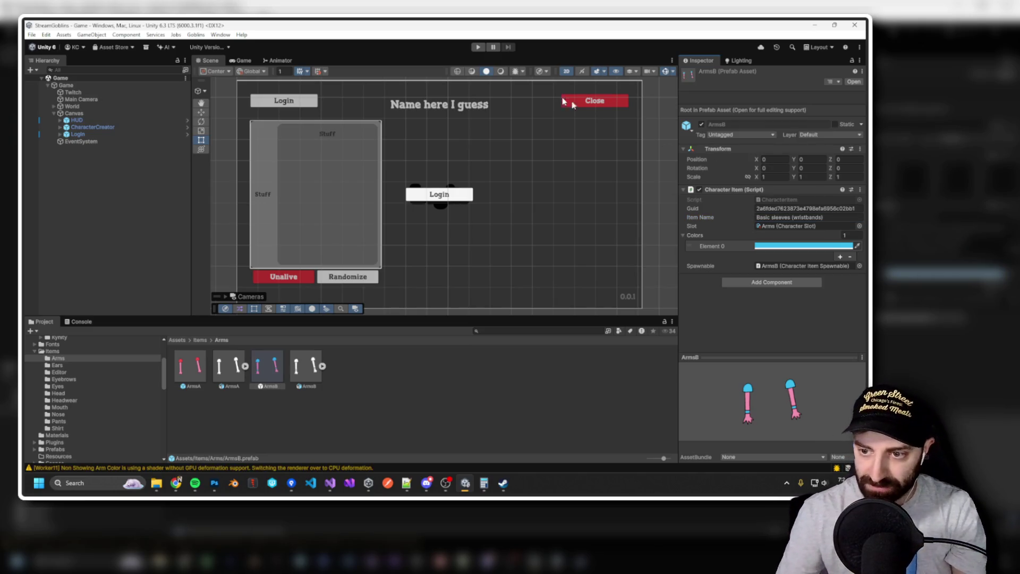
Rerun the game to confirm the renamed arms item, then stop it.
{"action": "left_click", "coordinate": [775, 217]}
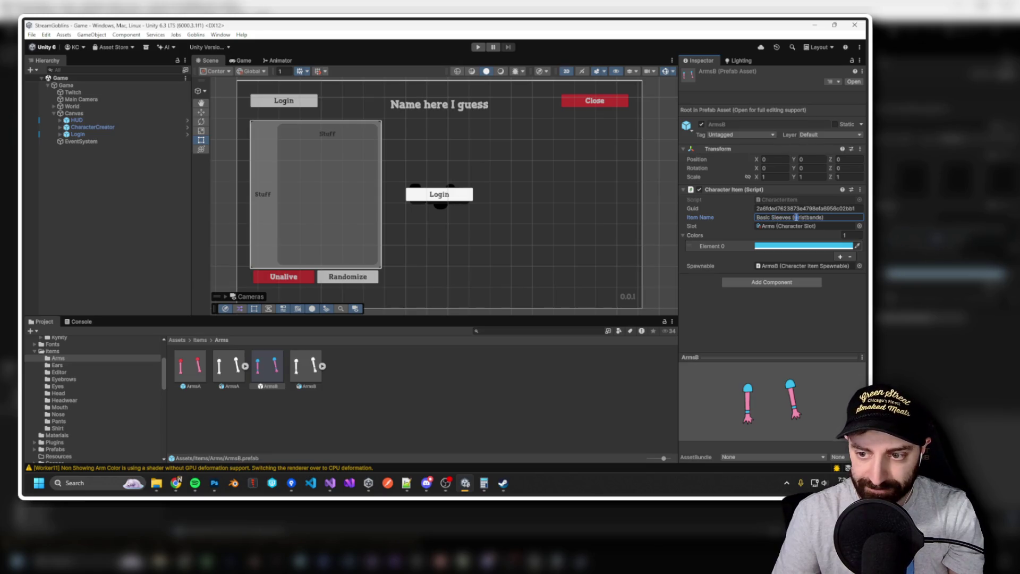
{"action": "left_click", "coordinate": [478, 47]}
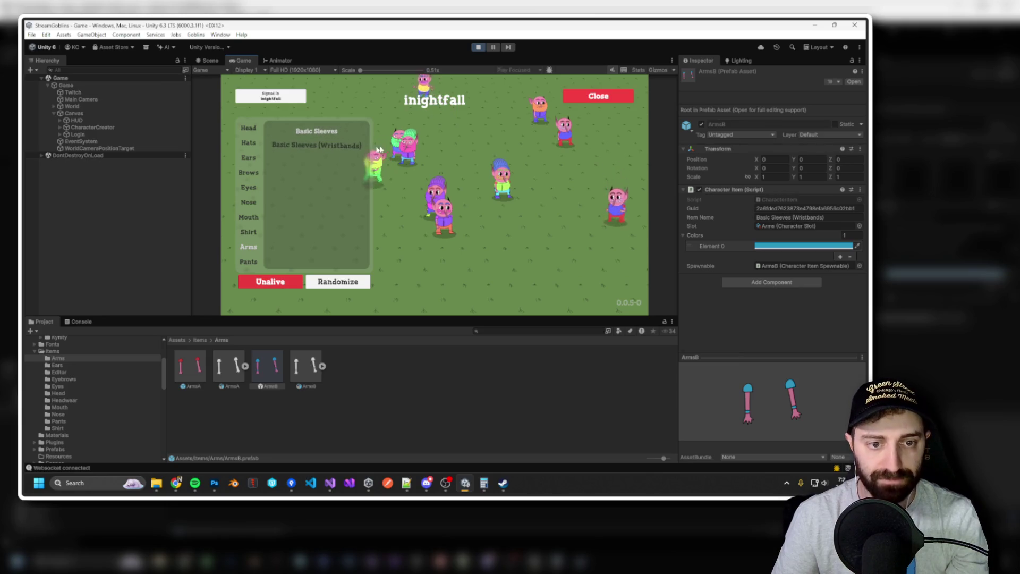
{"action": "left_click", "coordinate": [477, 47]}
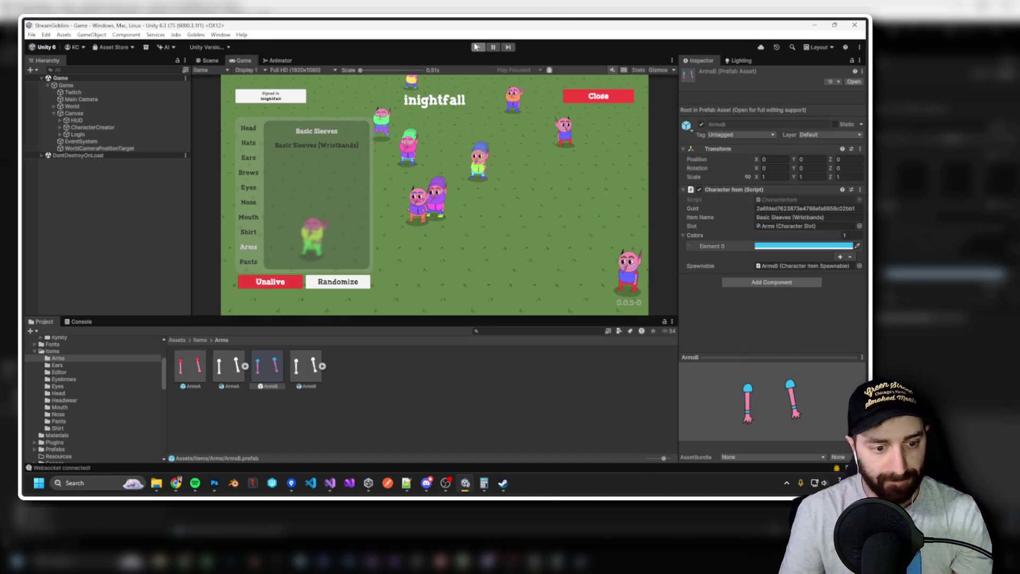
{"action": "left_click", "coordinate": [59, 366]}
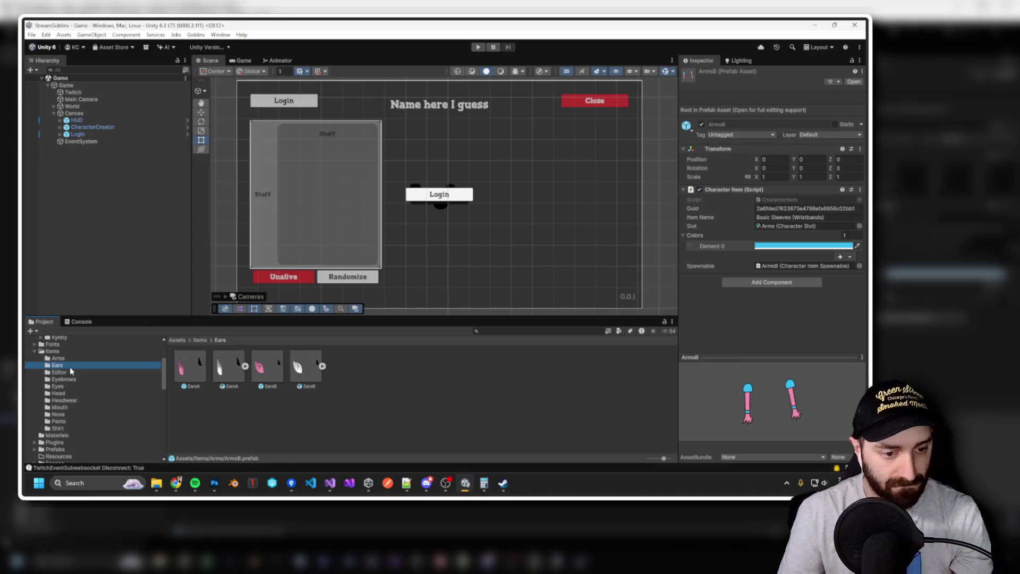
Name the EarsB item 'Round'.
{"action": "left_click", "coordinate": [206, 376]}
{"action": "left_click", "coordinate": [774, 217]}
{"action": "type", "text": "Vanilla"}
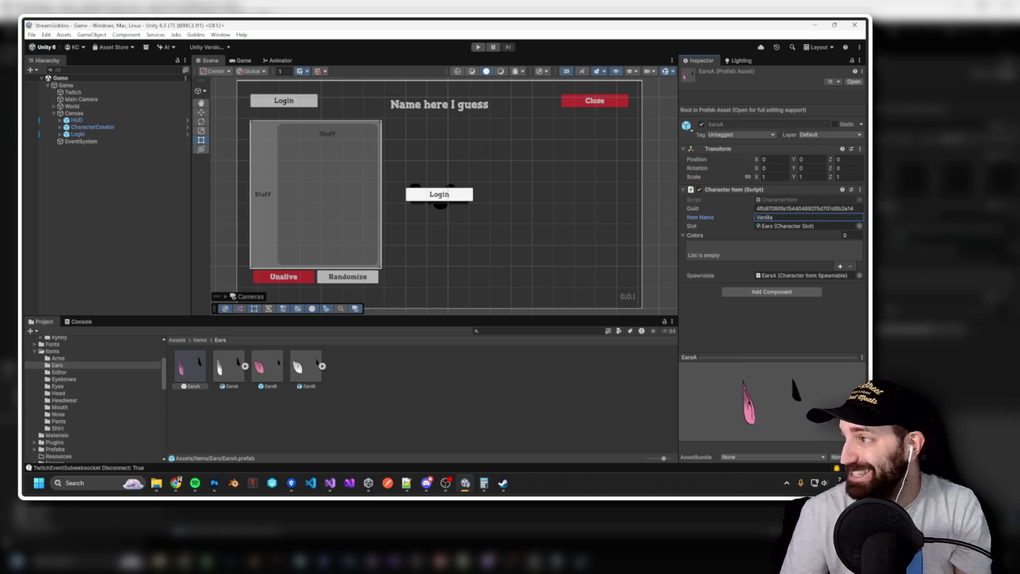
{"action": "key", "text": "alt+Tab"}
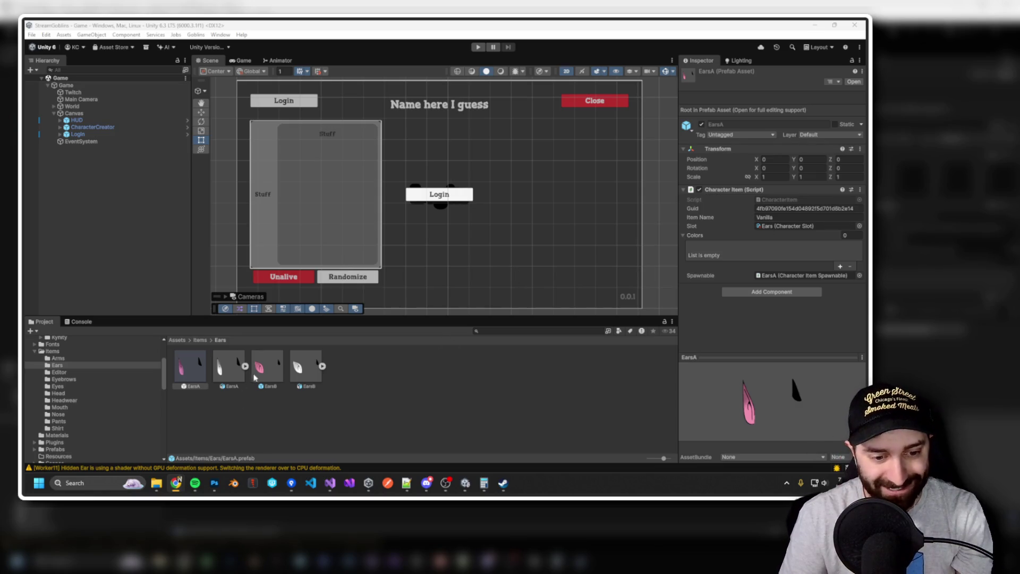
{"action": "left_click", "coordinate": [267, 374]}
{"action": "left_click", "coordinate": [772, 217]}
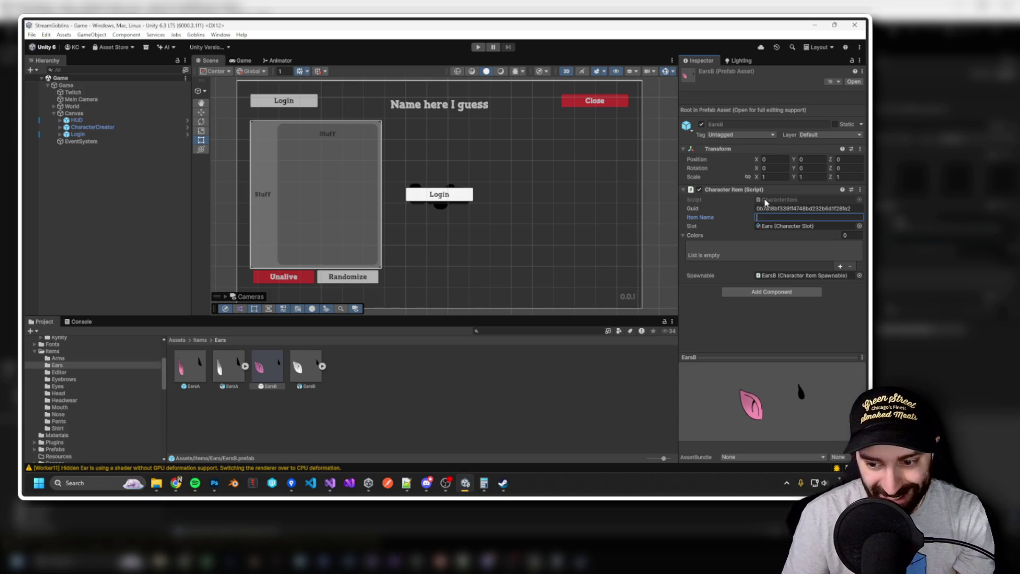
{"action": "type", "text": "Round"}
Name the EarsA item 'Pointy'.
{"action": "left_click", "coordinate": [191, 367]}
{"action": "left_click", "coordinate": [774, 217]}
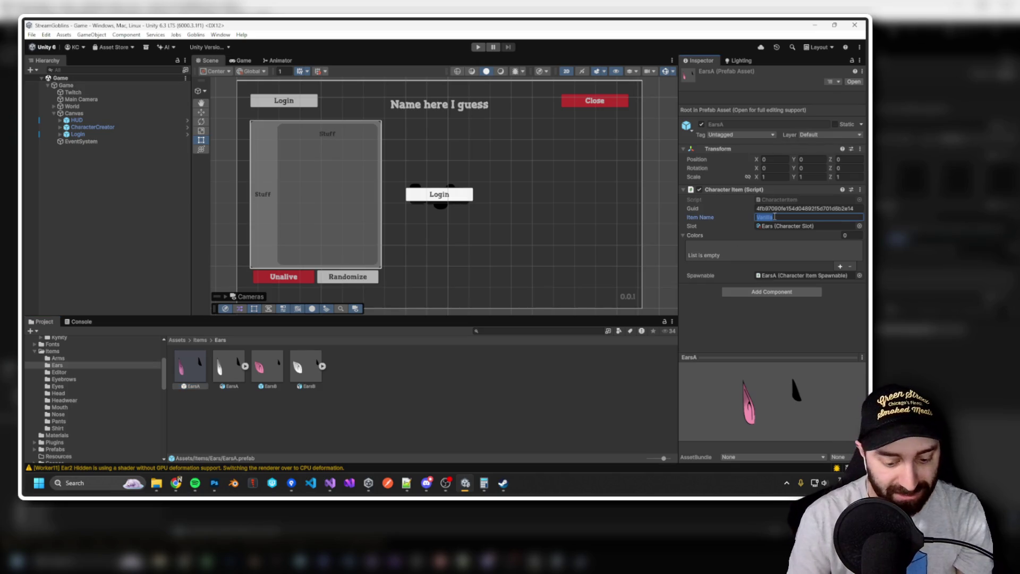
{"action": "type", "text": "Pointy"}
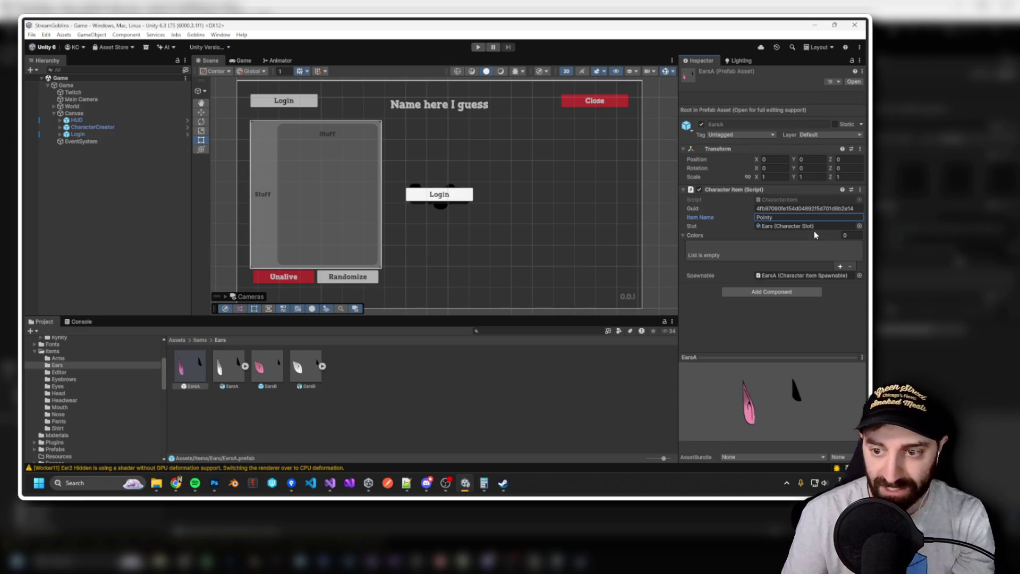
{"action": "key", "text": "Return"}
Open the Eyebrows folder and select the EyebrowsA item.
{"action": "left_click", "coordinate": [79, 373]}
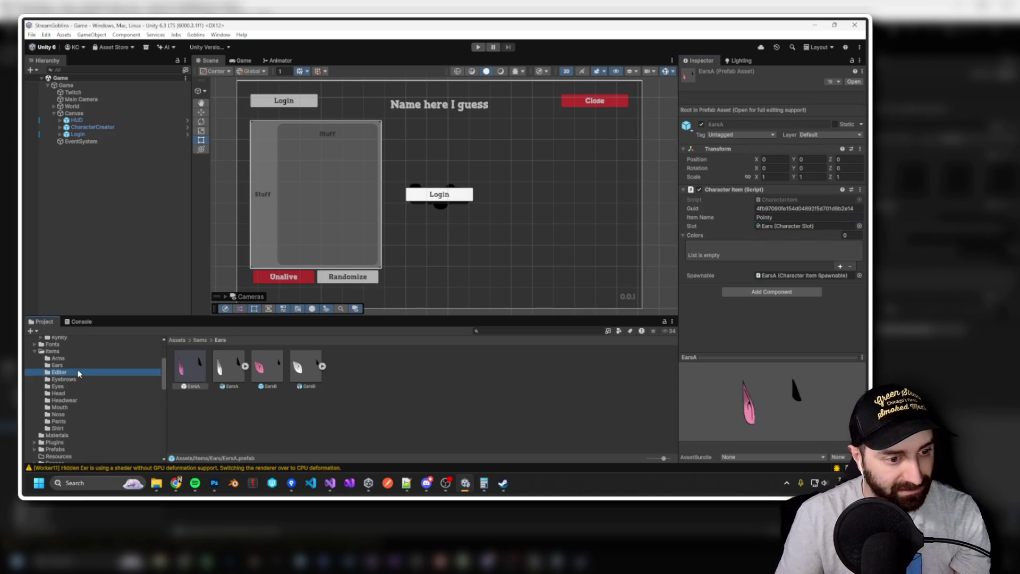
{"action": "left_click", "coordinate": [103, 379]}
{"action": "left_click", "coordinate": [188, 372]}
Set the EyebrowsA item name to 'Basic Brows'.
{"action": "left_click", "coordinate": [767, 216]}
{"action": "type", "text": "Basic Brows"}
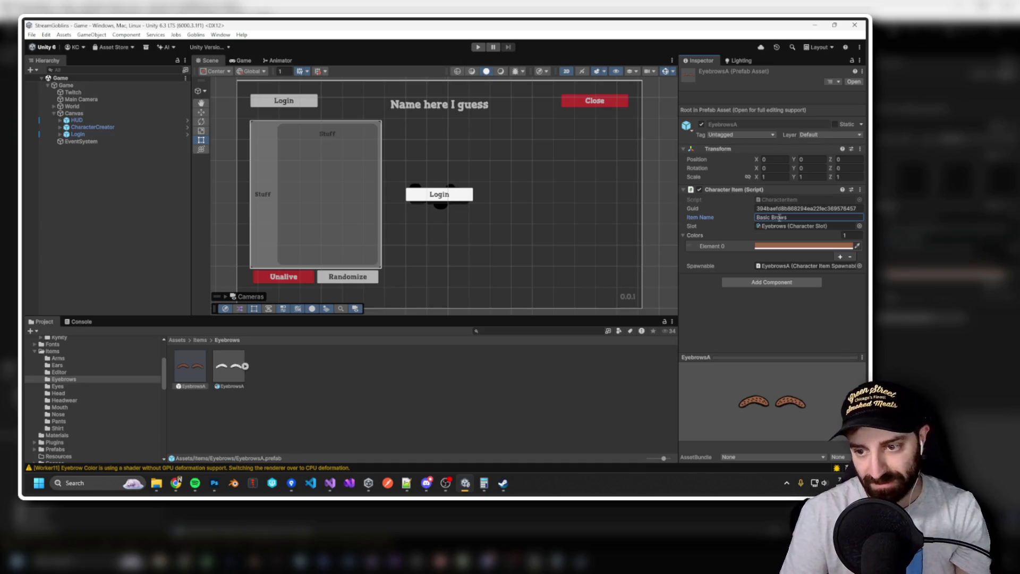
{"action": "double_click", "coordinate": [779, 217]}
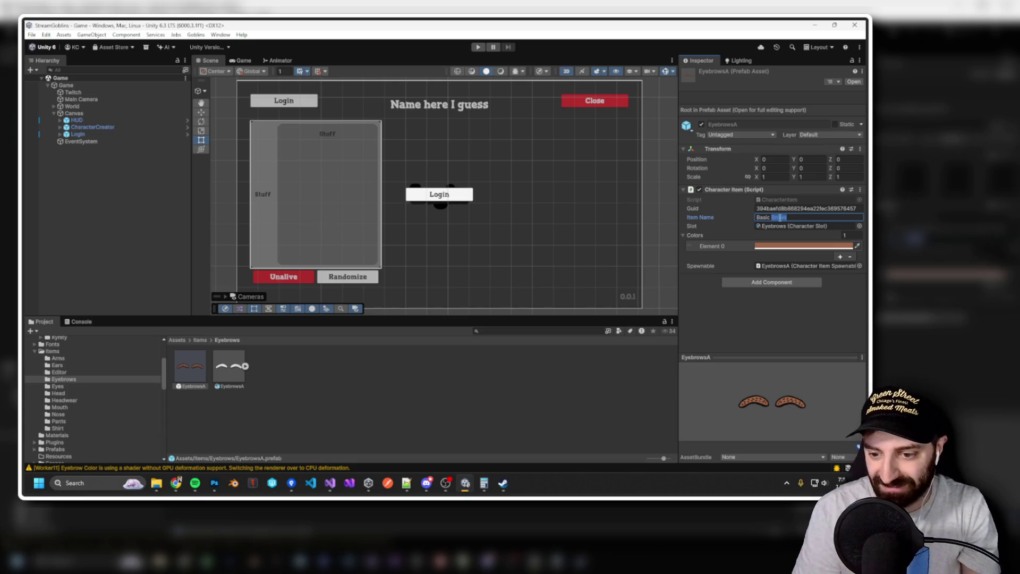
{"action": "key", "text": "Return"}
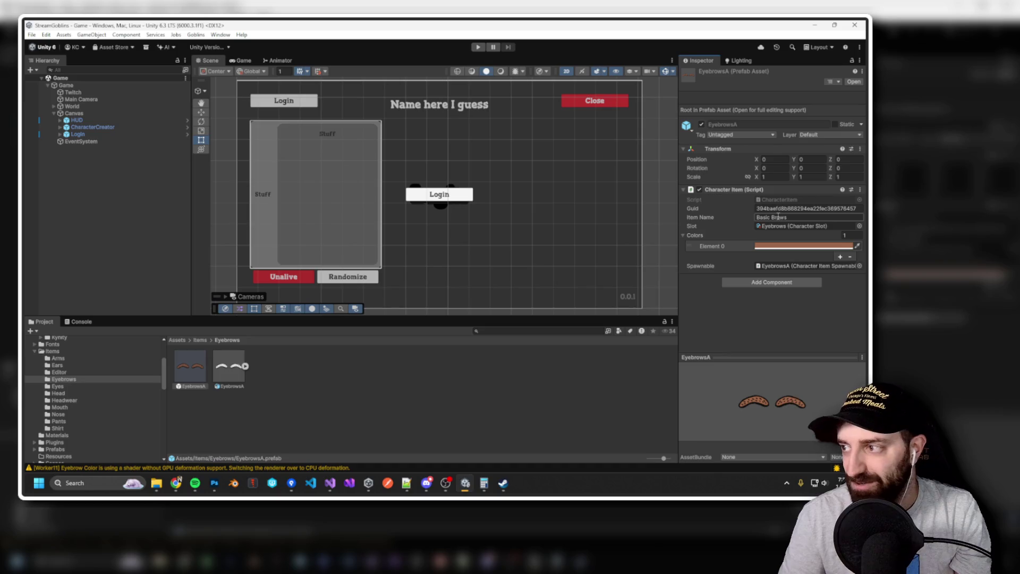
Open the Eyes folder and begin editing the EyesA item name.
{"action": "left_click", "coordinate": [59, 387]}
{"action": "left_click", "coordinate": [190, 366]}
{"action": "left_click", "coordinate": [764, 217]}
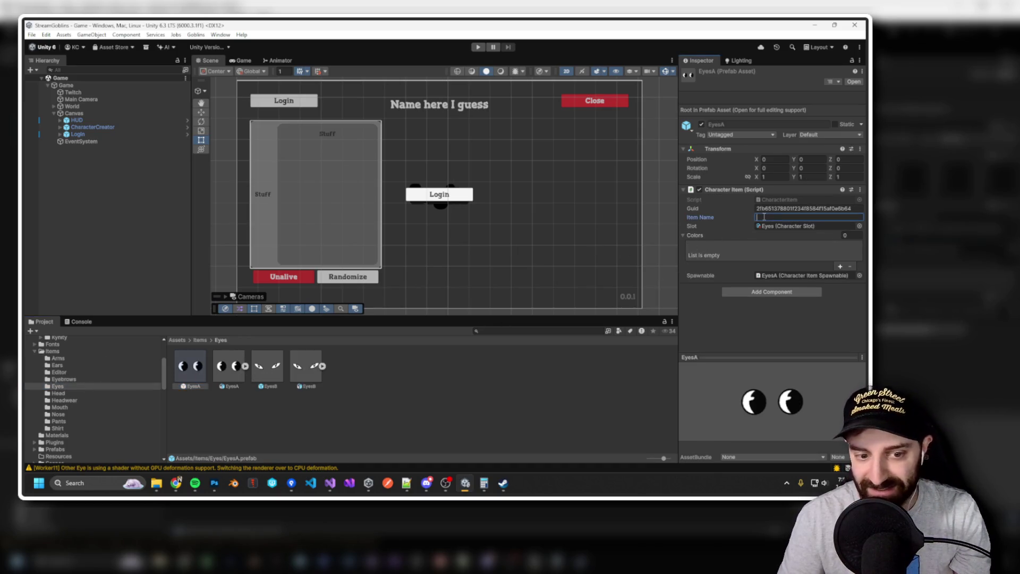
Set the EyesB item's Item Name to 'Cat' and EyesA's to 'Normal'.
{"action": "left_click", "coordinate": [263, 378]}
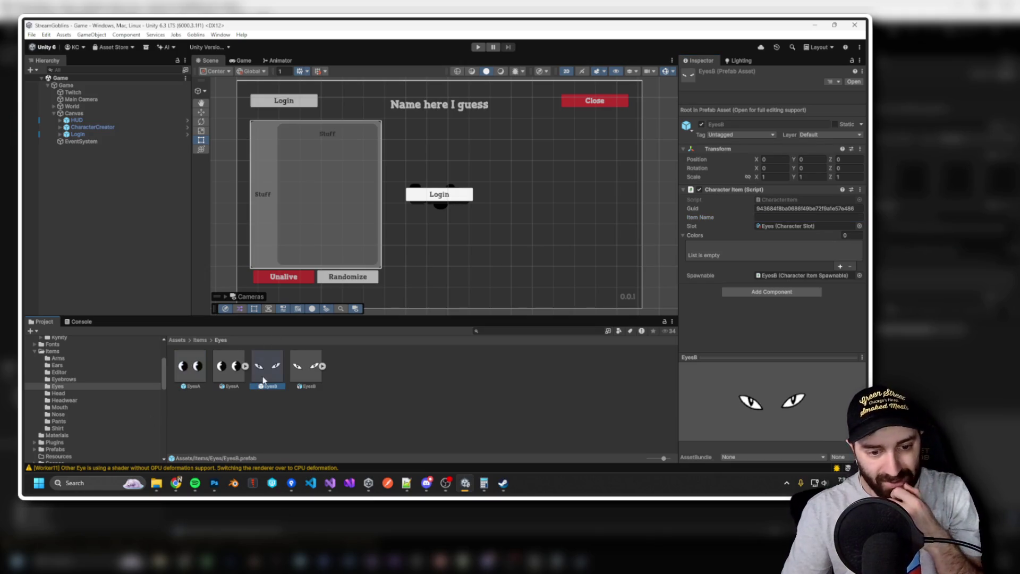
{"action": "left_click", "coordinate": [770, 218]}
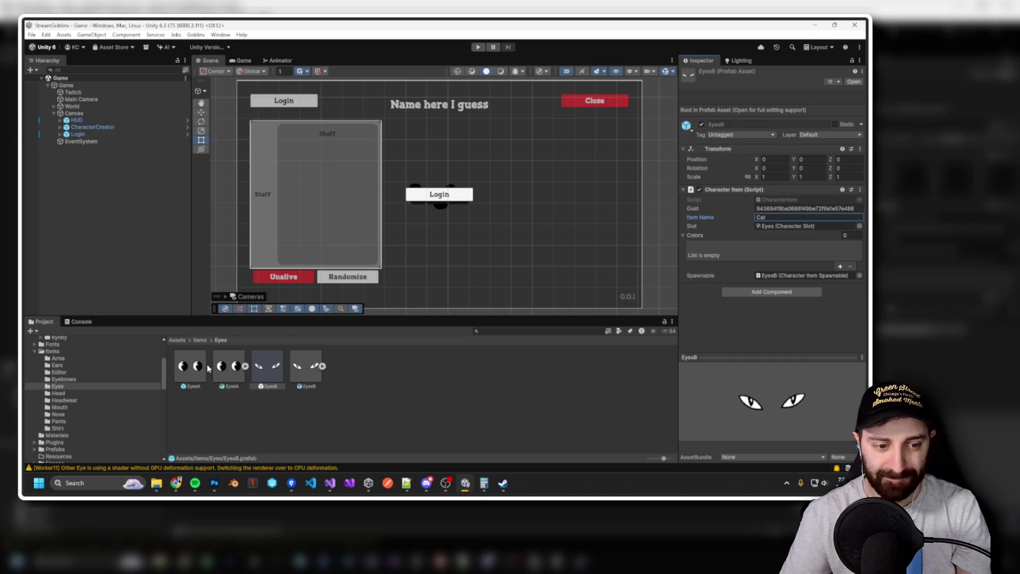
{"action": "left_click", "coordinate": [191, 366]}
{"action": "left_click", "coordinate": [763, 218]}
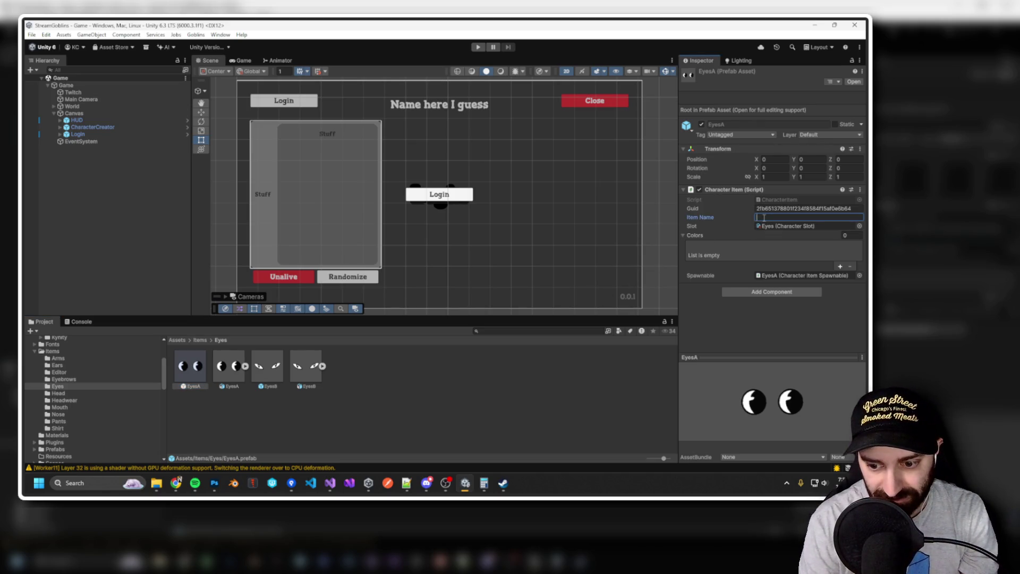
{"action": "type", "text": "Normal"}
Go back to the Arms items folder.
{"action": "left_click", "coordinate": [58, 359]}
{"action": "left_click", "coordinate": [56, 372]}
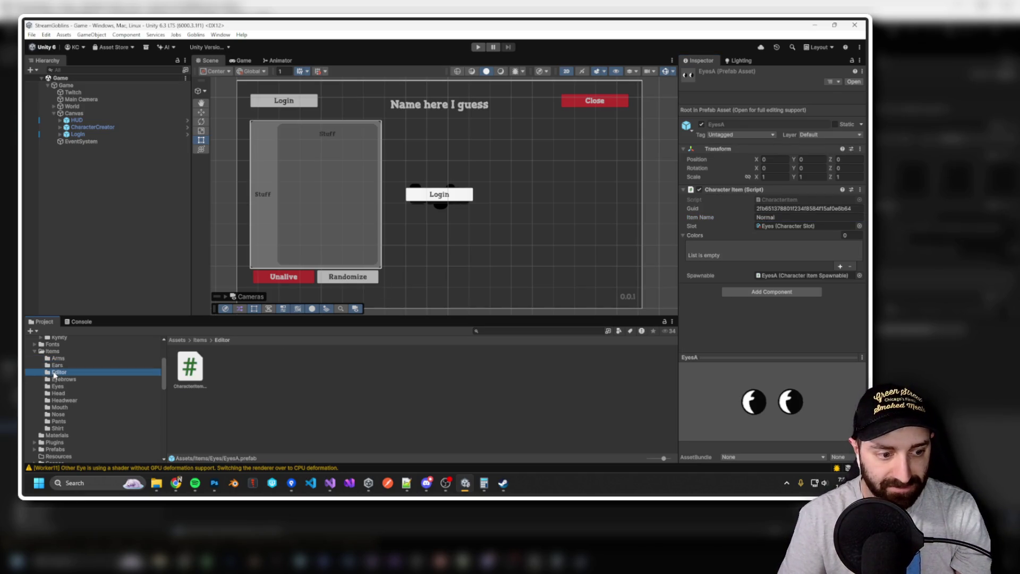
{"action": "left_click", "coordinate": [57, 358]}
Name ArmsA 'Normal' and change ArmsB from 'Basic Sleeves' to 'Normal (Wristbands)'.
{"action": "left_click", "coordinate": [190, 366]}
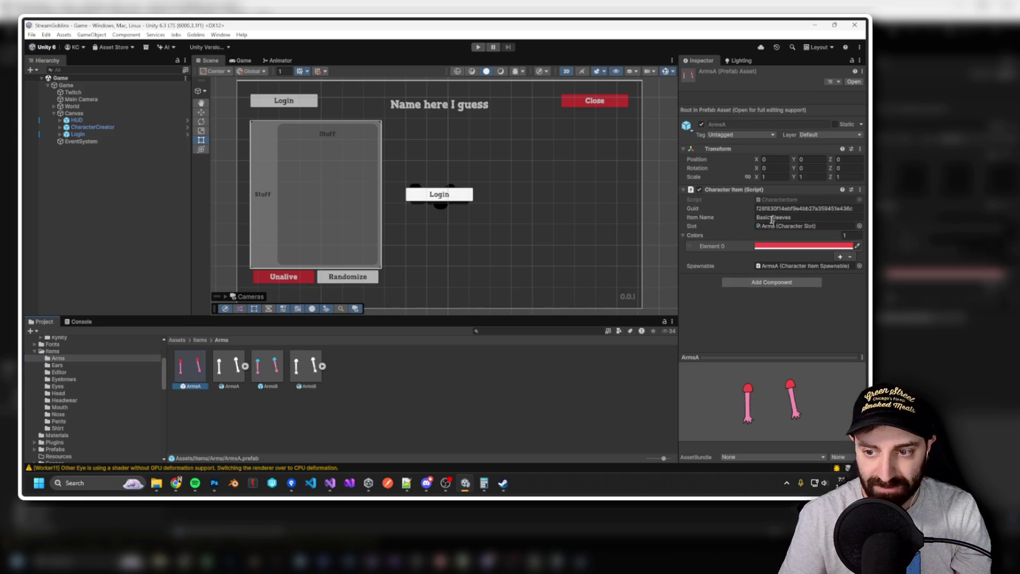
{"action": "left_click", "coordinate": [773, 217]}
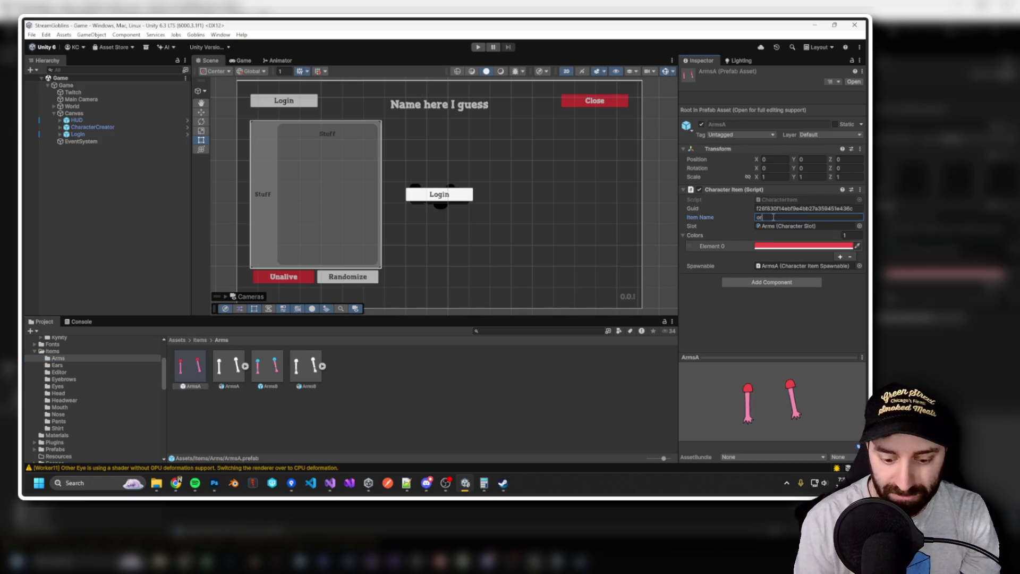
{"action": "type", "text": "Norma"}
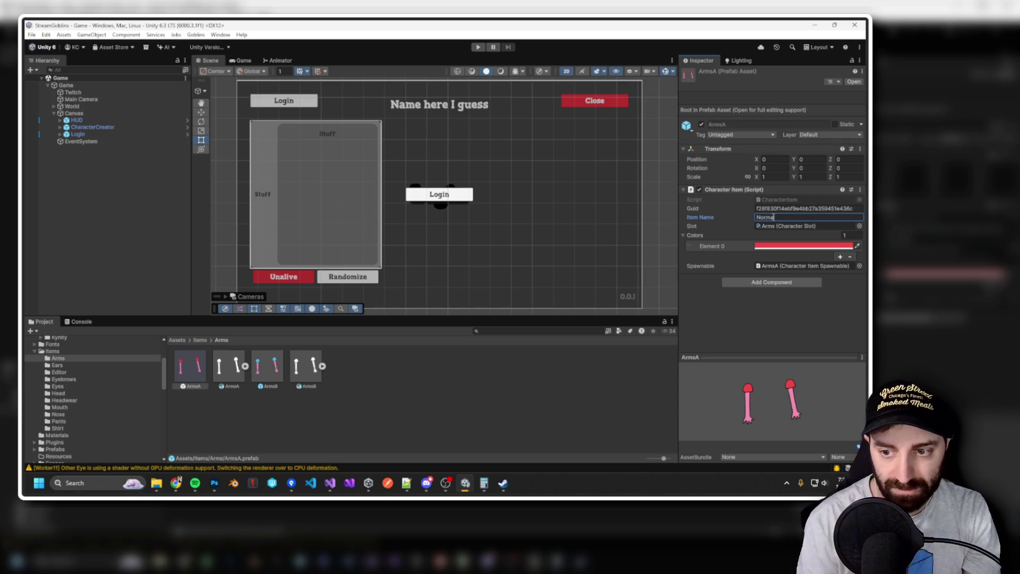
{"action": "type", "text": "l"}
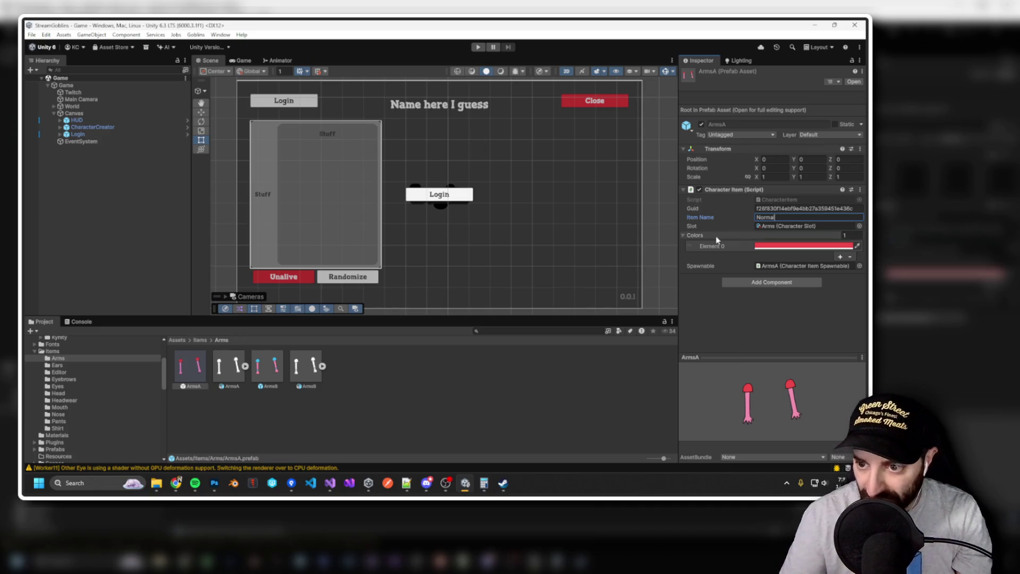
{"action": "left_click", "coordinate": [268, 367]}
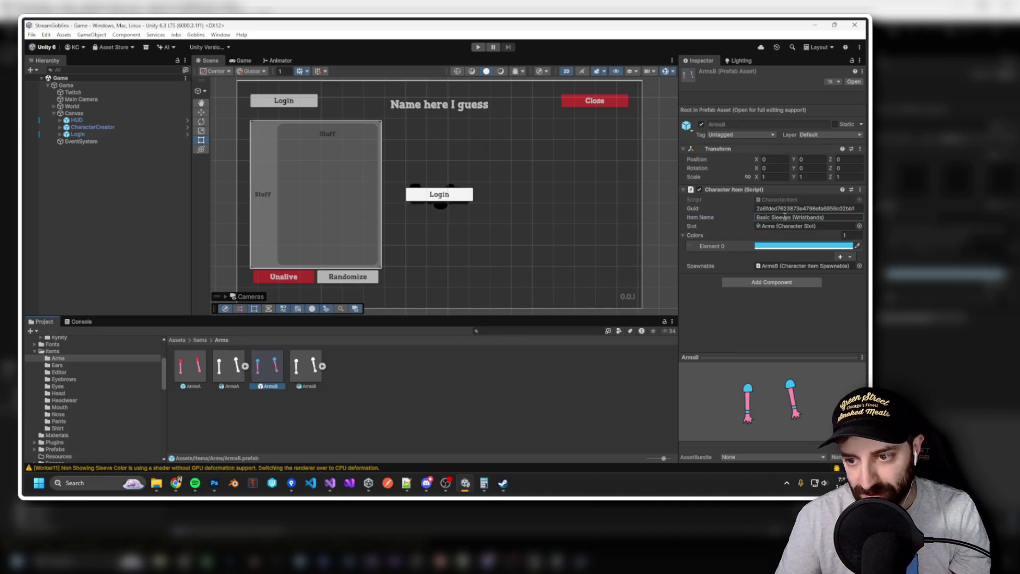
{"action": "left_click_drag", "start_coordinate": [791, 217], "coordinate": [753, 214]}
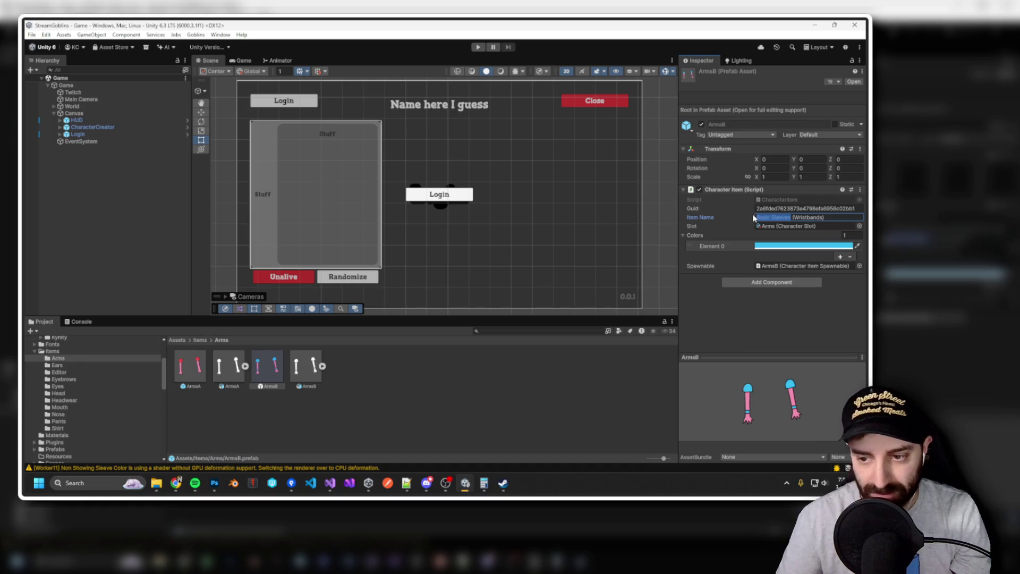
{"action": "type", "text": "Normal"}
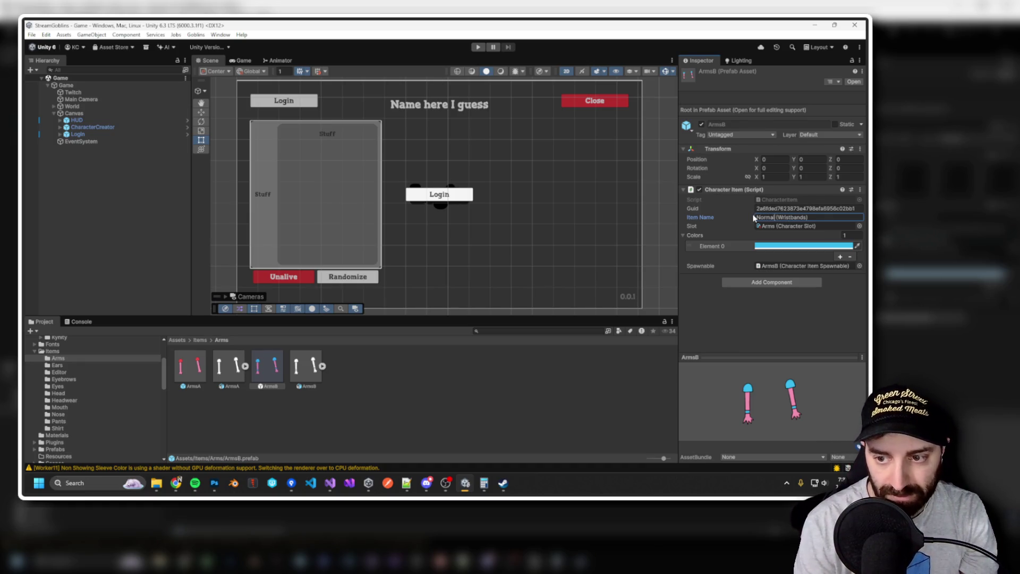
Check the Ears items and name the EyebrowsA item 'Normal'.
{"action": "left_click", "coordinate": [57, 366]}
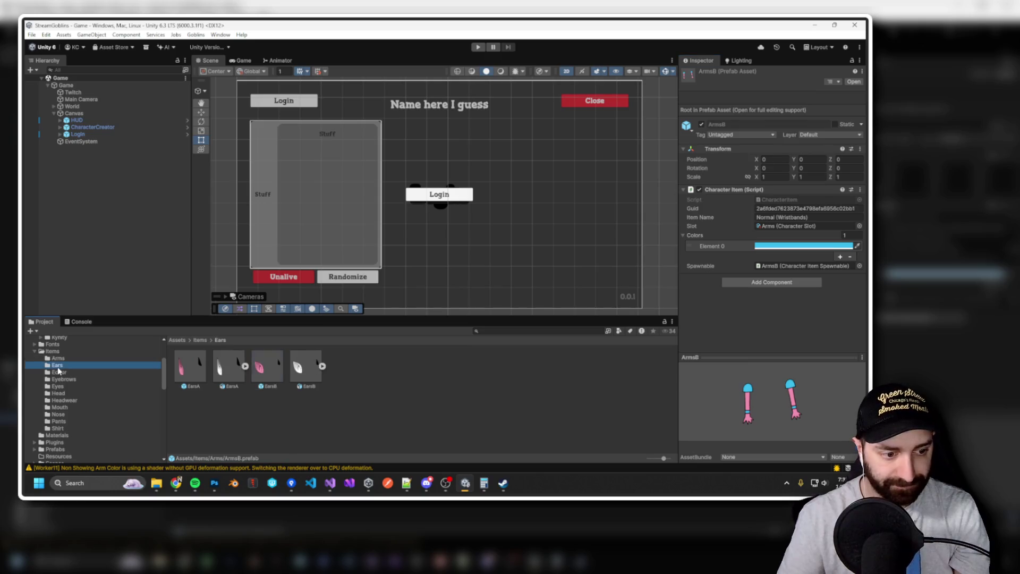
{"action": "left_click", "coordinate": [194, 370]}
{"action": "left_click", "coordinate": [265, 373]}
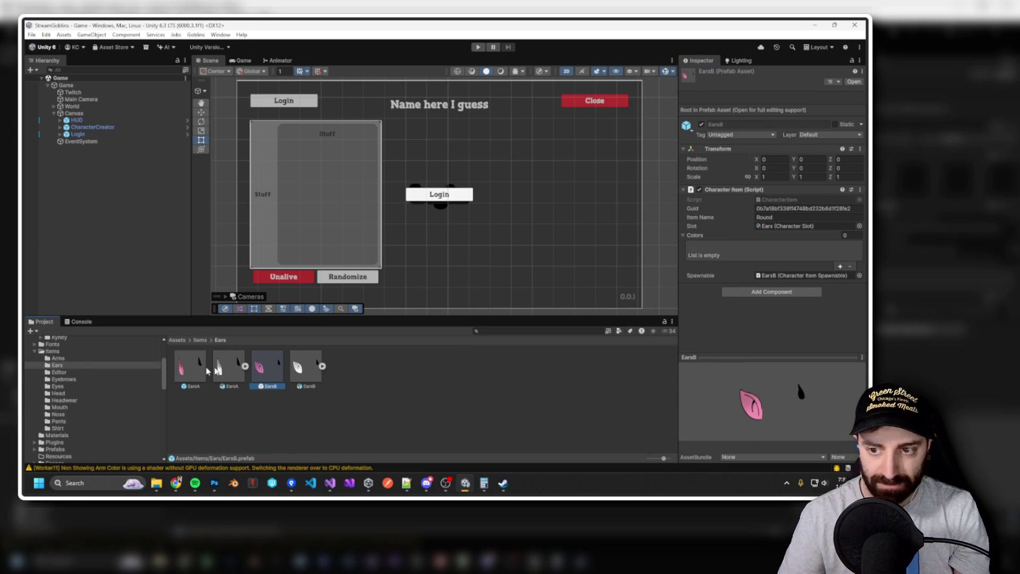
{"action": "left_click", "coordinate": [64, 379]}
{"action": "left_click", "coordinate": [192, 369]}
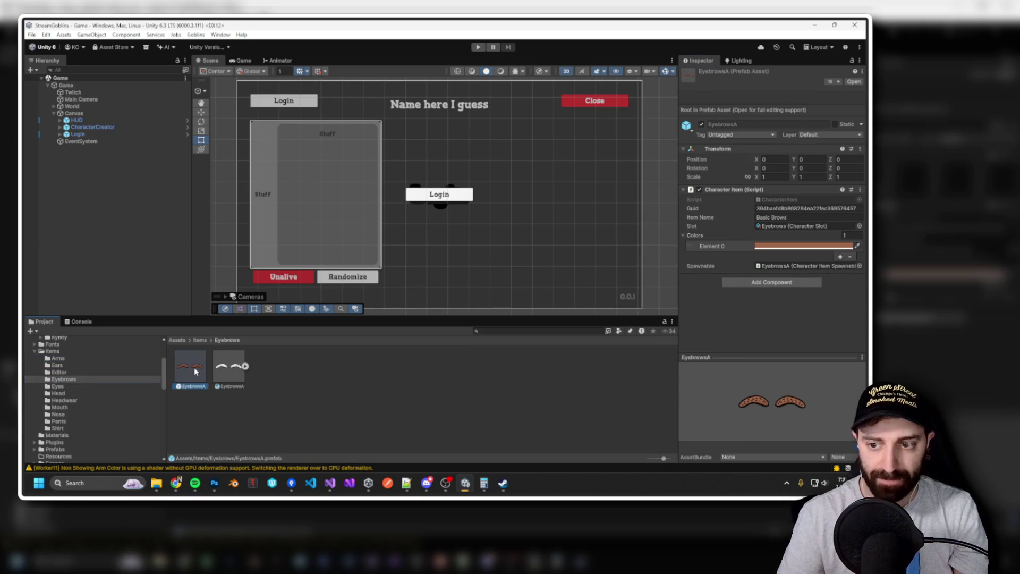
{"action": "left_click", "coordinate": [786, 218]}
{"action": "type", "text": "Normal"}
{"action": "key", "text": "Return"}
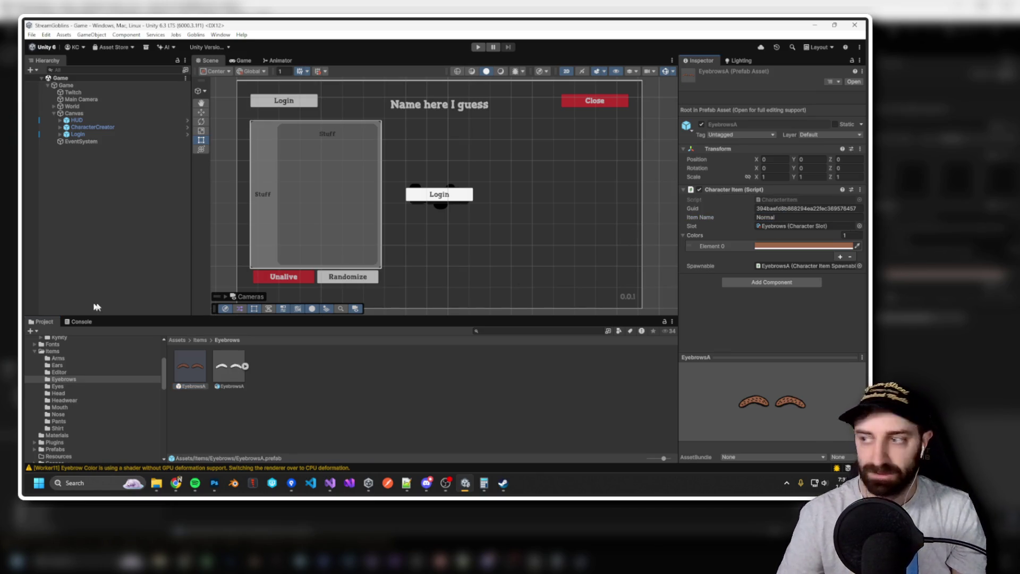
Confirm EyesB reads 'Cat' and name the HeadA item 'Normal'.
{"action": "left_click", "coordinate": [73, 389]}
{"action": "left_click", "coordinate": [188, 368]}
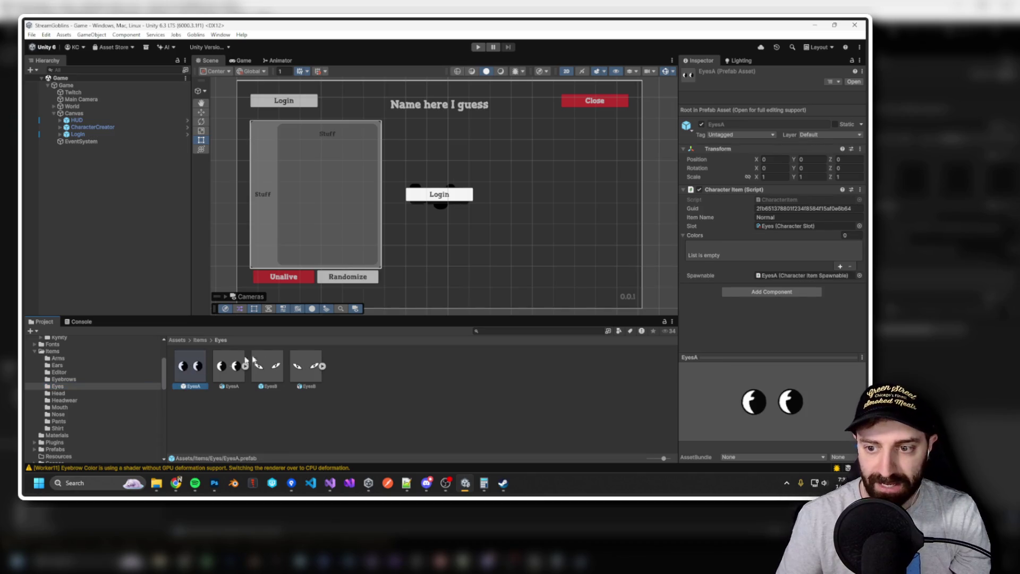
{"action": "left_click", "coordinate": [260, 379]}
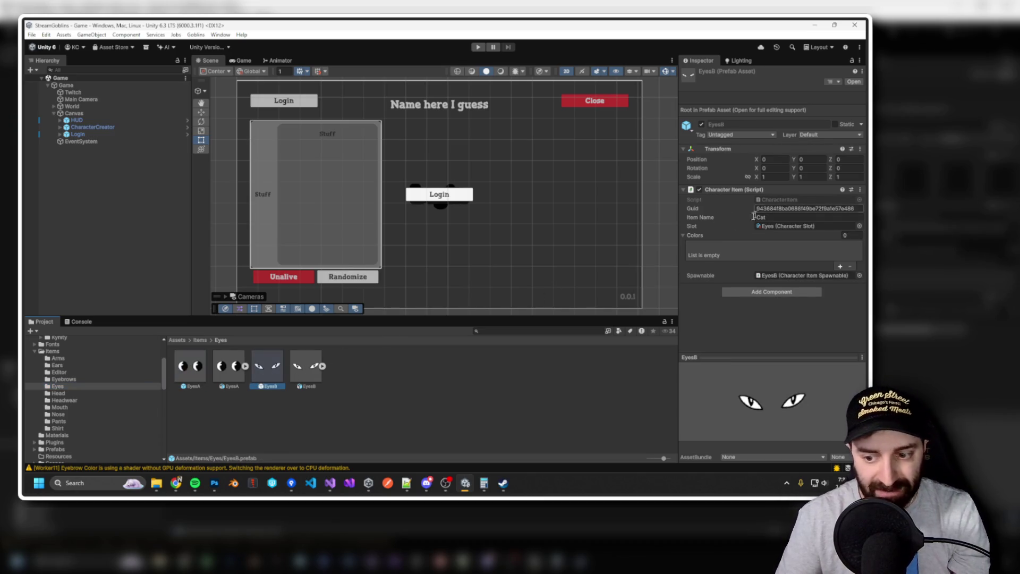
{"action": "left_click", "coordinate": [59, 393]}
{"action": "left_click", "coordinate": [198, 375]}
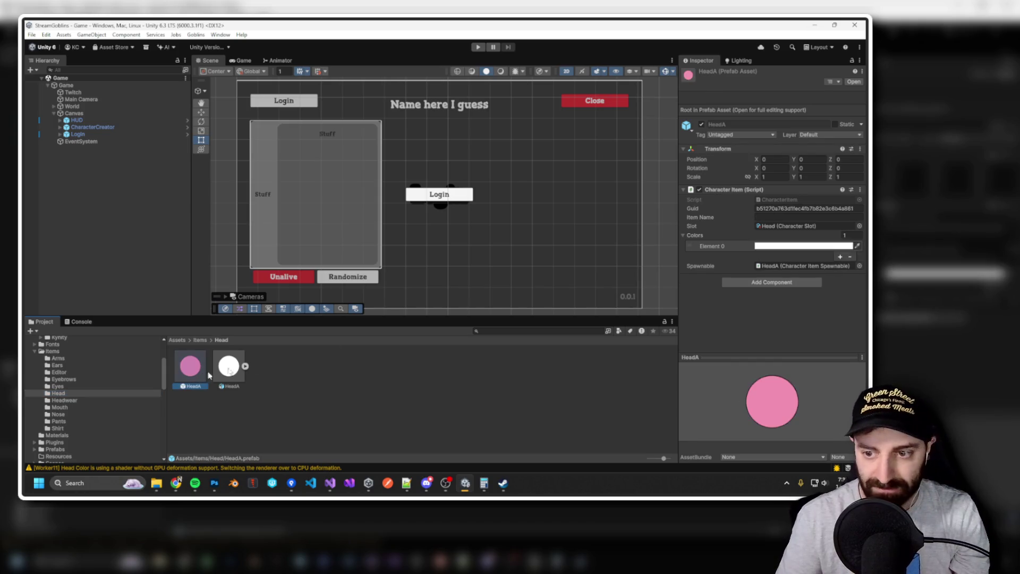
{"action": "left_click", "coordinate": [776, 218]}
{"action": "type", "text": "Normal"}
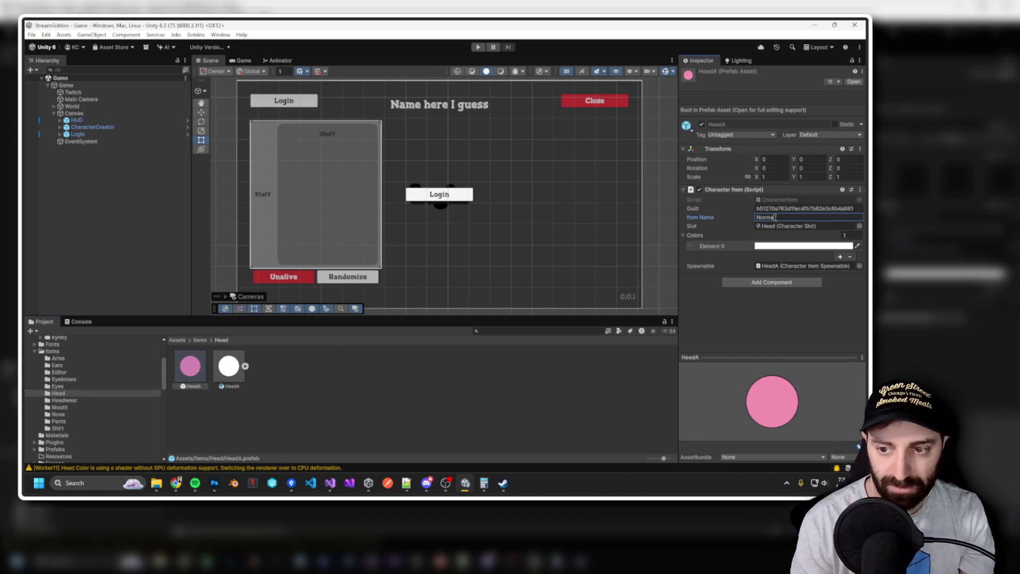
{"action": "key", "text": "Return"}
Name the HeadwearA item 'Beanie'.
{"action": "left_click", "coordinate": [63, 400]}
{"action": "left_click", "coordinate": [190, 367]}
{"action": "left_click", "coordinate": [777, 217]}
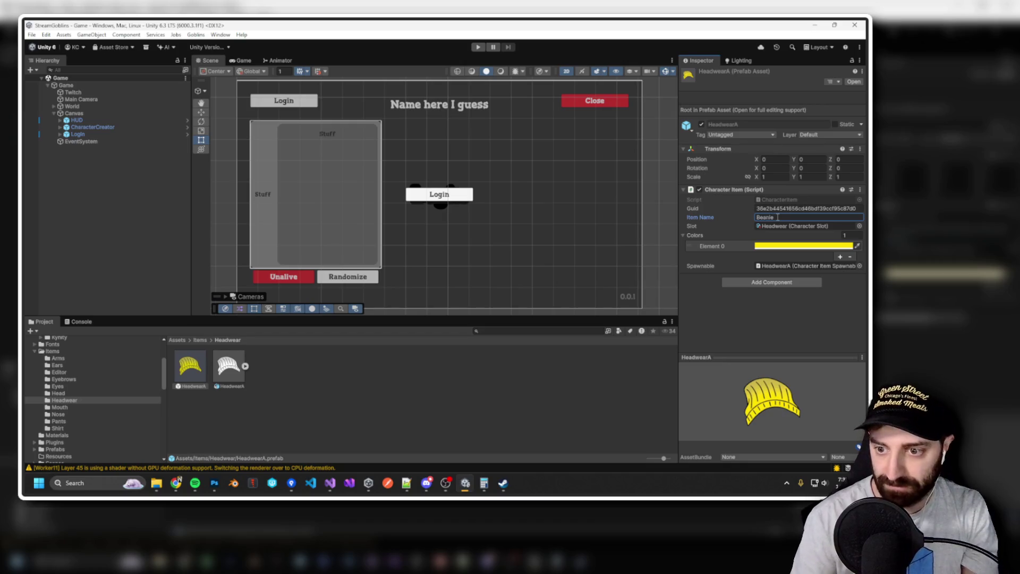
{"action": "key", "text": "Return"}
Name the MouthA item 'Normal'.
{"action": "left_click", "coordinate": [60, 407]}
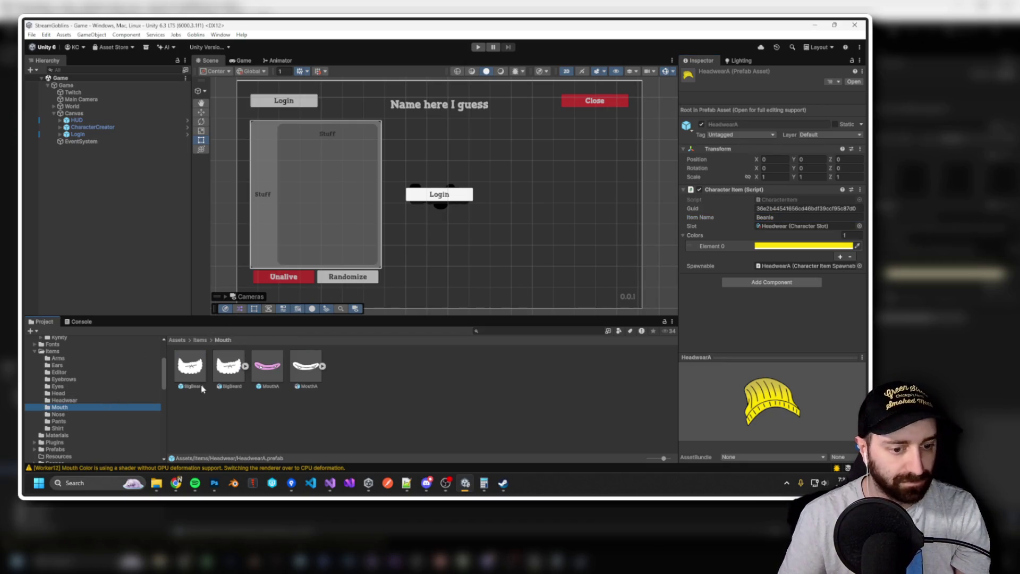
{"action": "left_click", "coordinate": [189, 374]}
{"action": "left_click", "coordinate": [768, 217]}
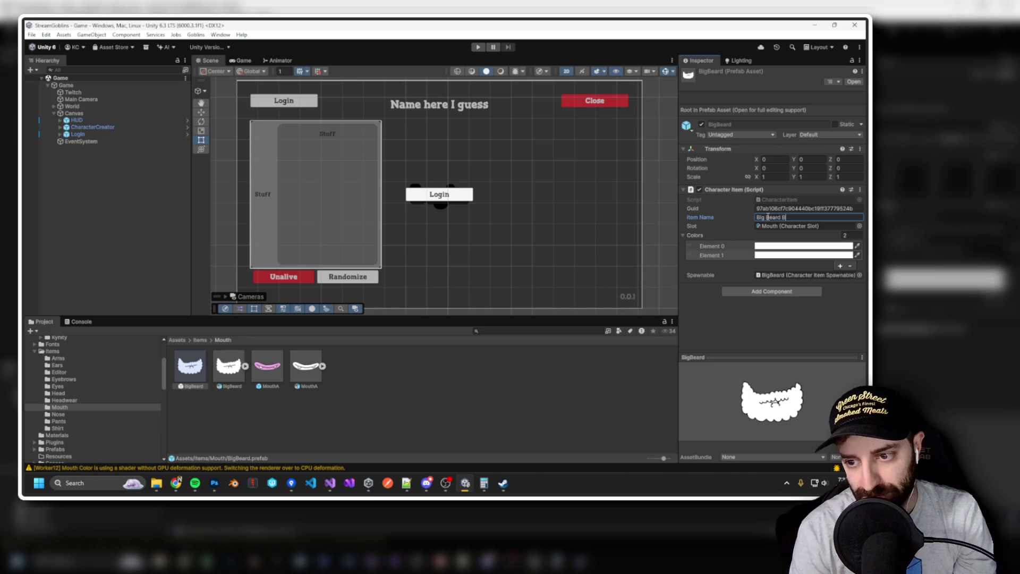
{"action": "left_click", "coordinate": [267, 372]}
{"action": "left_click", "coordinate": [766, 218]}
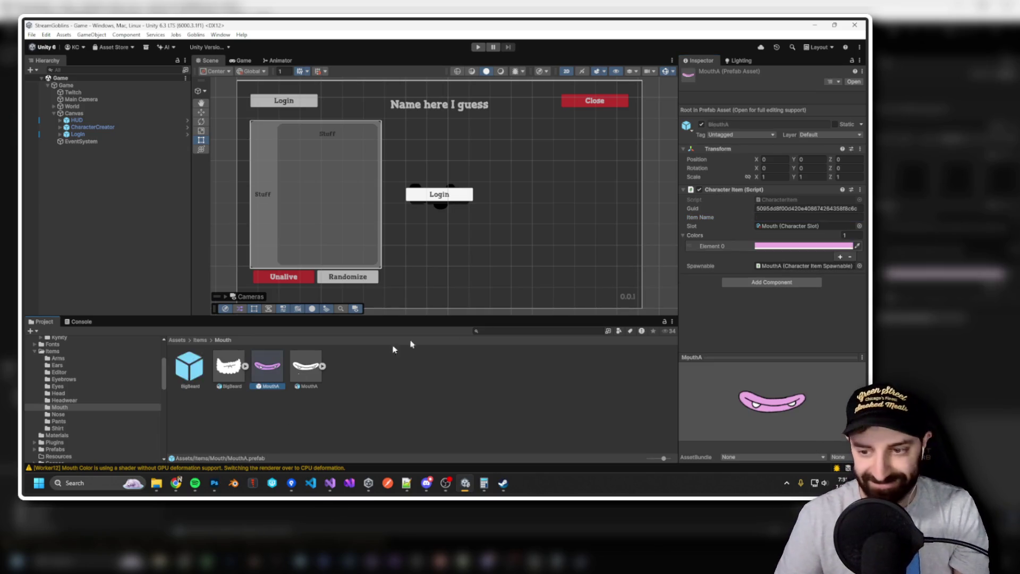
{"action": "type", "text": "Normal"}
{"action": "key", "text": "Return"}
Name the BigBeard mouth item 'Big Beard'.
{"action": "left_click", "coordinate": [183, 375]}
{"action": "left_click", "coordinate": [793, 219]}
{"action": "type", "text": "Big Beard"}
{"action": "key", "text": "Return"}
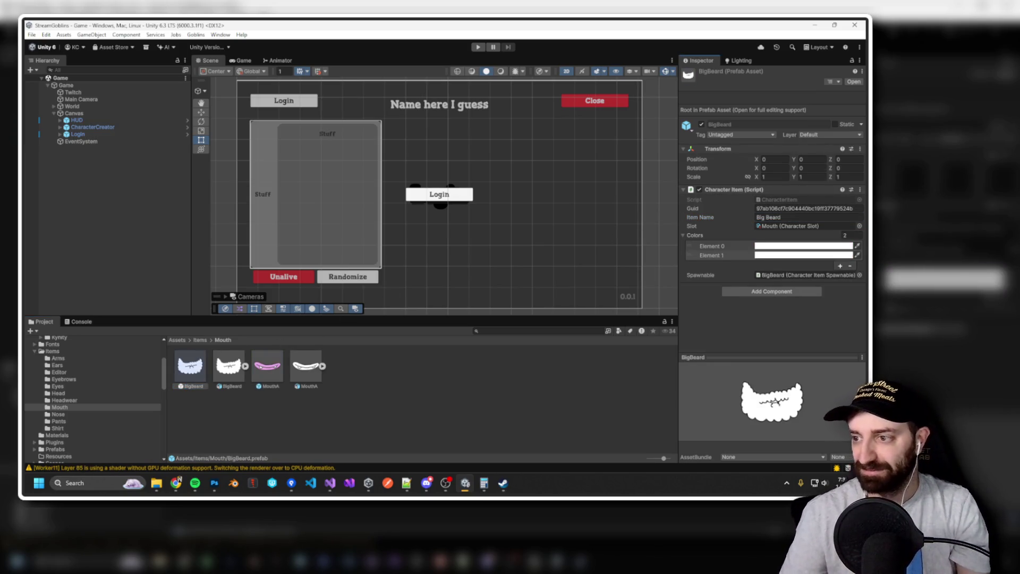
{"action": "left_click", "coordinate": [58, 414]}
{"action": "left_click", "coordinate": [189, 367]}
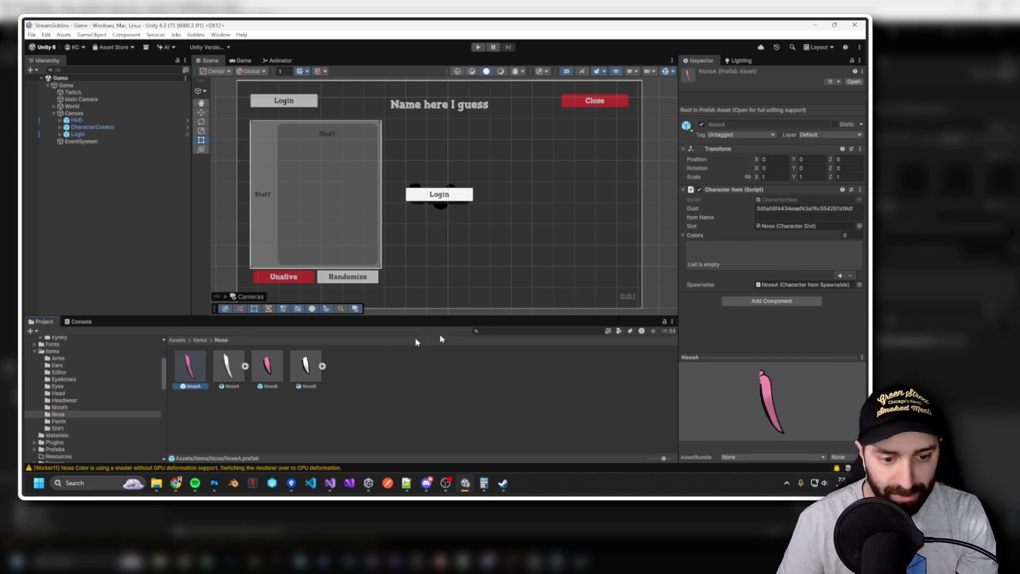
Check NoseA and name the NoseB item 'Nub'.
{"action": "left_click", "coordinate": [761, 219]}
{"action": "type", "text": "Normal"}
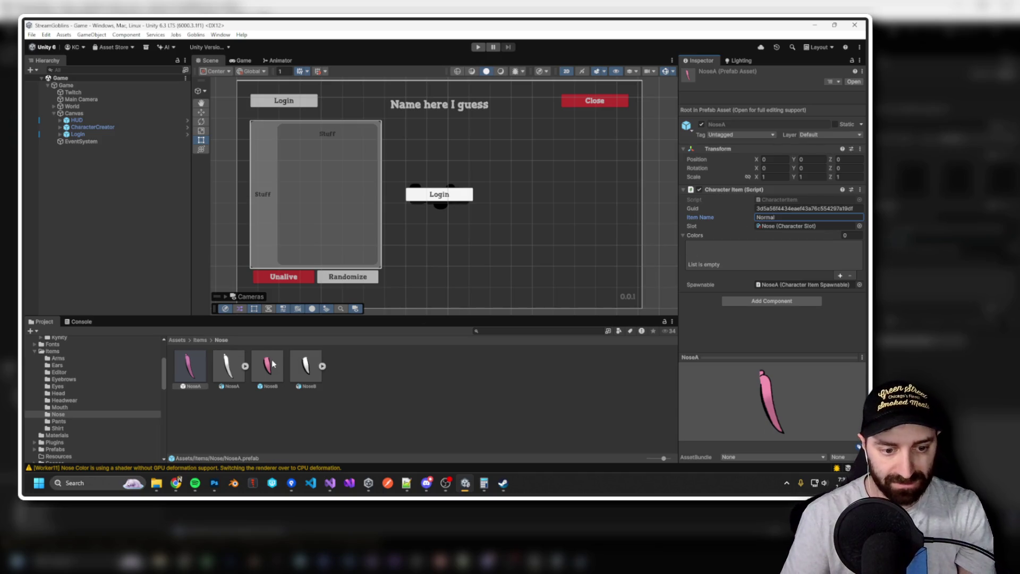
{"action": "left_click", "coordinate": [267, 366]}
{"action": "left_click", "coordinate": [787, 218]}
{"action": "type", "text": "N"}
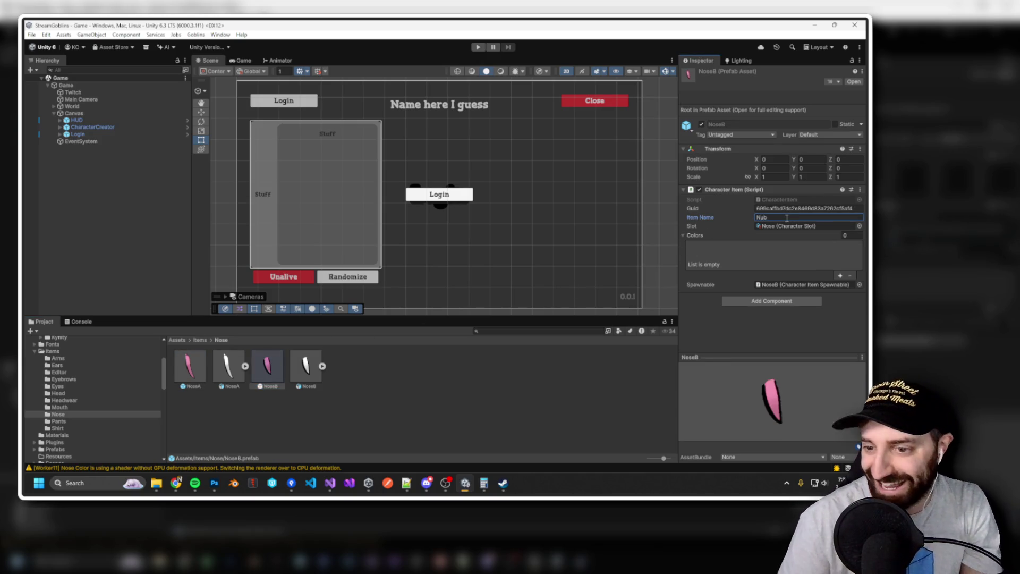
{"action": "key", "text": "Return"}
Name PantsA 'Normal' and PantsB 'Tester'.
{"action": "left_click", "coordinate": [59, 421]}
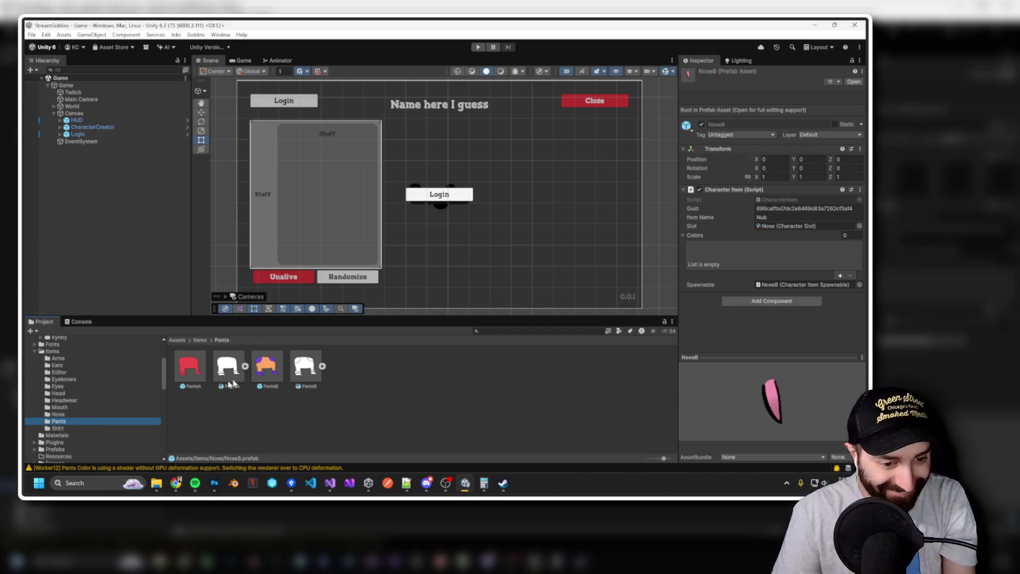
{"action": "left_click", "coordinate": [205, 375]}
{"action": "left_click", "coordinate": [767, 217]}
{"action": "type", "text": "Normal"}
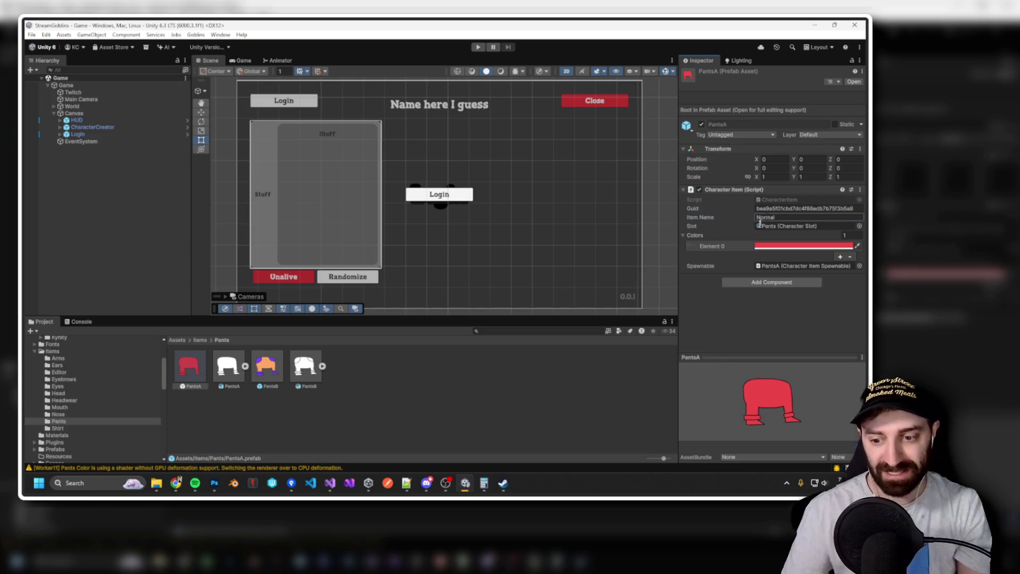
{"action": "key", "text": "Return"}
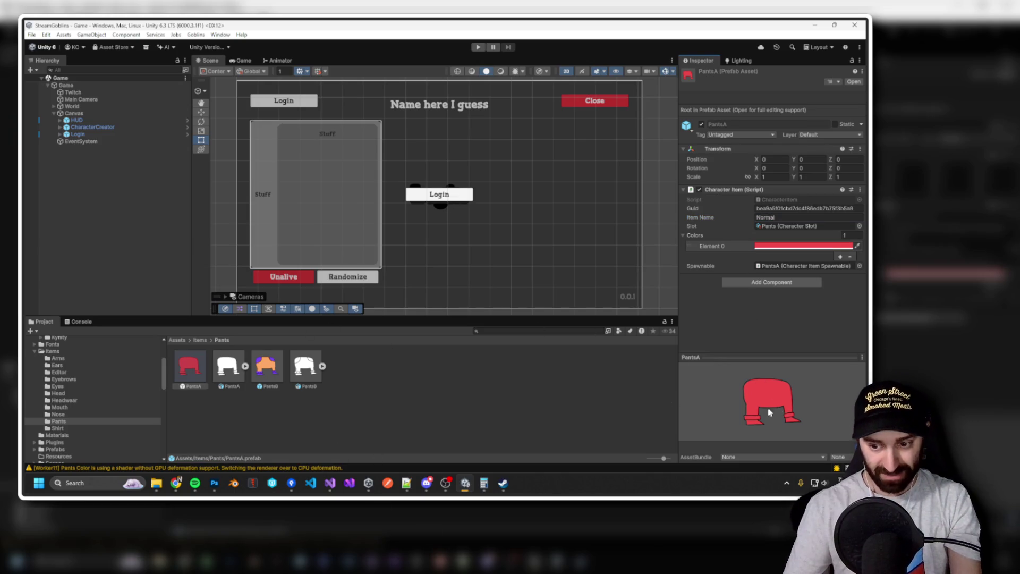
{"action": "left_click", "coordinate": [265, 361]}
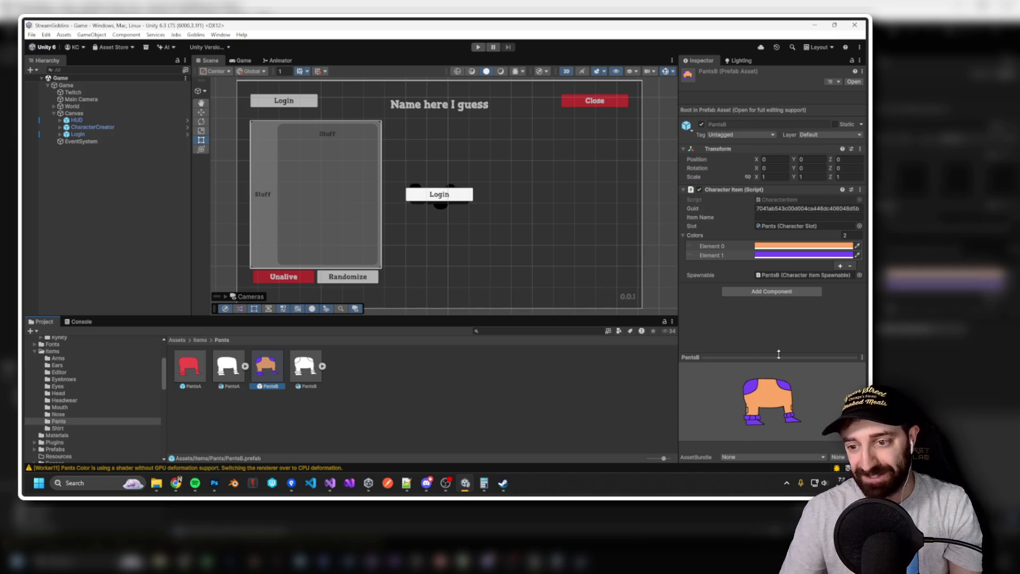
{"action": "left_click", "coordinate": [780, 218]}
{"action": "type", "text": "Tester"}
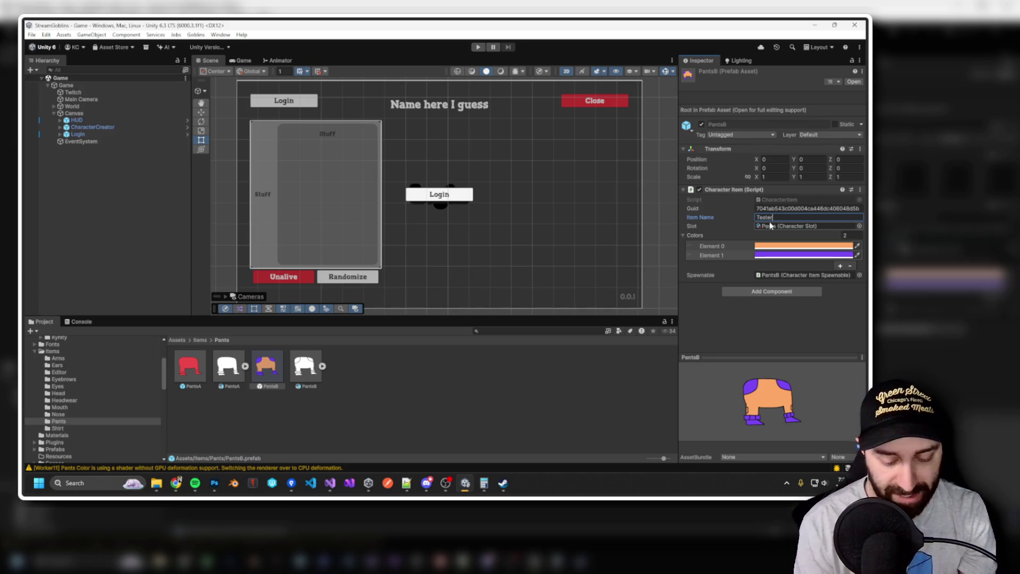
{"action": "key", "text": "Return"}
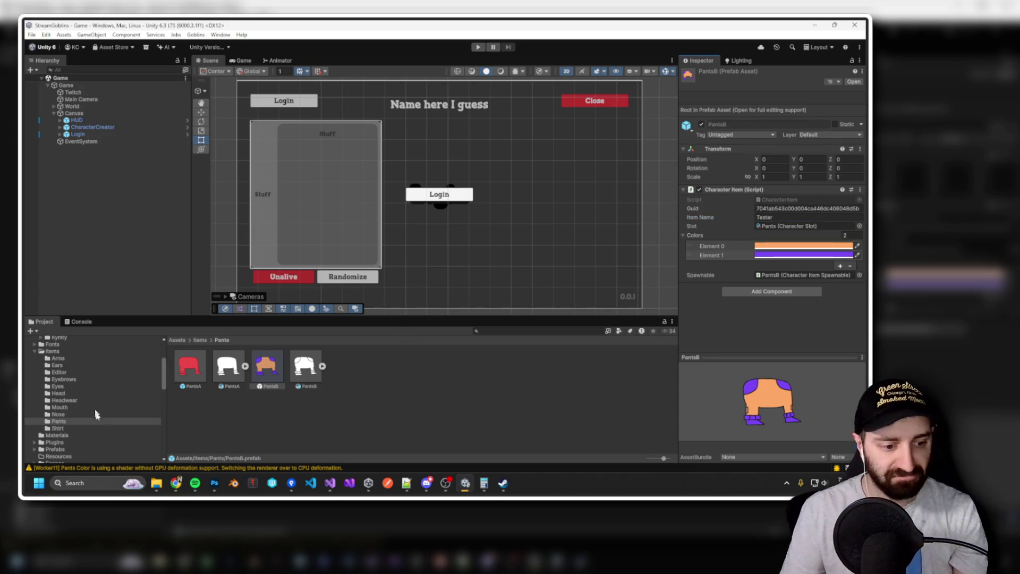
Check the ShirtB and ShirtA item names, with ShirtA set to 'Normal'.
{"action": "left_click", "coordinate": [60, 429]}
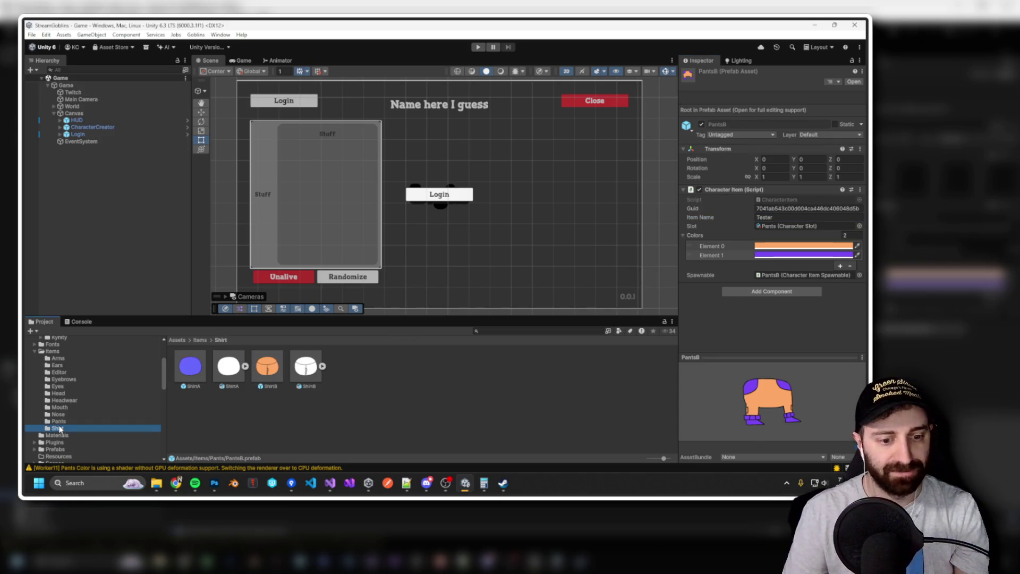
{"action": "left_click", "coordinate": [256, 371]}
{"action": "left_click", "coordinate": [775, 217]}
{"action": "type", "text": "Tester"}
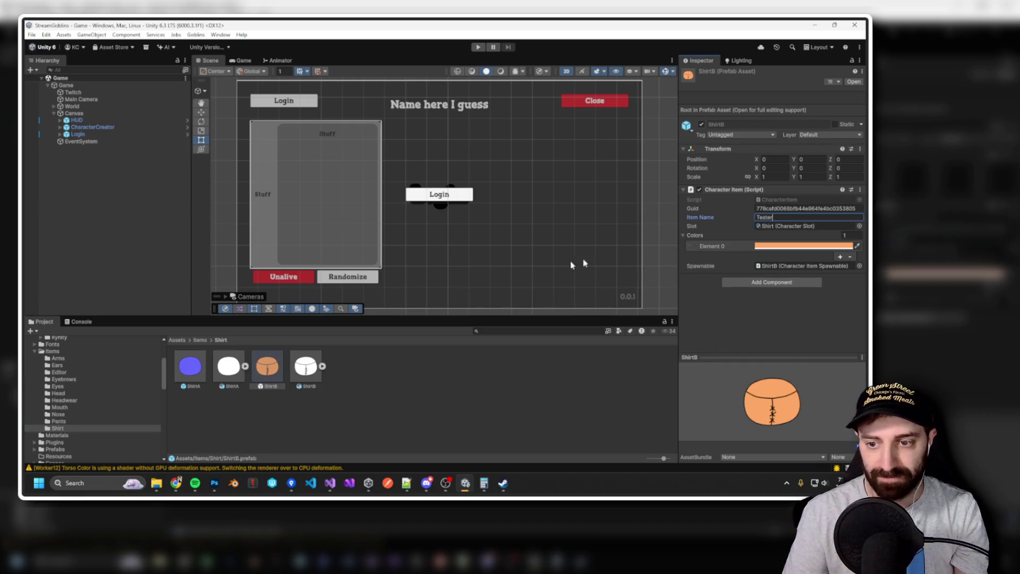
{"action": "left_click", "coordinate": [191, 367]}
{"action": "left_click", "coordinate": [778, 216]}
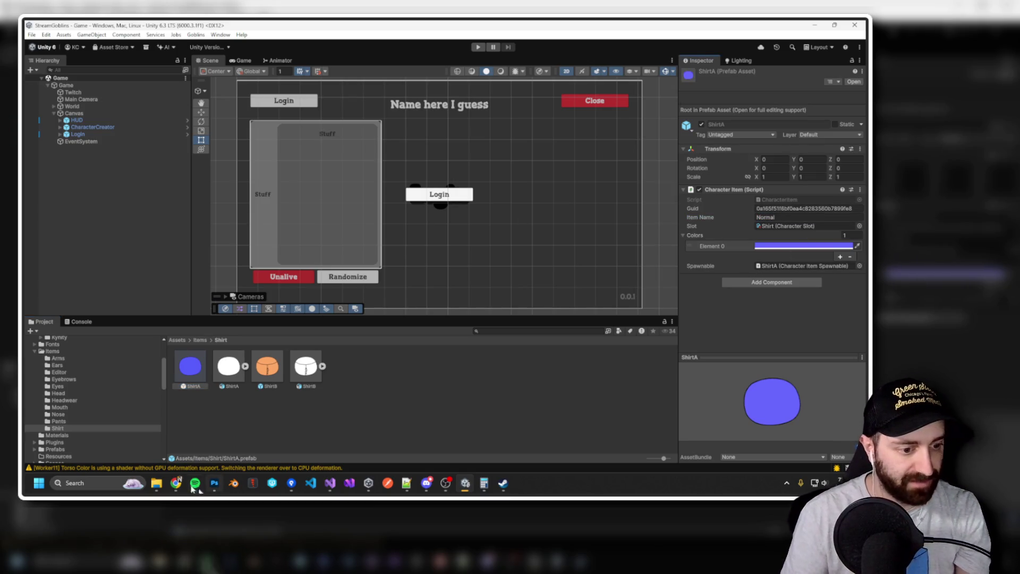
{"action": "left_click", "coordinate": [63, 420]}
{"action": "key", "text": "Up"}
{"action": "key", "text": "Up"}
{"action": "key", "text": "Up"}
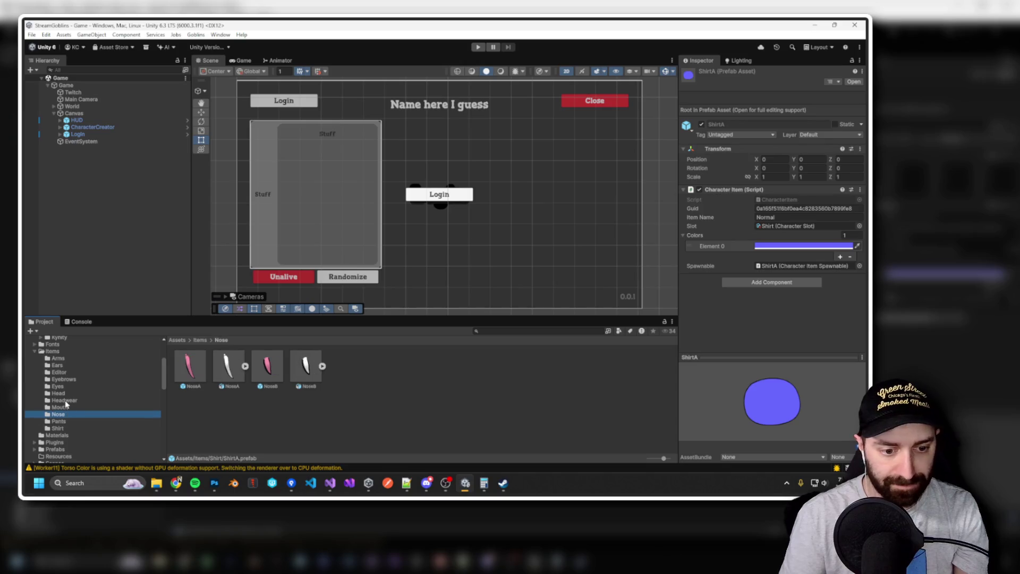
Open Goblins > Character > Item Creator and move its window aside.
{"action": "left_click", "coordinate": [67, 408]}
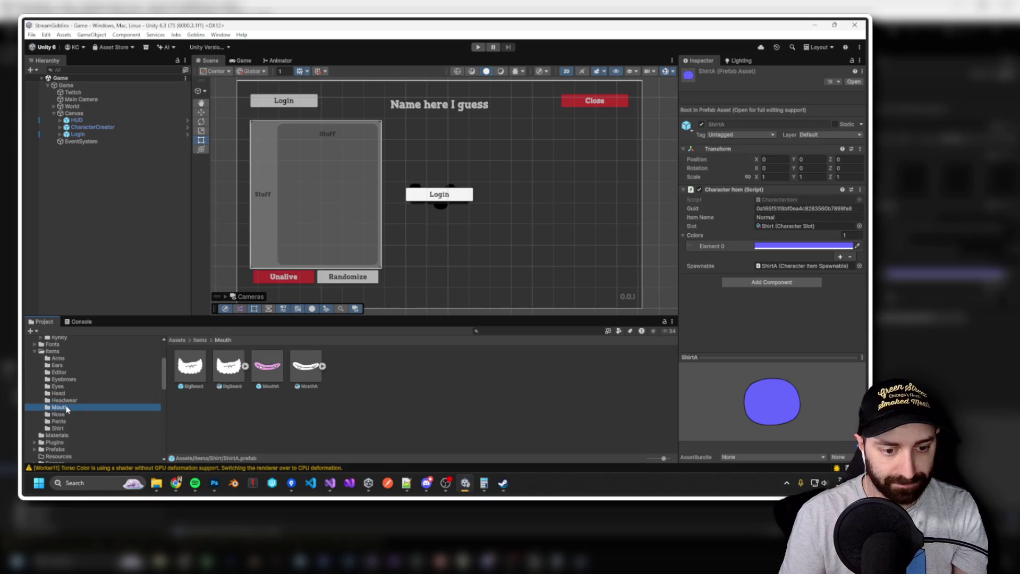
{"action": "left_click", "coordinate": [196, 35]}
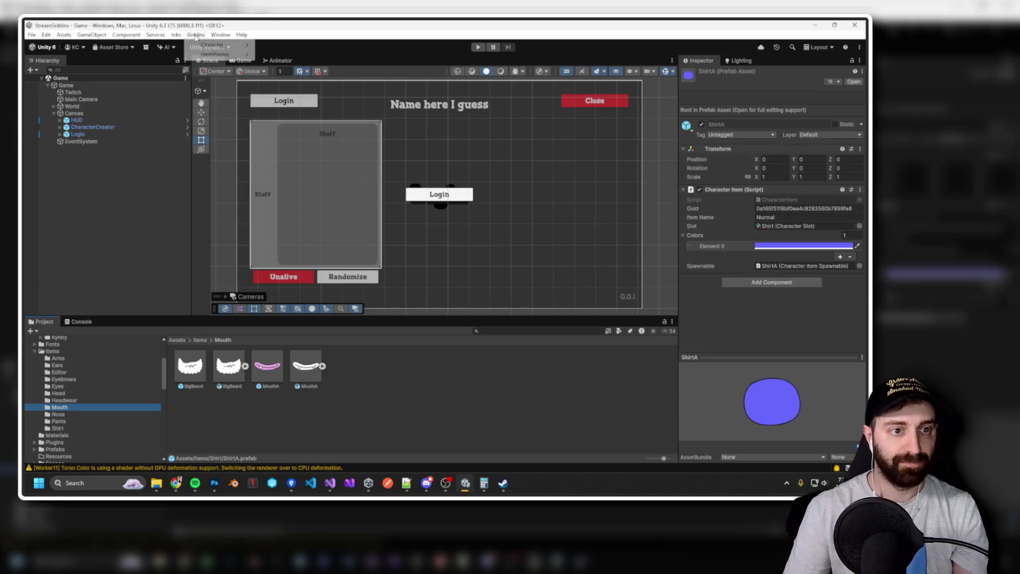
{"action": "mouse_move", "coordinate": [206, 45]}
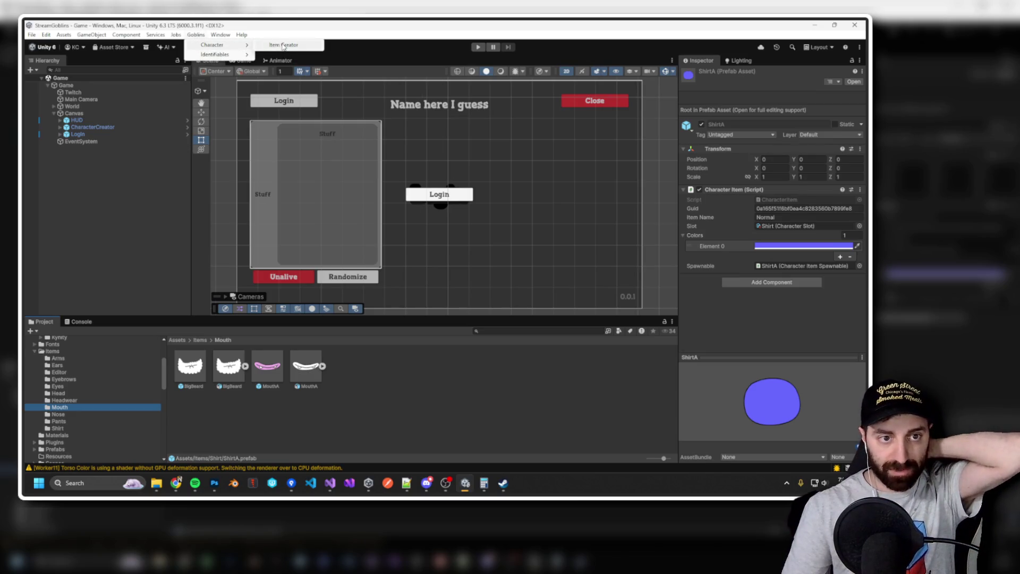
{"action": "left_click", "coordinate": [284, 46]}
{"action": "left_click_drag", "start_coordinate": [263, 145], "coordinate": [433, 149]}
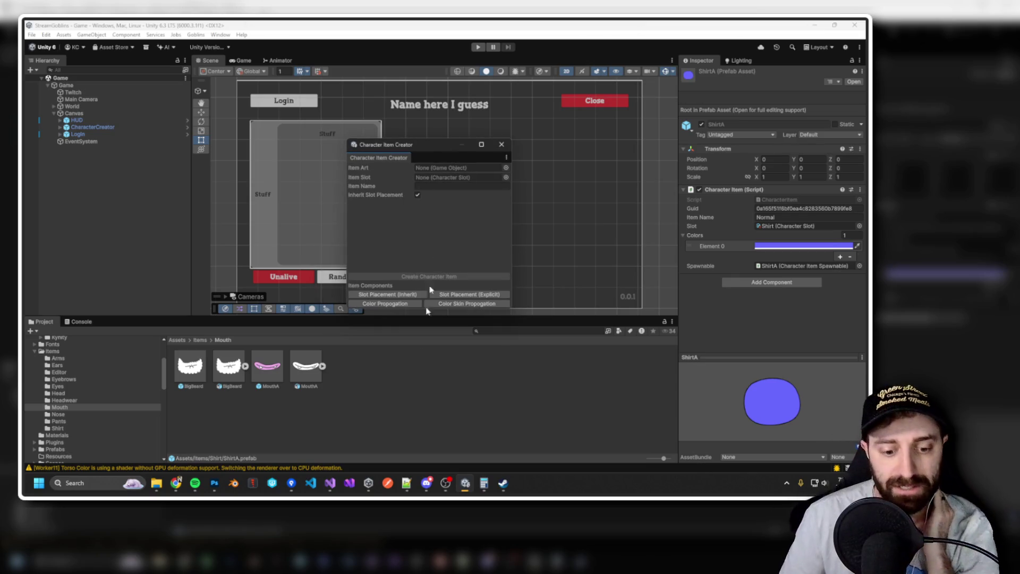
Show CharacterItemCreatorWindow.cs full-size in Visual Studio.
{"action": "left_click", "coordinate": [330, 482]}
{"action": "mouse_move", "coordinate": [541, 105]}
{"action": "left_mouse_down"}
{"action": "mouse_move", "coordinate": [569, 105]}
{"action": "mouse_move", "coordinate": [523, 24]}
{"action": "left_mouse_up"}
{"action": "left_click", "coordinate": [209, 128]}
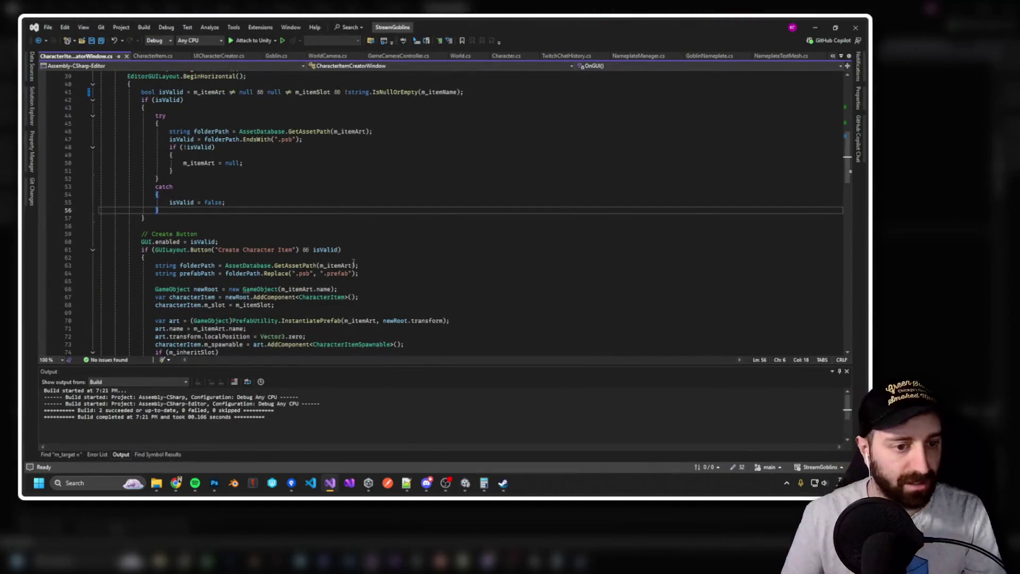
Insert an if(GUILayout.Button) block at the start of OnGUI.
{"action": "scroll", "coordinate": [353, 262], "scroll_direction": "up", "scroll_amount": 13}
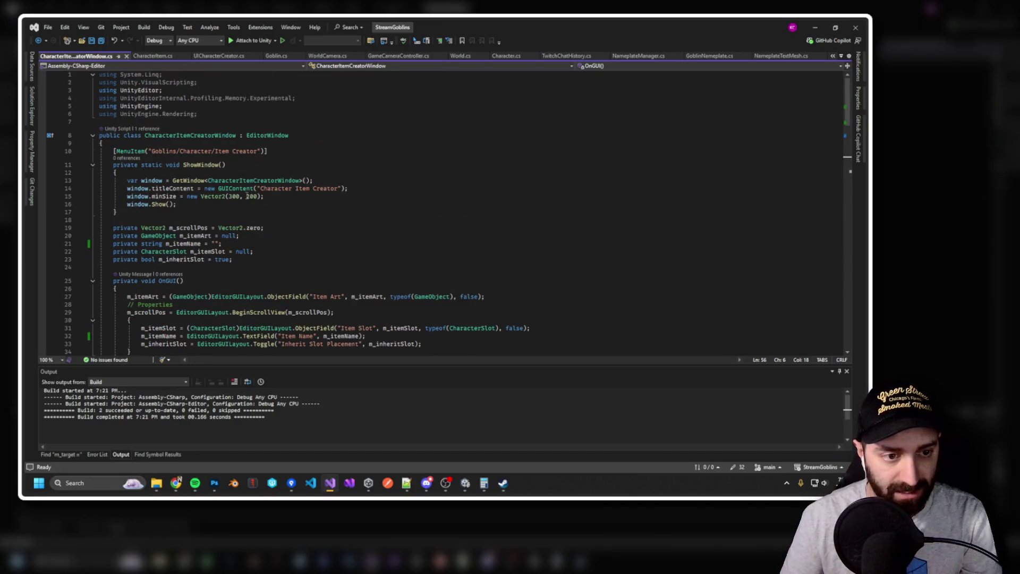
{"action": "scroll", "coordinate": [254, 228], "scroll_direction": "down", "scroll_amount": 4}
{"action": "scroll", "coordinate": [253, 257], "scroll_direction": "down", "scroll_amount": 1}
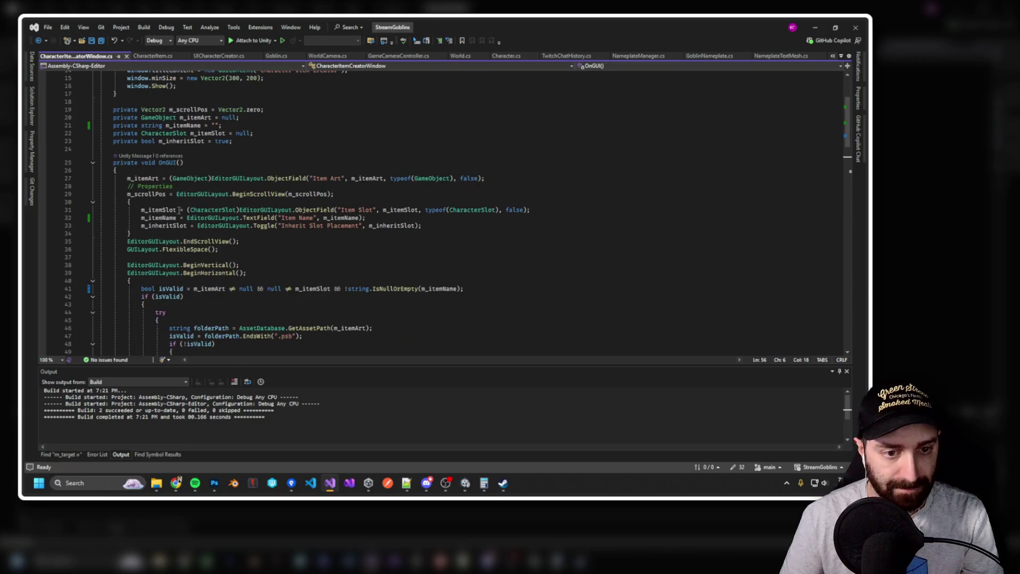
{"action": "left_click", "coordinate": [144, 171]}
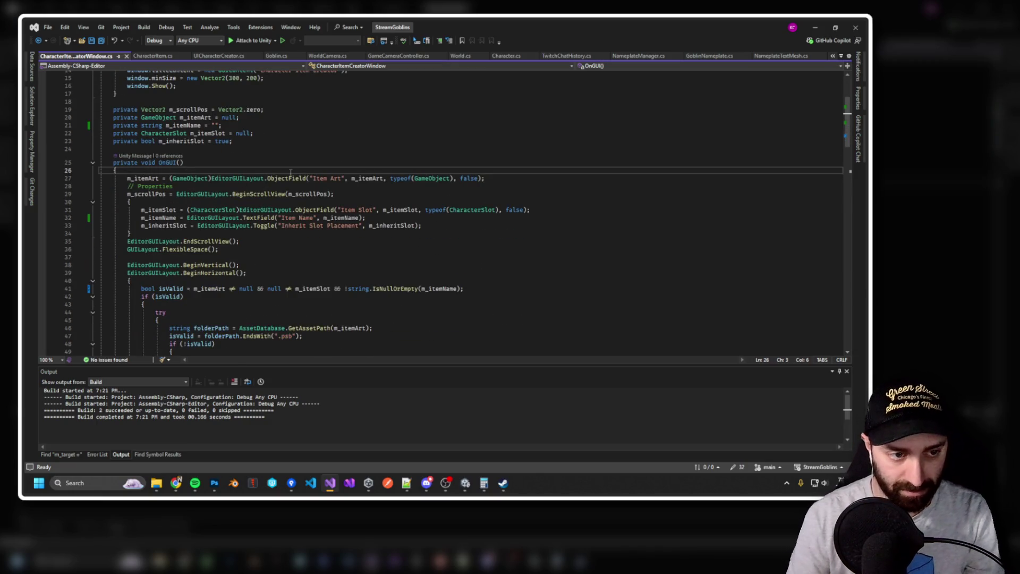
{"action": "key", "text": "Return"}
{"action": "key", "text": "Return"}
{"action": "key", "text": "Up"}
{"action": "type", "text": "if(GuiL"}
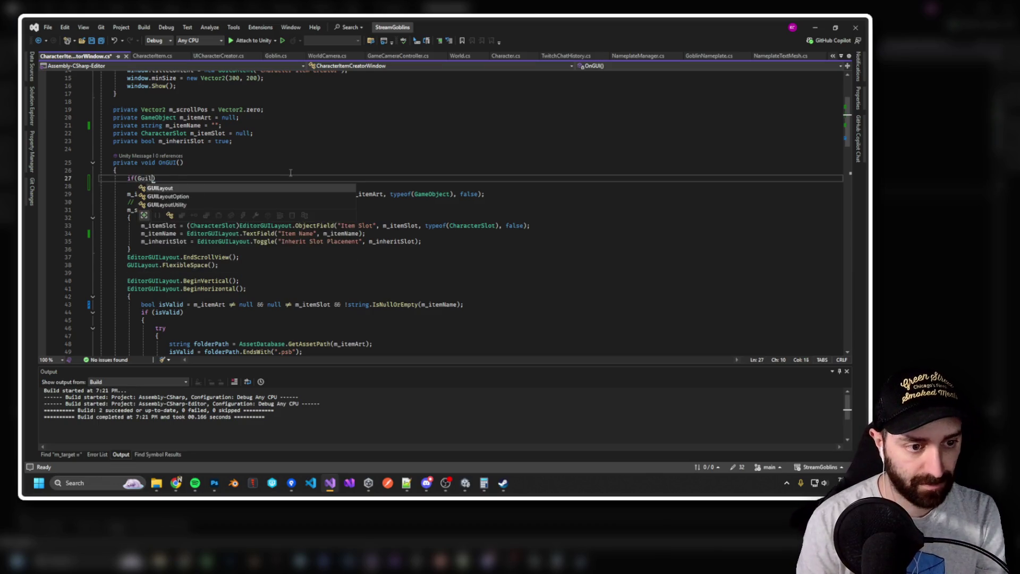
{"action": "key", "text": "Tab"}
{"action": "type", "text": "."}
{"action": "key", "text": "Tab"}
{"action": "key", "text": "Tab"}
Label the button 'Validate Existing Items' and leave its body empty.
{"action": "left_click_drag", "start_coordinate": [200, 178], "coordinate": [243, 179]}
{"action": "type", "text": "Validate "}
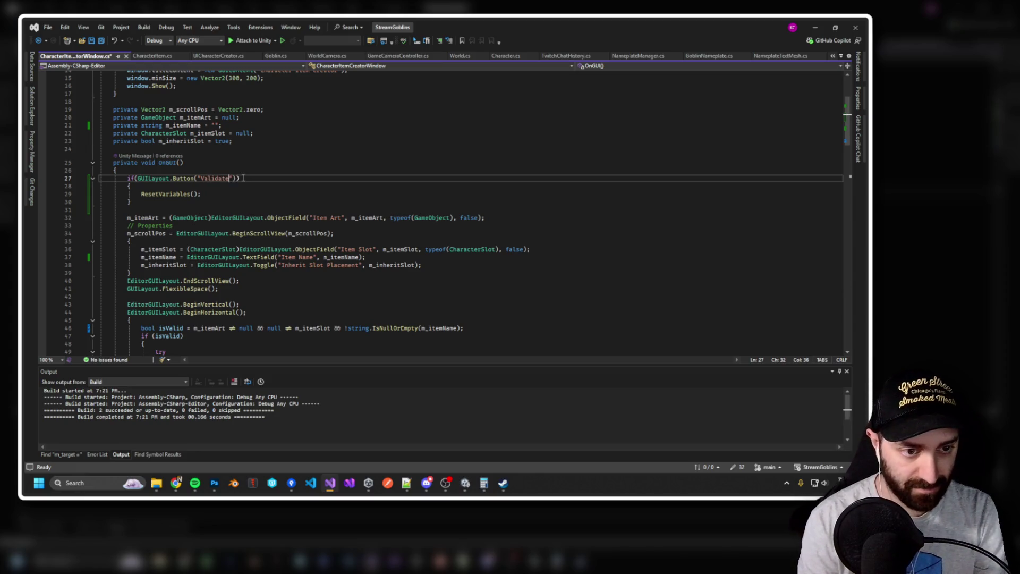
{"action": "type", "text": "Existing I"}
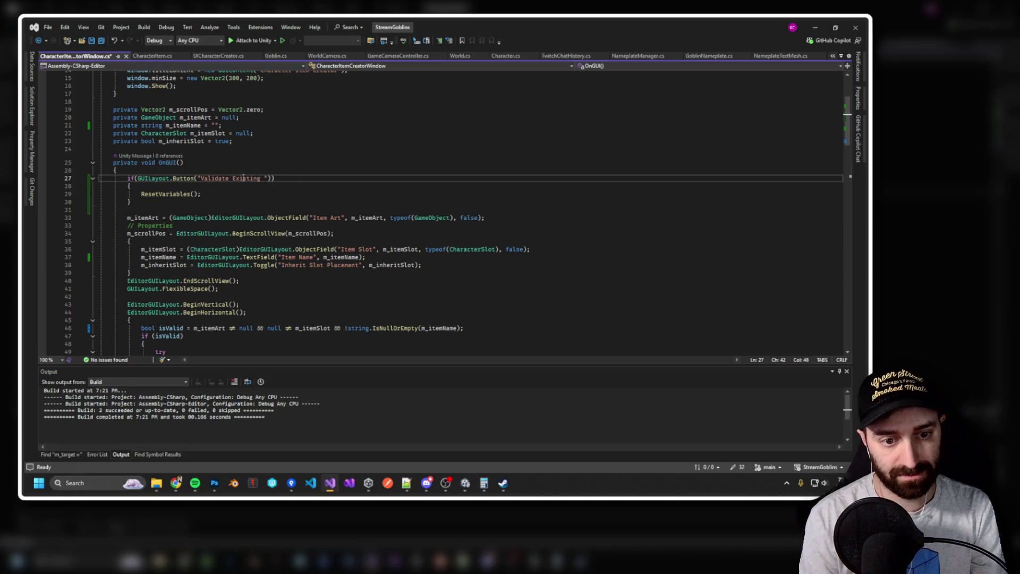
{"action": "type", "text": "tems\" +"}
{"action": "key", "text": "Return"}
{"action": "type", "text": "\""}
{"action": "key", "text": "ctrl+z"}
{"action": "key", "text": "ctrl+z"}
{"action": "key", "text": "ctrl+z"}
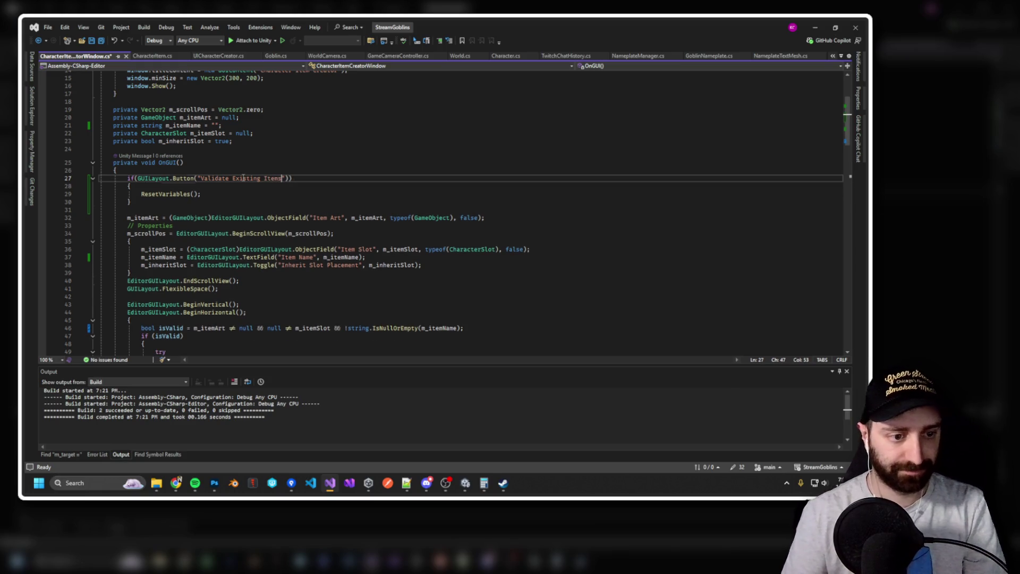
{"action": "key", "text": "ctrl+z"}
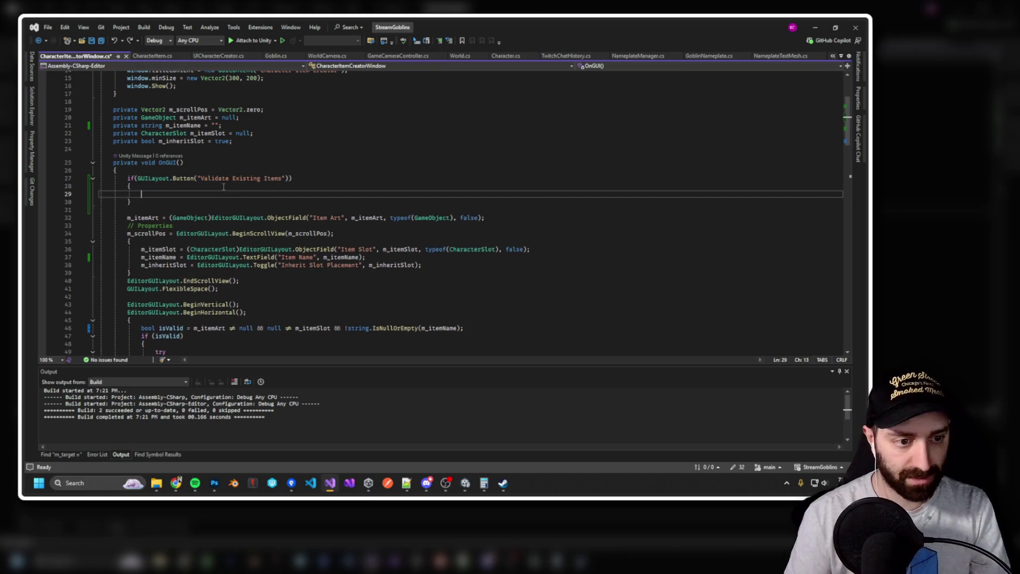
Look over where LoadAssetAtPath is used in the script.
{"action": "scroll", "coordinate": [245, 224], "scroll_direction": "down", "scroll_amount": 15}
{"action": "scroll", "coordinate": [260, 259], "scroll_direction": "down", "scroll_amount": 3}
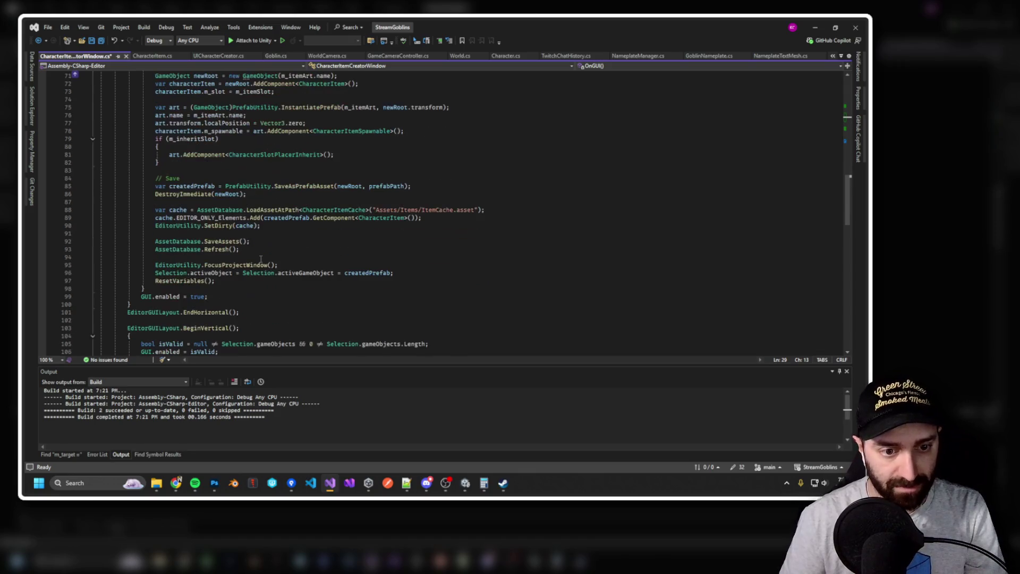
{"action": "double_click", "coordinate": [281, 211]}
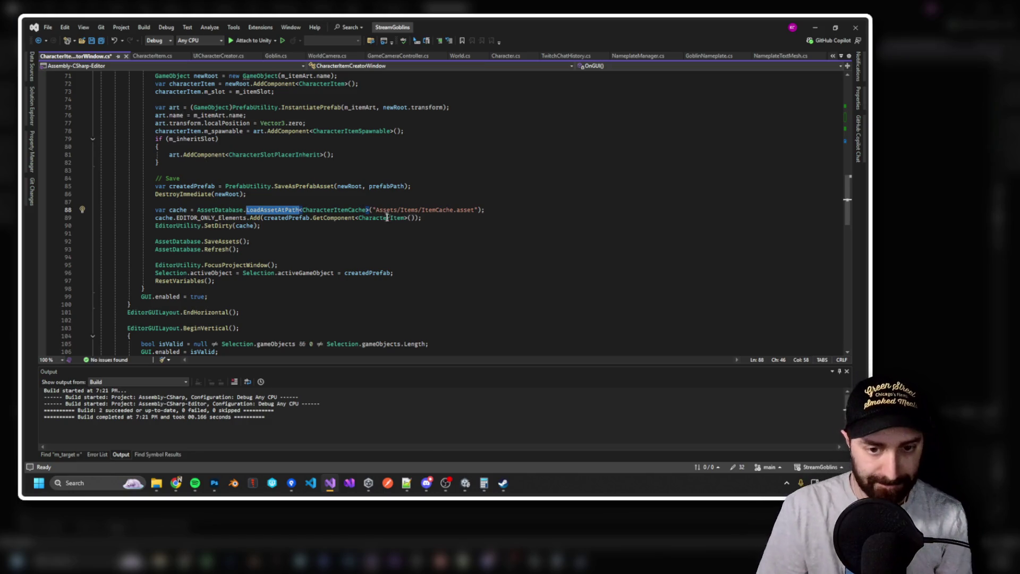
{"action": "scroll", "coordinate": [402, 242], "scroll_direction": "down", "scroll_amount": 4}
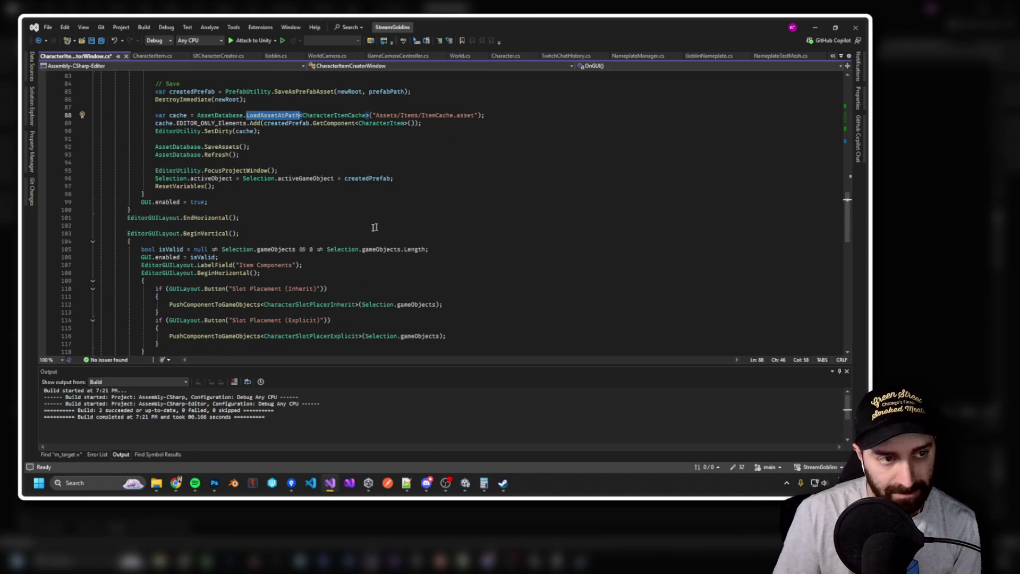
{"action": "key", "text": "alt+Tab"}
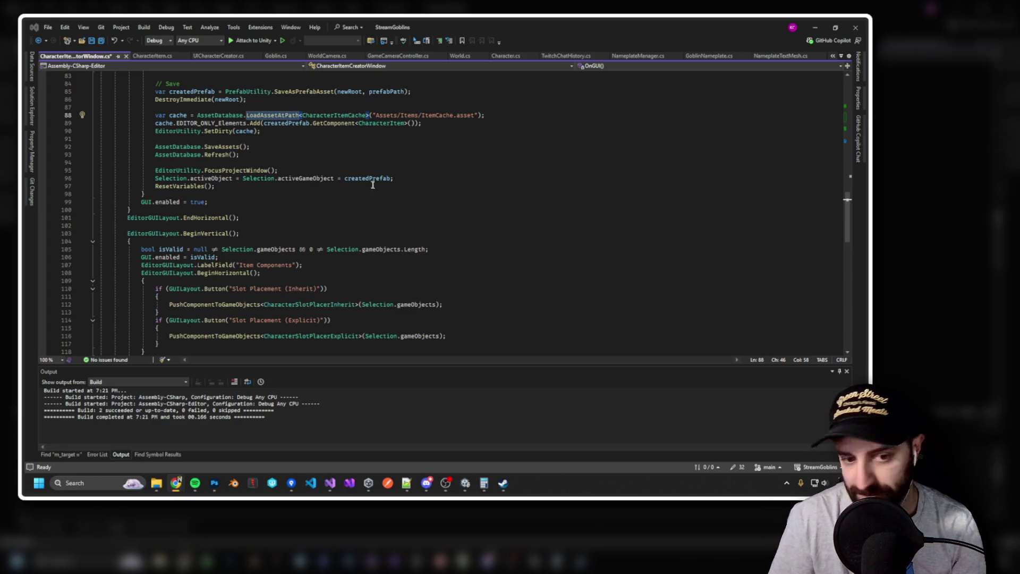
{"action": "scroll", "coordinate": [372, 181], "scroll_direction": "down", "scroll_amount": 13}
{"action": "scroll", "coordinate": [381, 200], "scroll_direction": "up", "scroll_amount": 3}
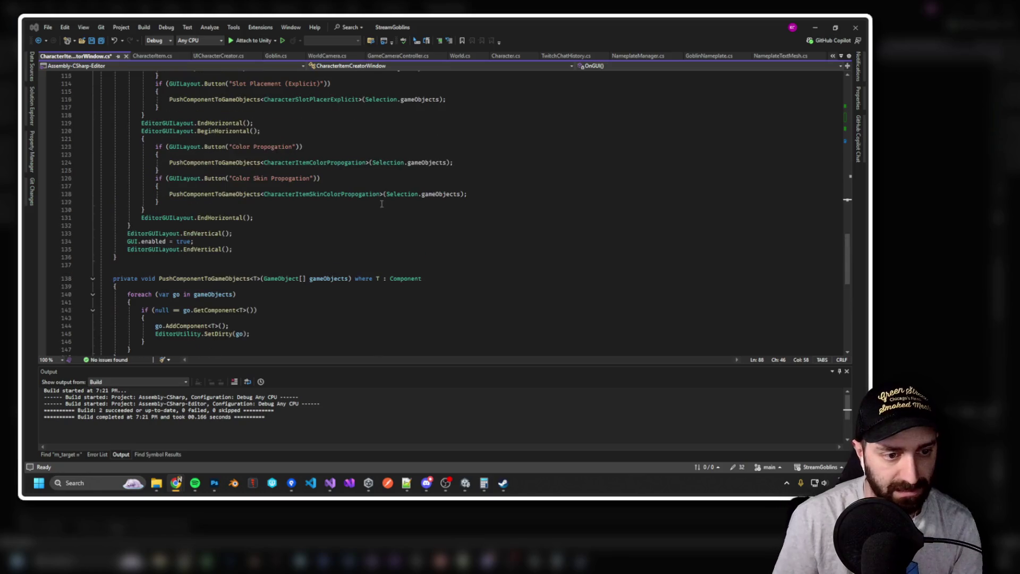
{"action": "scroll", "coordinate": [306, 215], "scroll_direction": "up", "scroll_amount": 6}
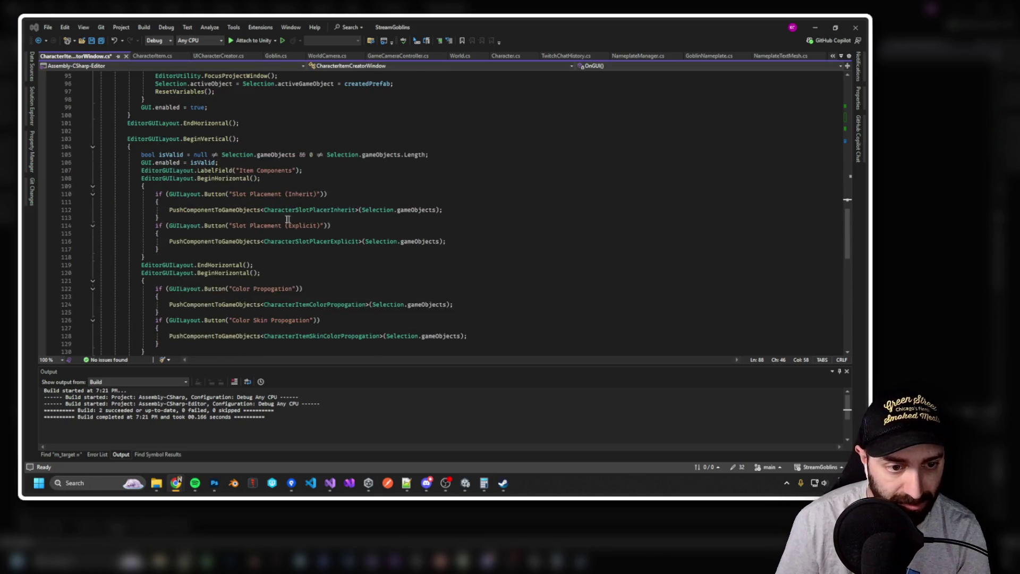
{"action": "scroll", "coordinate": [253, 259], "scroll_direction": "up", "scroll_amount": 13}
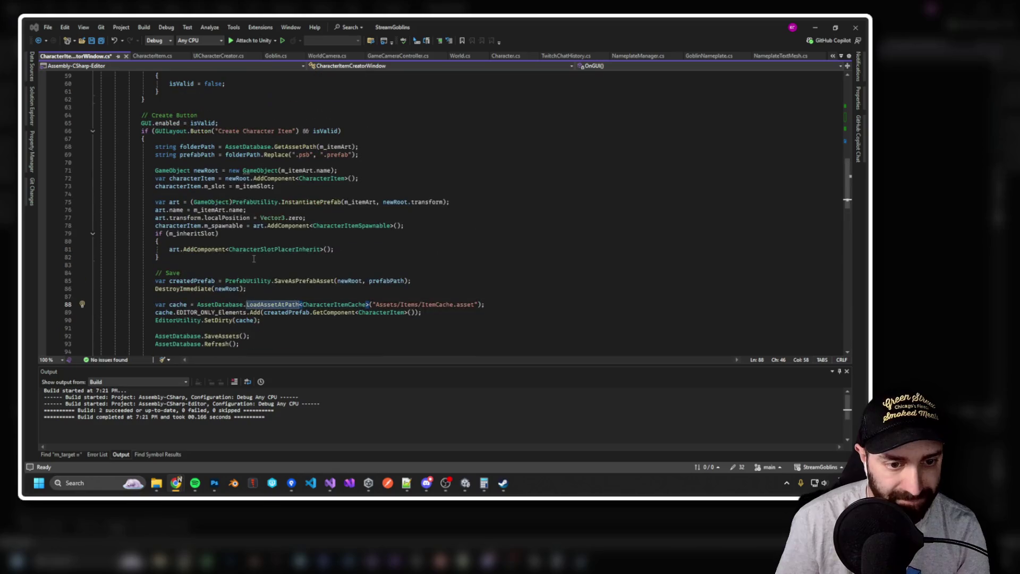
{"action": "scroll", "coordinate": [254, 258], "scroll_direction": "up", "scroll_amount": 2}
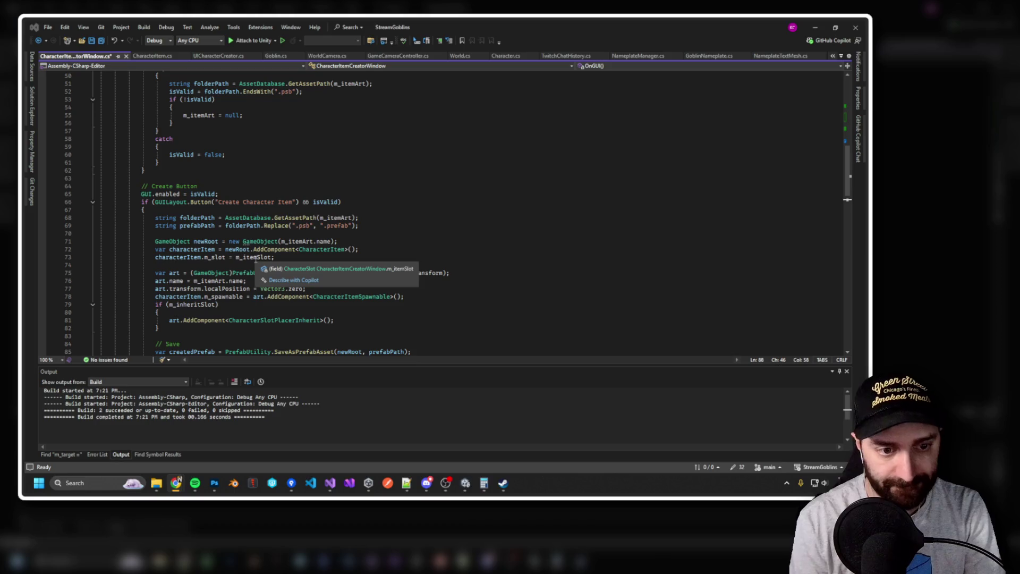
Find all AssetDatabase uses in the entire solution and review the matches.
{"action": "left_click", "coordinate": [320, 258]}
{"action": "key", "text": "ctrl+shift+f"}
{"action": "type", "text": "assetdat"}
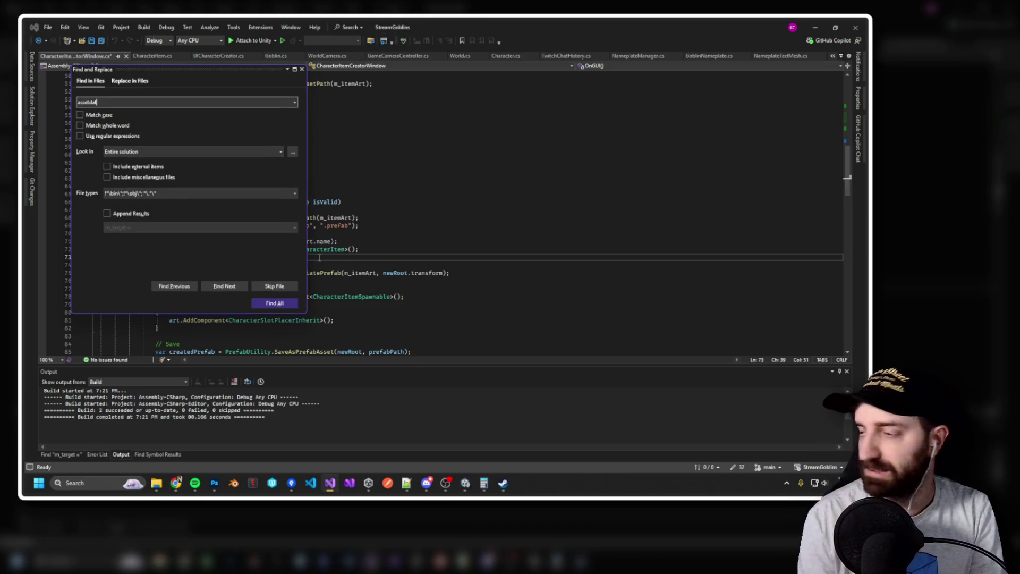
{"action": "type", "text": "ase"}
{"action": "key", "text": "Return"}
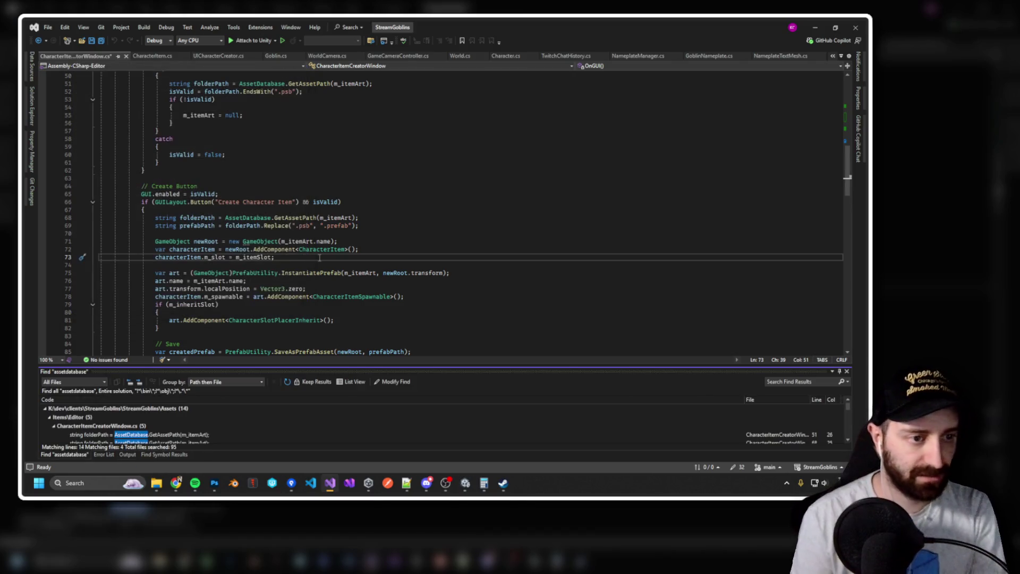
{"action": "left_click_drag", "start_coordinate": [376, 365], "coordinate": [371, 296]}
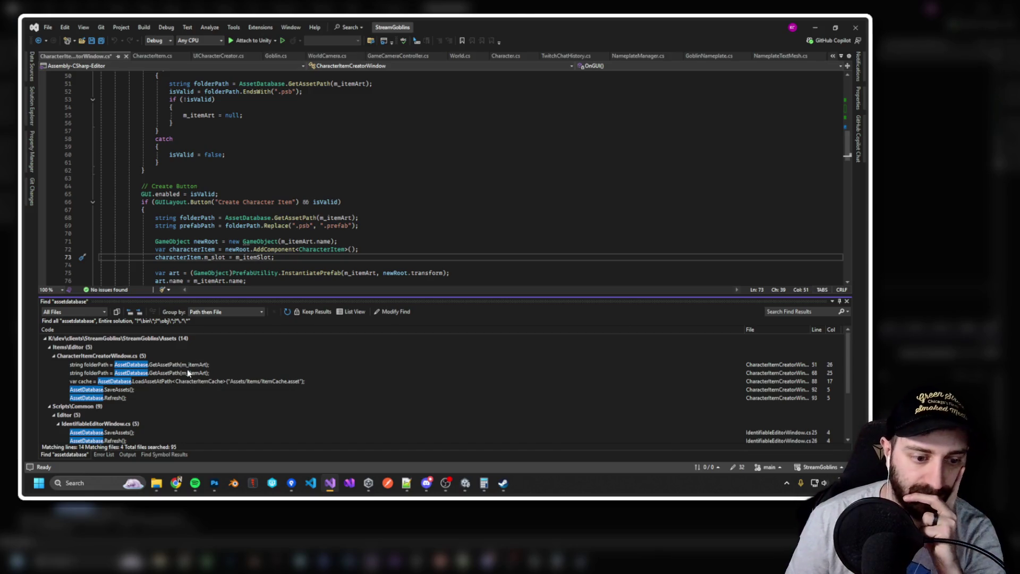
{"action": "double_click", "coordinate": [186, 366]}
{"action": "double_click", "coordinate": [193, 373]}
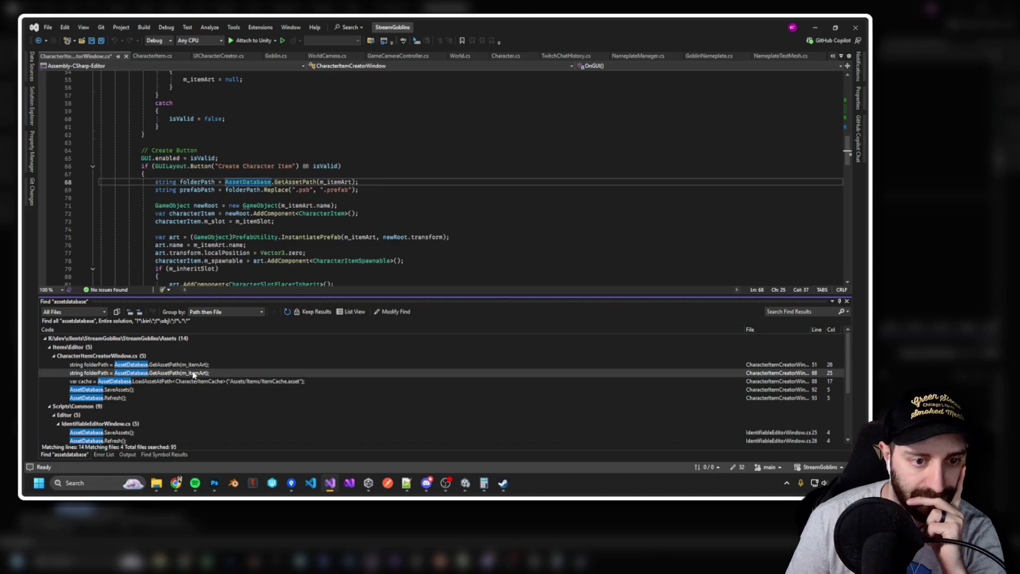
{"action": "scroll", "coordinate": [194, 376], "scroll_direction": "down", "scroll_amount": 3}
{"action": "scroll", "coordinate": [185, 386], "scroll_direction": "up", "scroll_amount": 3}
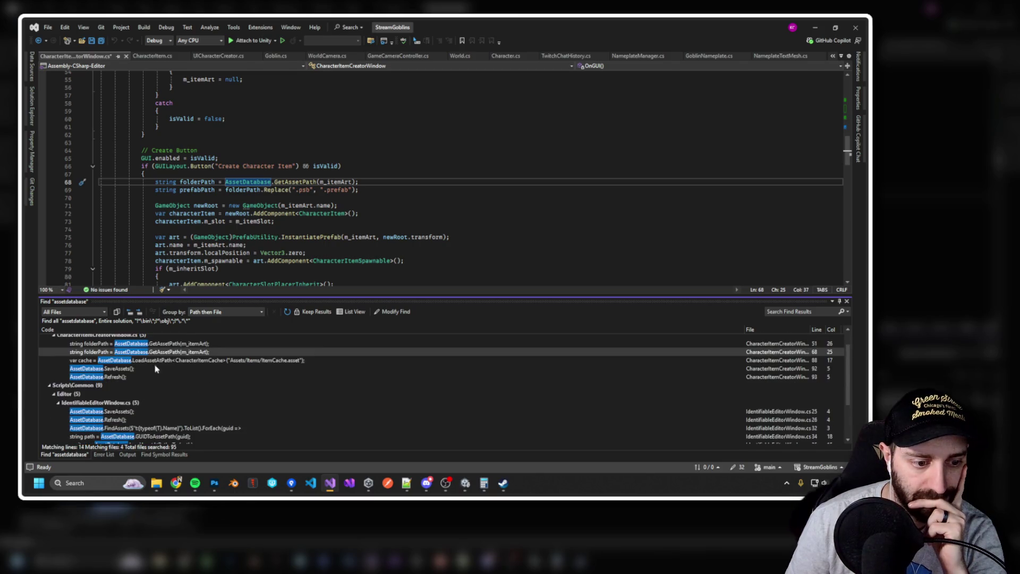
{"action": "double_click", "coordinate": [158, 371]}
{"action": "scroll", "coordinate": [162, 422], "scroll_direction": "down", "scroll_amount": 3}
{"action": "scroll", "coordinate": [290, 204], "scroll_direction": "up", "scroll_amount": 5}
{"action": "scroll", "coordinate": [290, 204], "scroll_direction": "up", "scroll_amount": 15}
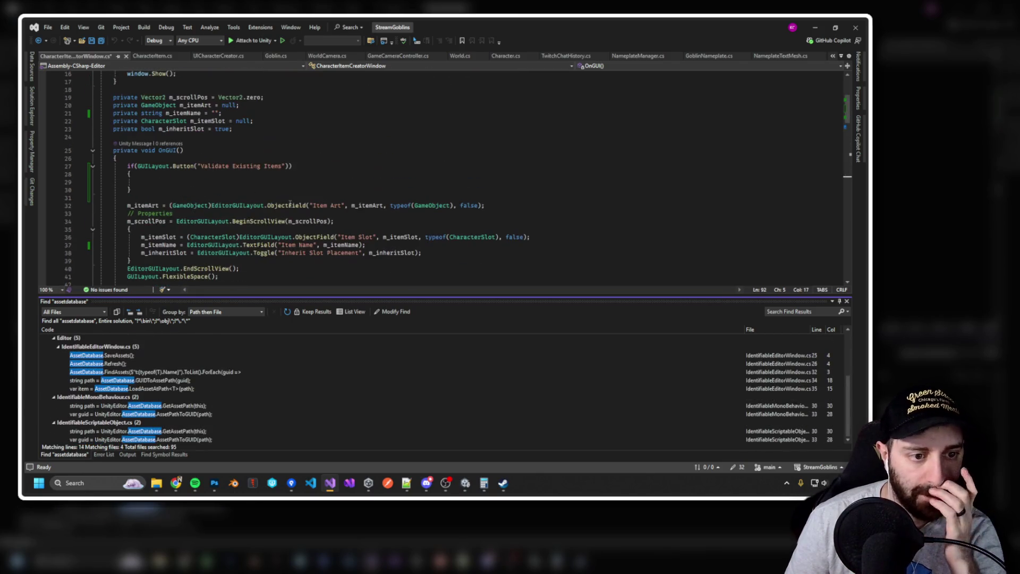
{"action": "left_click", "coordinate": [224, 182]}
Write a TODO comment in the validate block and check where m_itemArt is used.
{"action": "type", "text": "// TODO: Do this to scan for empty"}
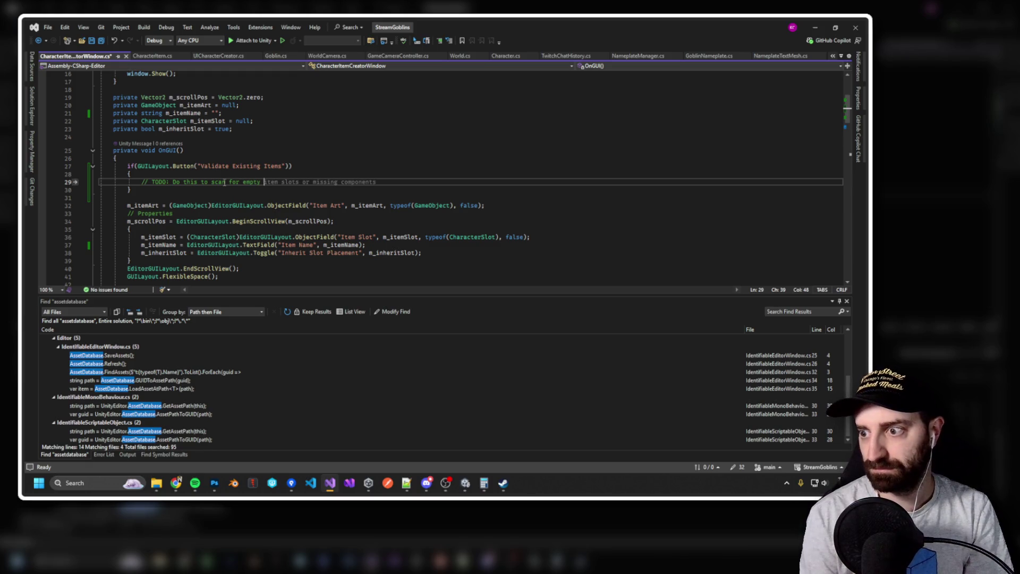
{"action": "type", "text": "item"}
{"action": "scroll", "coordinate": [241, 175], "scroll_direction": "down", "scroll_amount": 20}
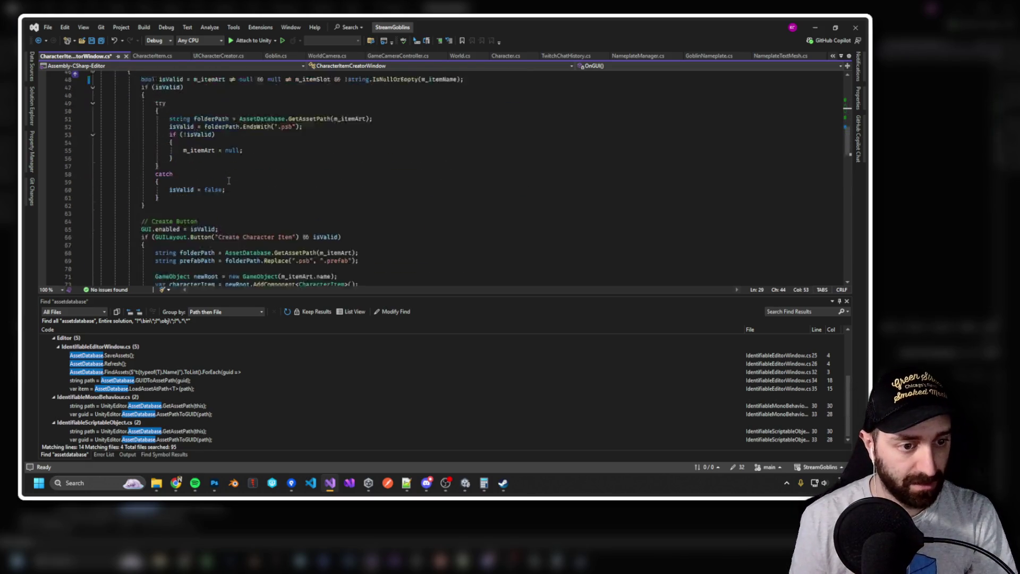
{"action": "scroll", "coordinate": [238, 176], "scroll_direction": "up", "scroll_amount": 5}
{"action": "scroll", "coordinate": [194, 199], "scroll_direction": "down", "scroll_amount": 1}
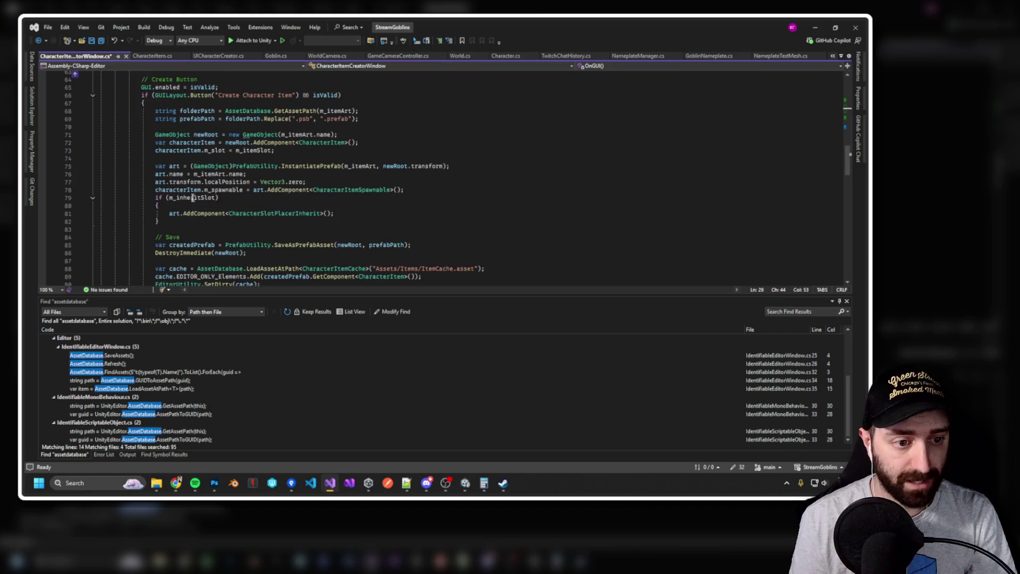
{"action": "double_click", "coordinate": [176, 175]}
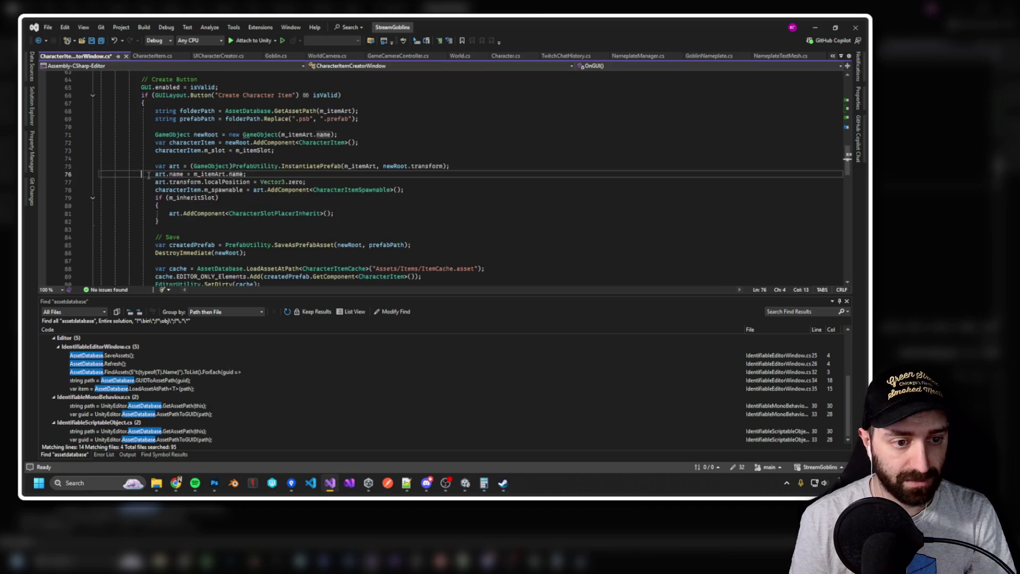
{"action": "double_click", "coordinate": [208, 175]}
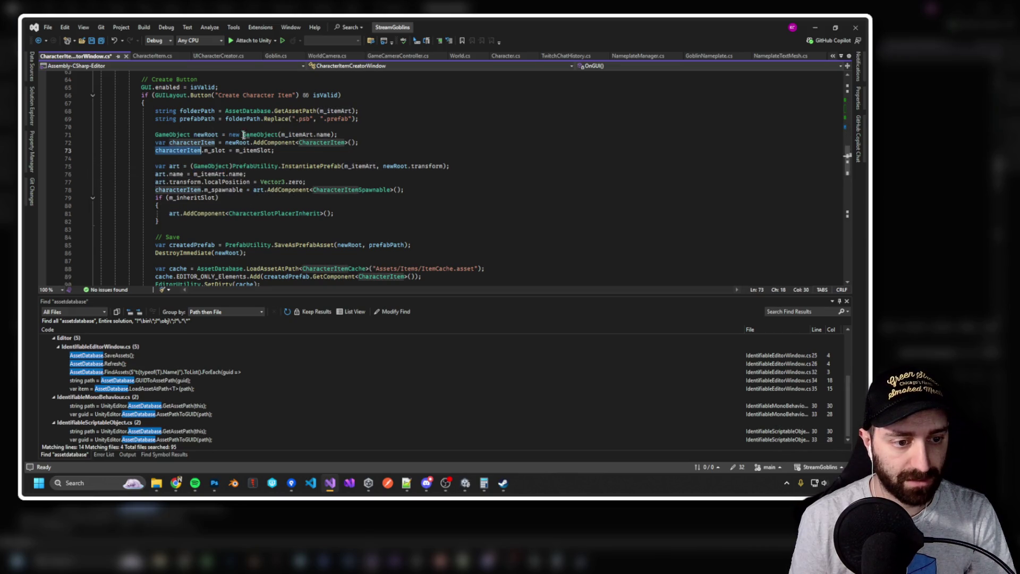
{"action": "scroll", "coordinate": [173, 153], "scroll_direction": "down", "scroll_amount": 1}
Add 'characterItem.m_itemName = m_itemName;' above the slot assignment.
{"action": "left_click", "coordinate": [188, 127]}
{"action": "double_click", "coordinate": [189, 127]}
{"action": "key", "text": "ctrl+c"}
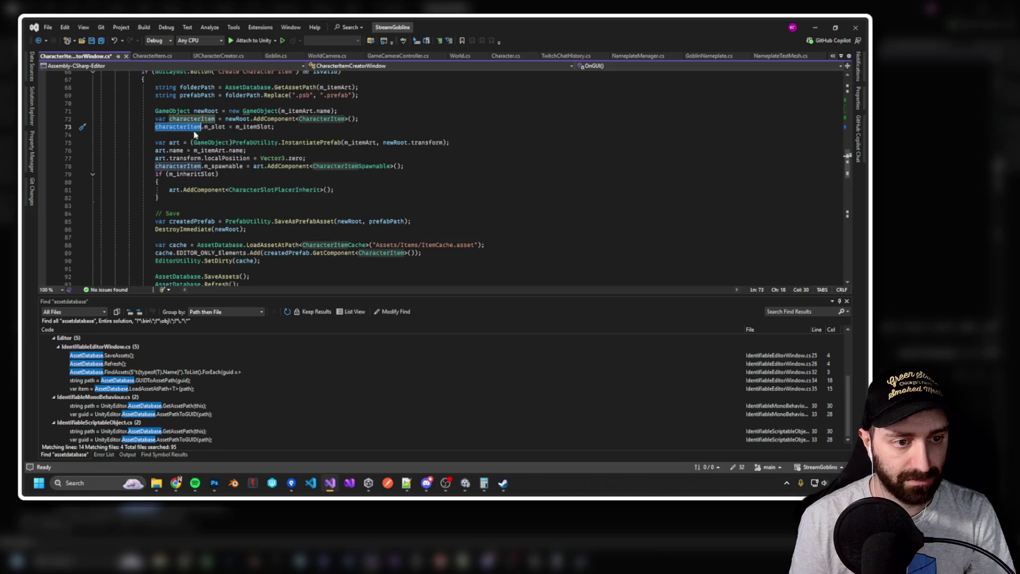
{"action": "key", "text": "ctrl+Return"}
{"action": "key", "text": "ctrl+v"}
{"action": "type", "text": ".m_itemName = m_itemName;"}
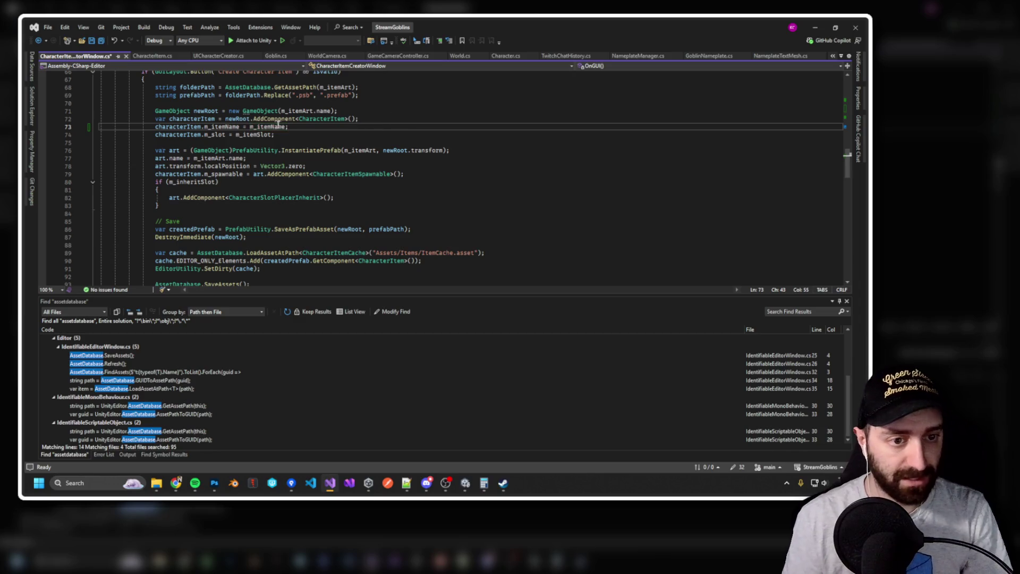
{"action": "scroll", "coordinate": [294, 164], "scroll_direction": "down", "scroll_amount": 5}
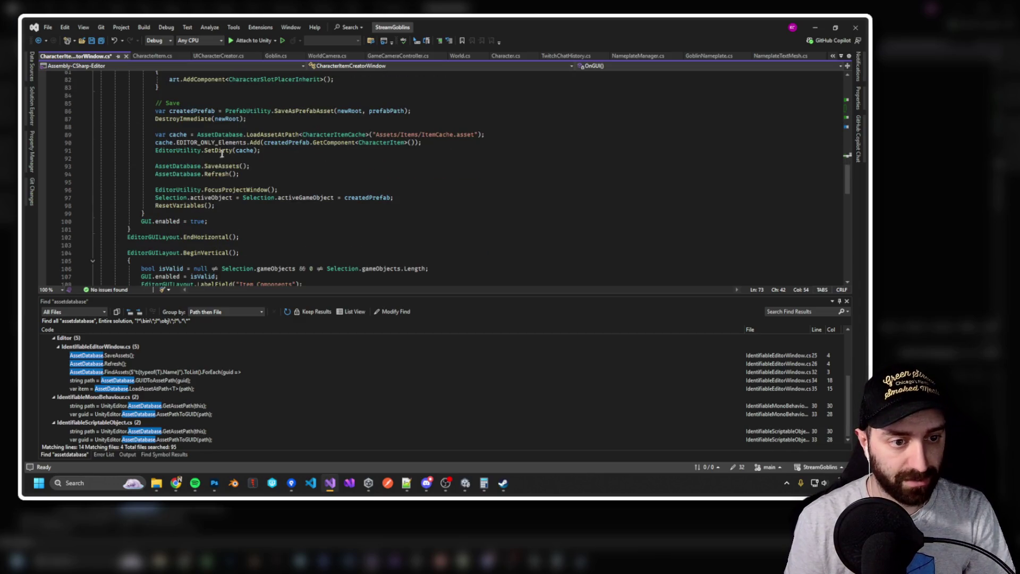
Reset m_itemName to an empty string in ResetVariables, then return to Unity to recompile.
{"action": "left_click", "coordinate": [172, 205]}
{"action": "key", "text": "F12"}
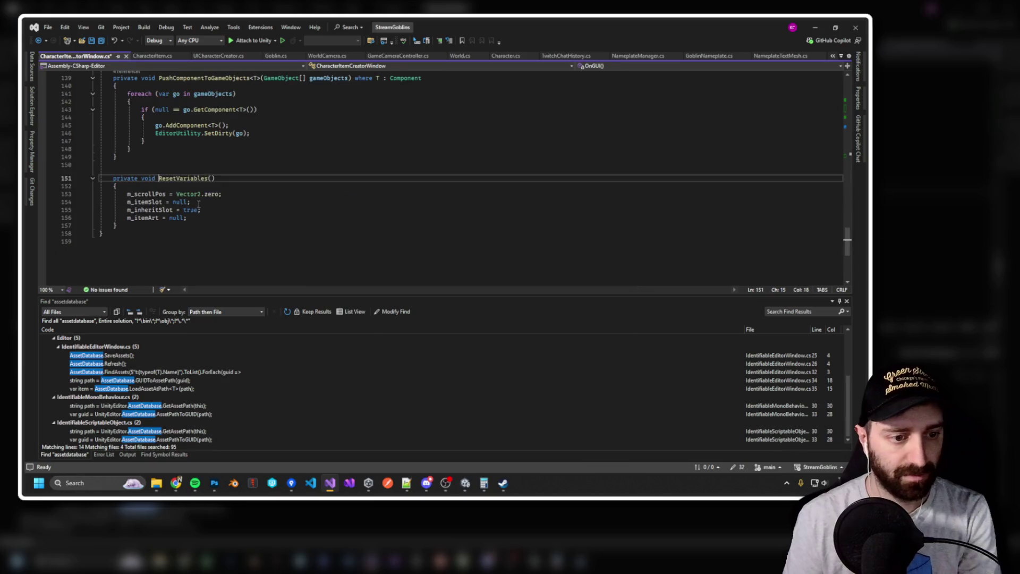
{"action": "left_click", "coordinate": [230, 195]}
{"action": "key", "text": "Return"}
{"action": "type", "text": "m_itemName = "}
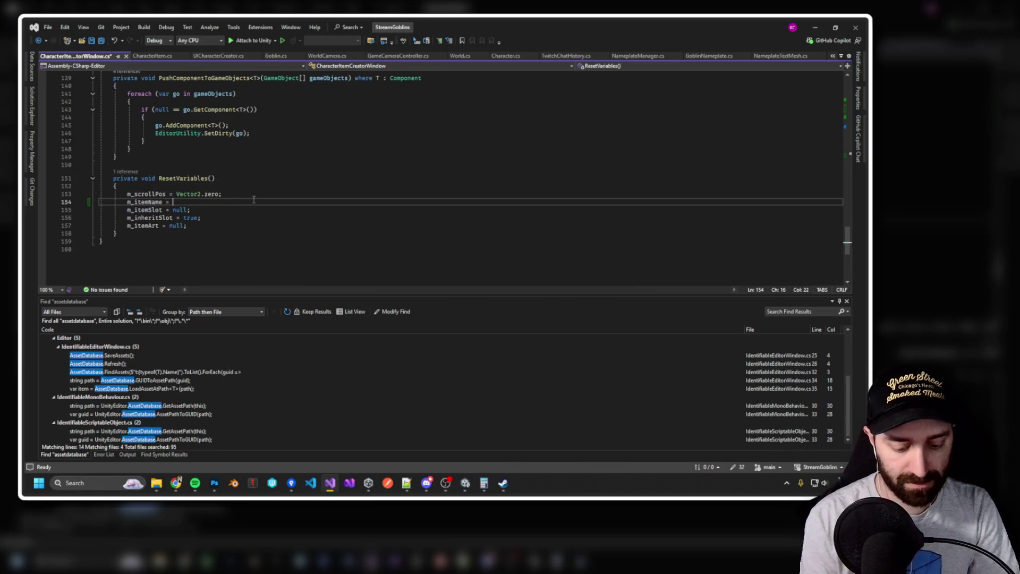
{"action": "type", "text": "null;"}
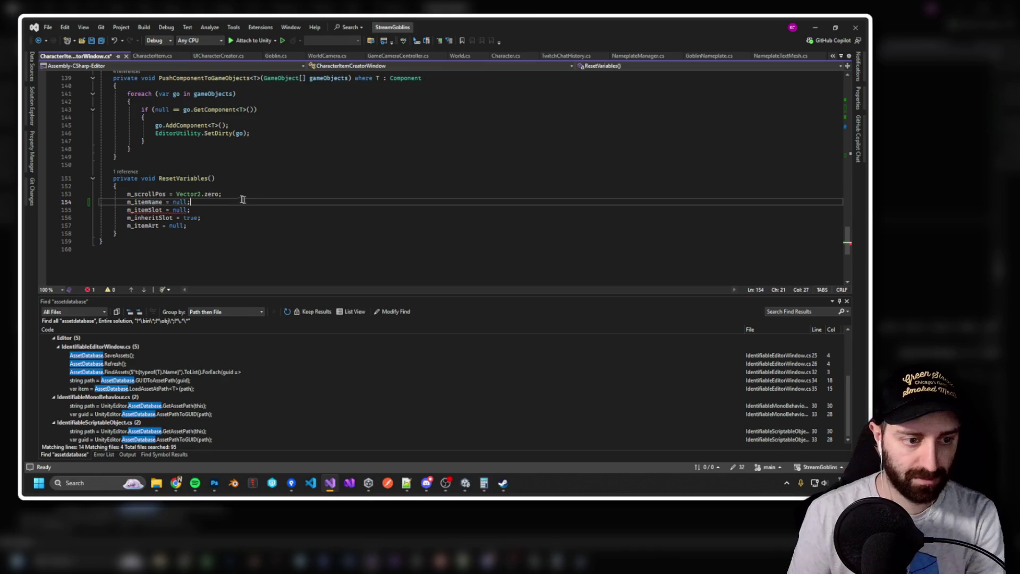
{"action": "double_click", "coordinate": [181, 202]}
{"action": "type", "text": "\""}
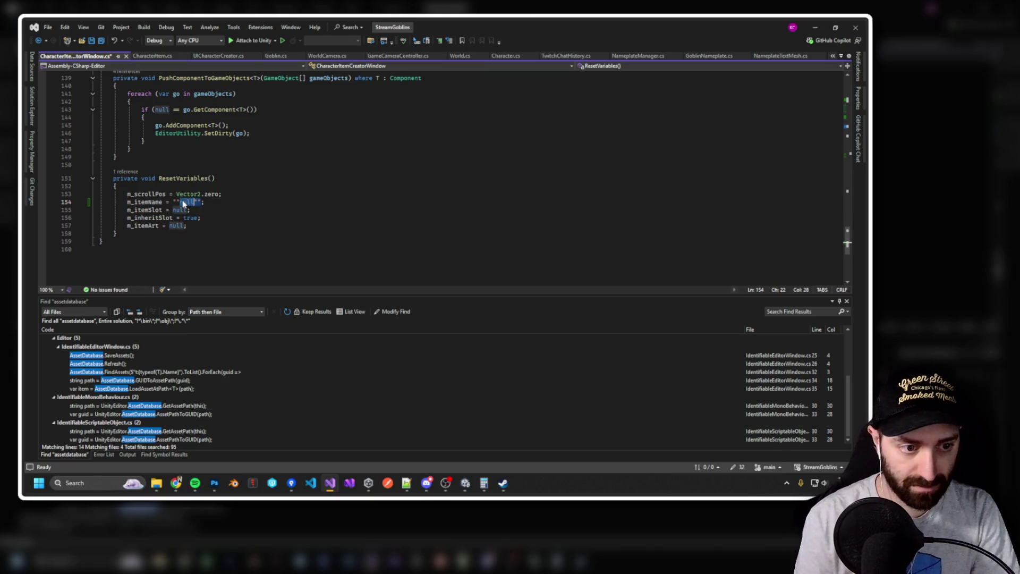
{"action": "key", "text": "BackSpace"}
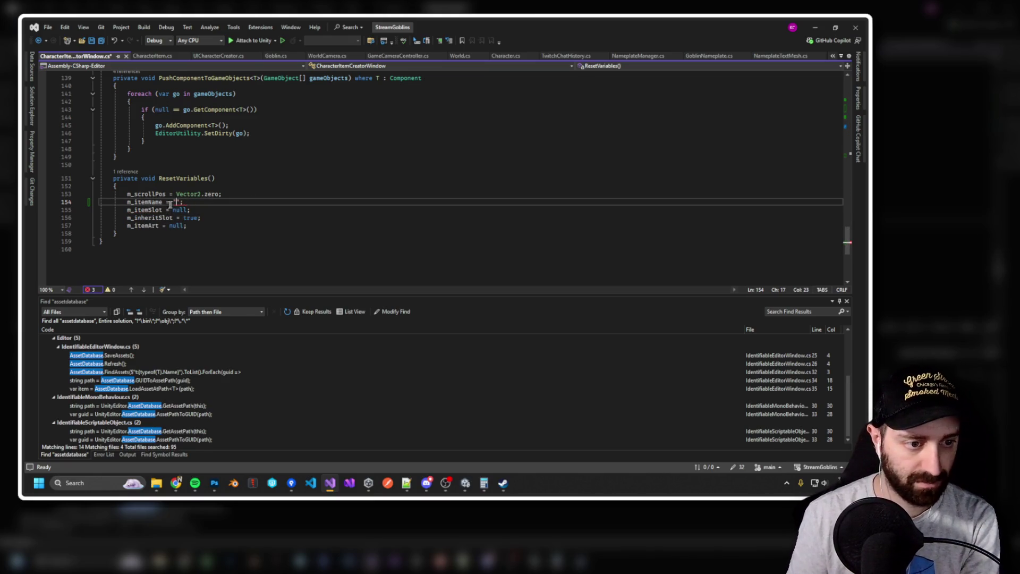
{"action": "key", "text": "ctrl+minus"}
{"action": "left_click", "coordinate": [282, 187]}
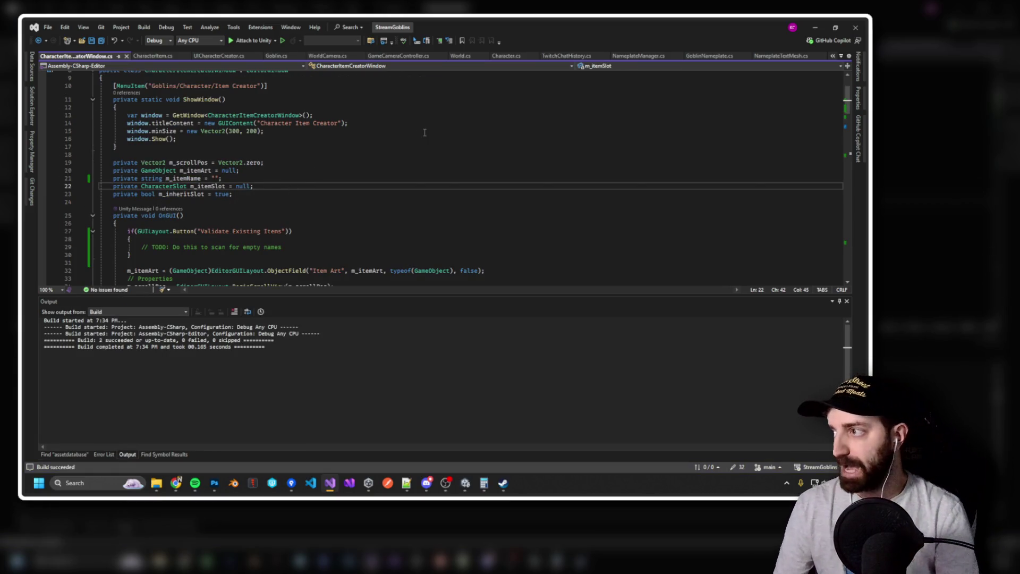
{"action": "key", "text": "alt+Tab"}
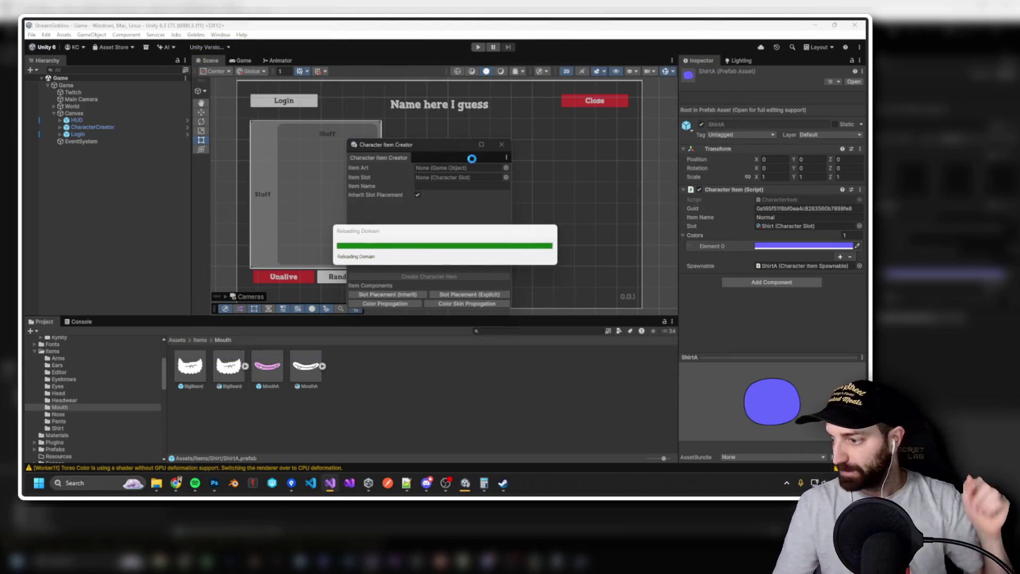
Review the ItemCache.asset diff and add a line about the added item names to the commit message.
{"action": "key", "text": "alt+Tab"}
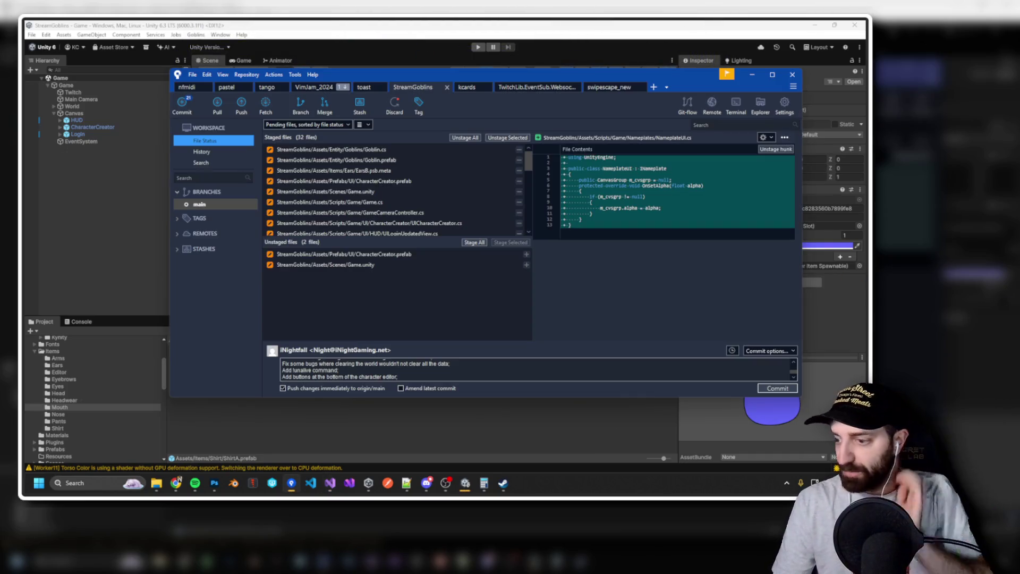
{"action": "left_click", "coordinate": [388, 265]}
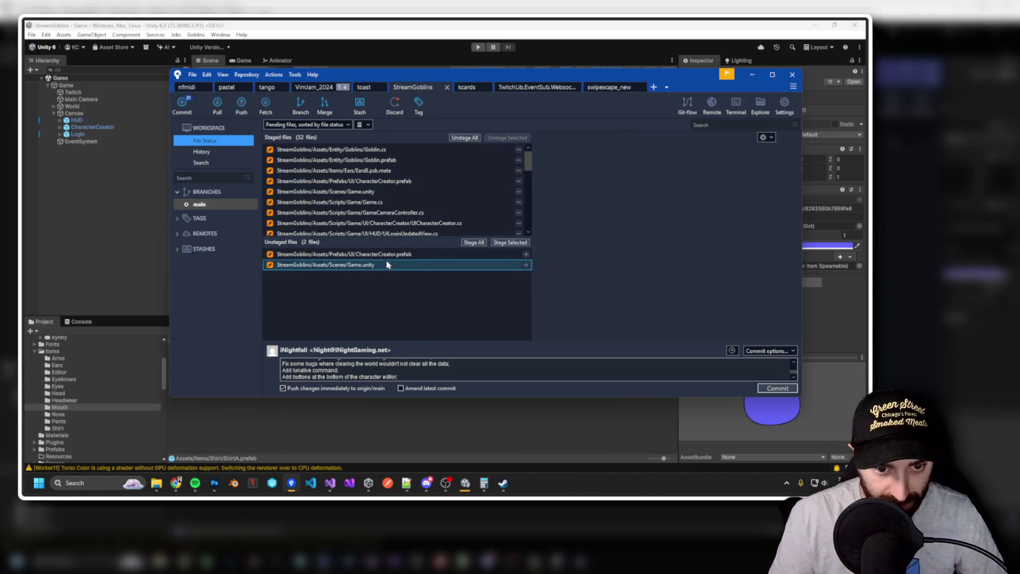
{"action": "scroll", "coordinate": [382, 267], "scroll_direction": "down", "scroll_amount": 4}
{"action": "left_click", "coordinate": [404, 377]}
{"action": "key", "text": "Return"}
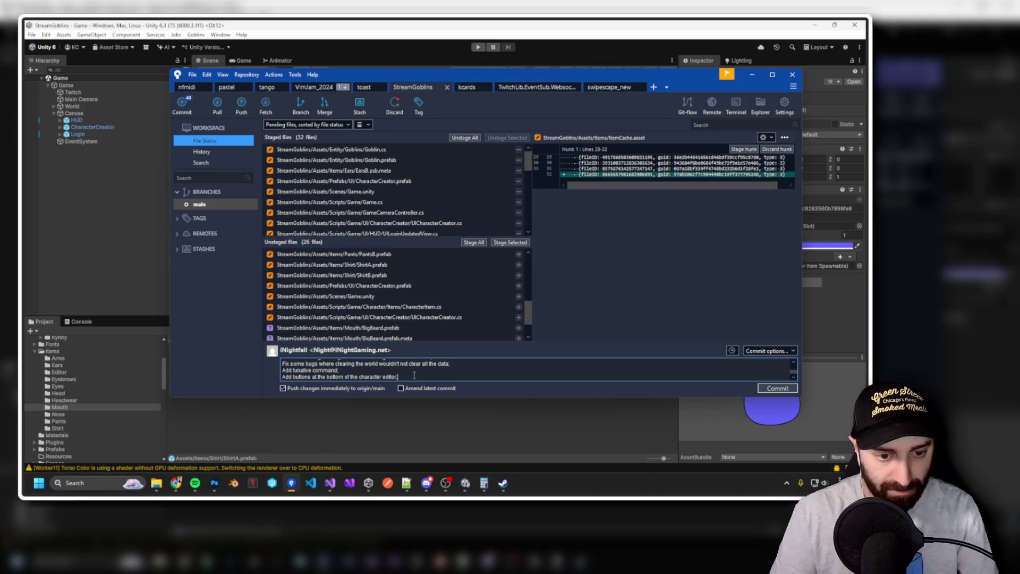
{"action": "type", "text": "Add the ability to have"}
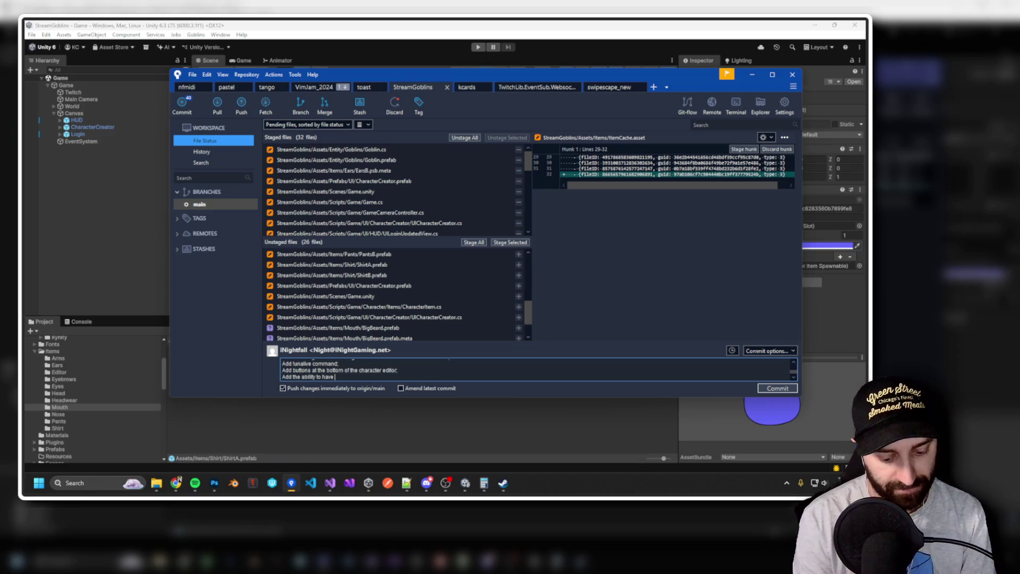
{"action": "type", "text": "ames;"}
{"action": "key", "text": "Return"}
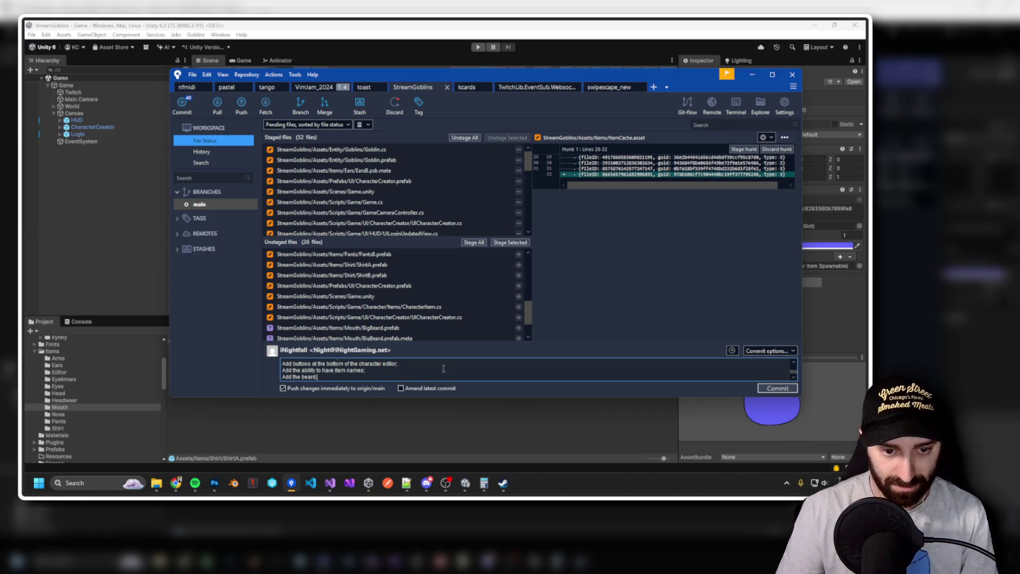
Check the UICharacterCreator.cs diff, then commit the changes in Sourcetree.
{"action": "scroll", "coordinate": [395, 292], "scroll_direction": "down", "scroll_amount": 2}
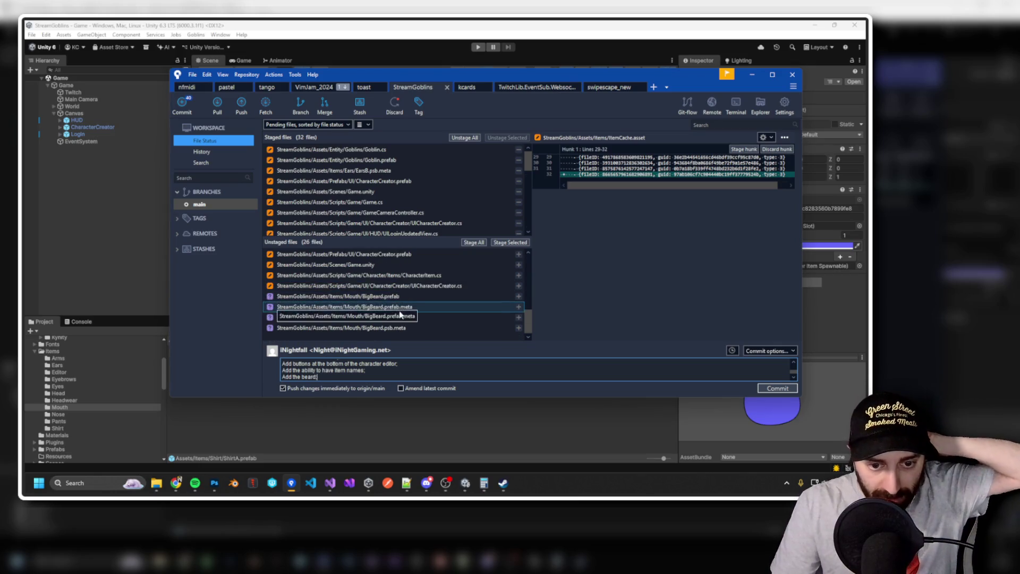
{"action": "left_click", "coordinate": [410, 286]}
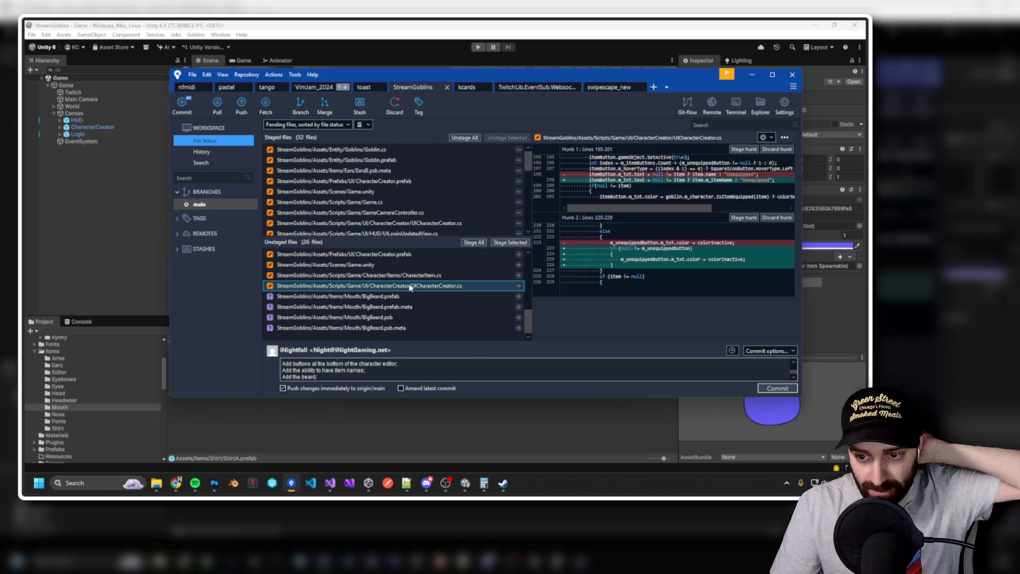
{"action": "scroll", "coordinate": [410, 287], "scroll_direction": "up", "scroll_amount": 3}
{"action": "scroll", "coordinate": [410, 288], "scroll_direction": "down", "scroll_amount": 3}
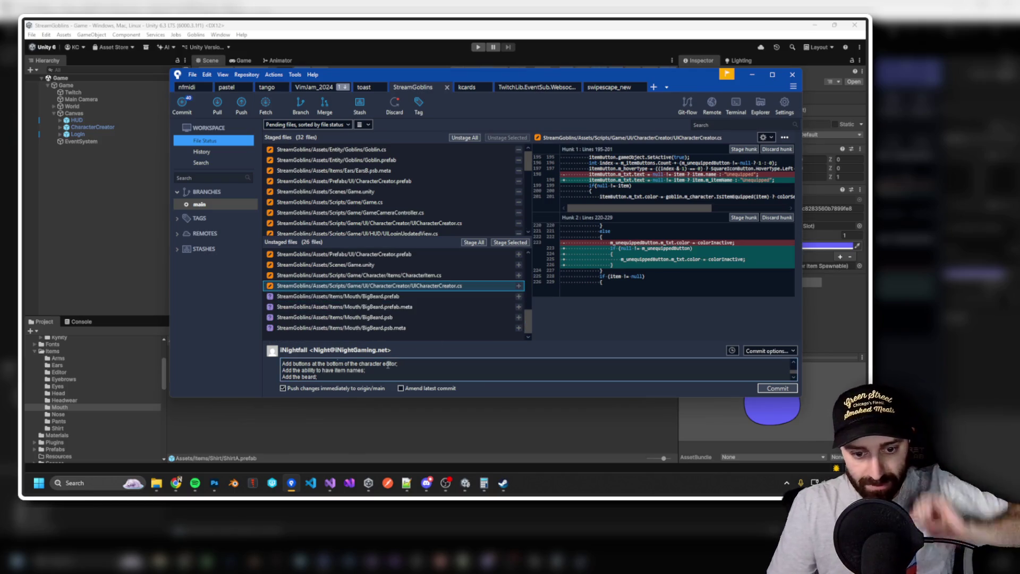
{"action": "left_click", "coordinate": [396, 374]}
{"action": "left_click", "coordinate": [774, 387]}
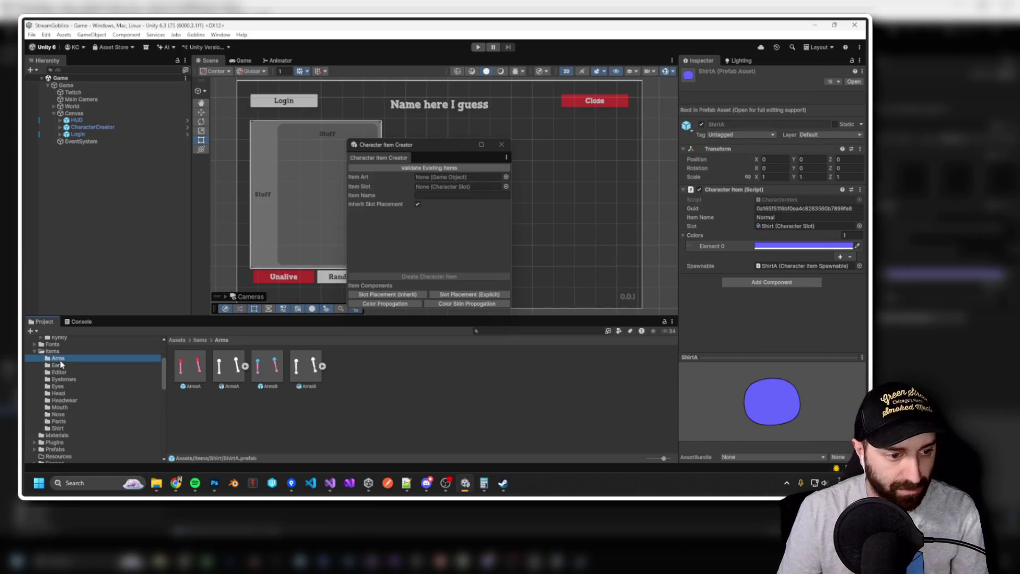
Leave the Goblin Assets folder and return to Unity's item folders.
{"action": "left_click", "coordinate": [58, 365]}
Step through the Items subfolders, from Editor and Eyes down to Pants, to compare their contents.
{"action": "left_click", "coordinate": [67, 373]}
{"action": "left_click", "coordinate": [69, 387]}
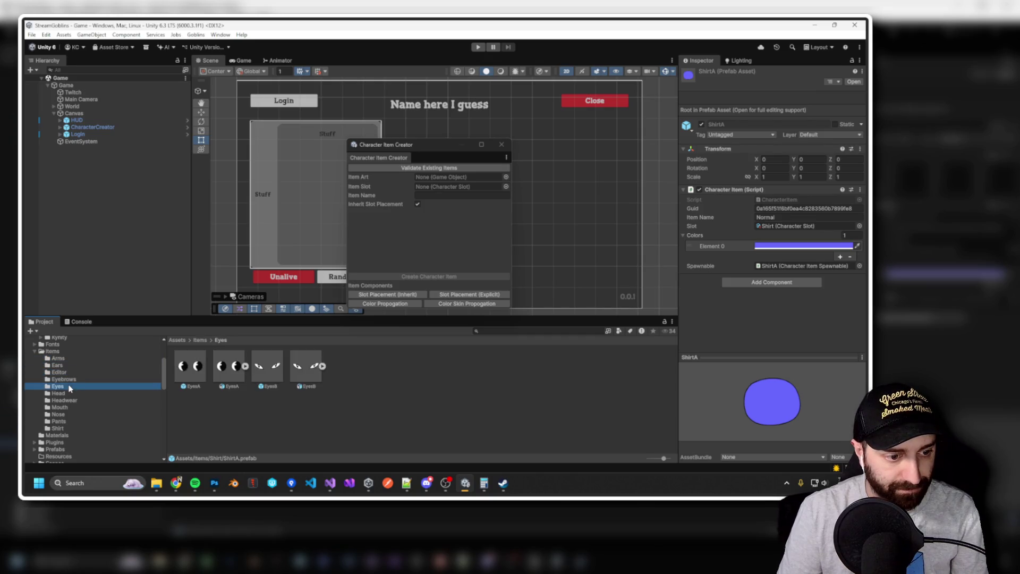
{"action": "left_click", "coordinate": [69, 400]}
{"action": "left_click", "coordinate": [72, 394]}
{"action": "left_click", "coordinate": [75, 402]}
{"action": "left_click", "coordinate": [76, 410]}
{"action": "left_click", "coordinate": [77, 416]}
{"action": "left_click", "coordinate": [78, 422]}
{"action": "key", "text": "Down"}
{"action": "key", "text": "Up"}
{"action": "key", "text": "Up"}
{"action": "key", "text": "Up"}
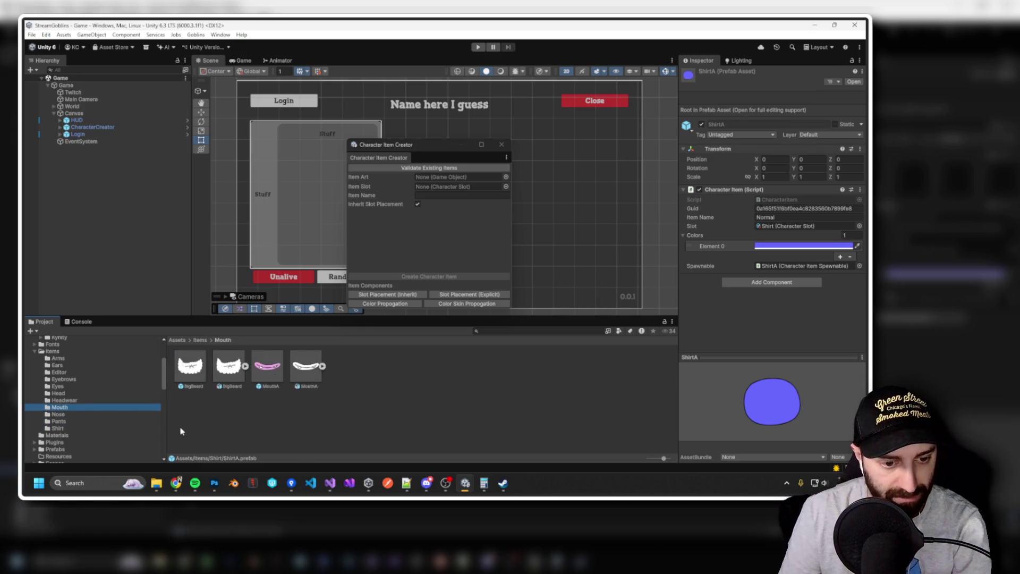
{"action": "key", "text": "Up"}
{"action": "key", "text": "Up"}
{"action": "key", "text": "Up"}
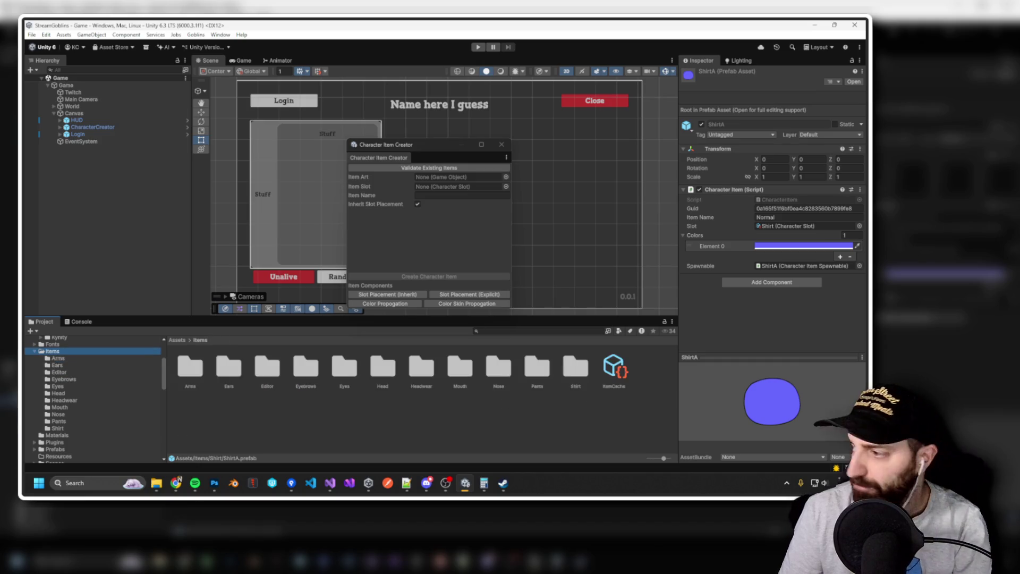
{"action": "key", "text": "Down"}
Select the Headwear items folder in Unity's Project window.
{"action": "key", "text": "alt+Tab"}
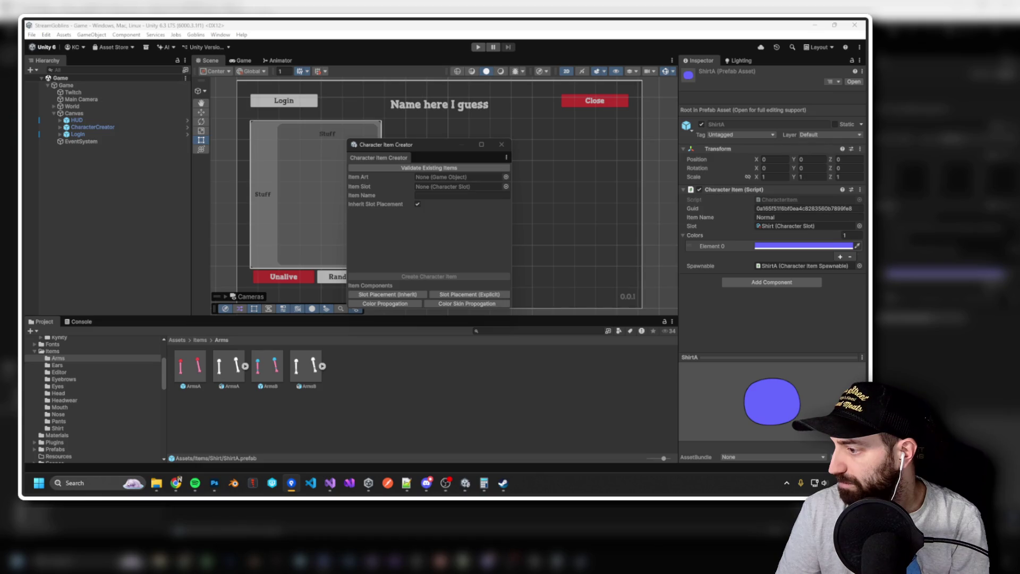
{"action": "left_click", "coordinate": [446, 400]}
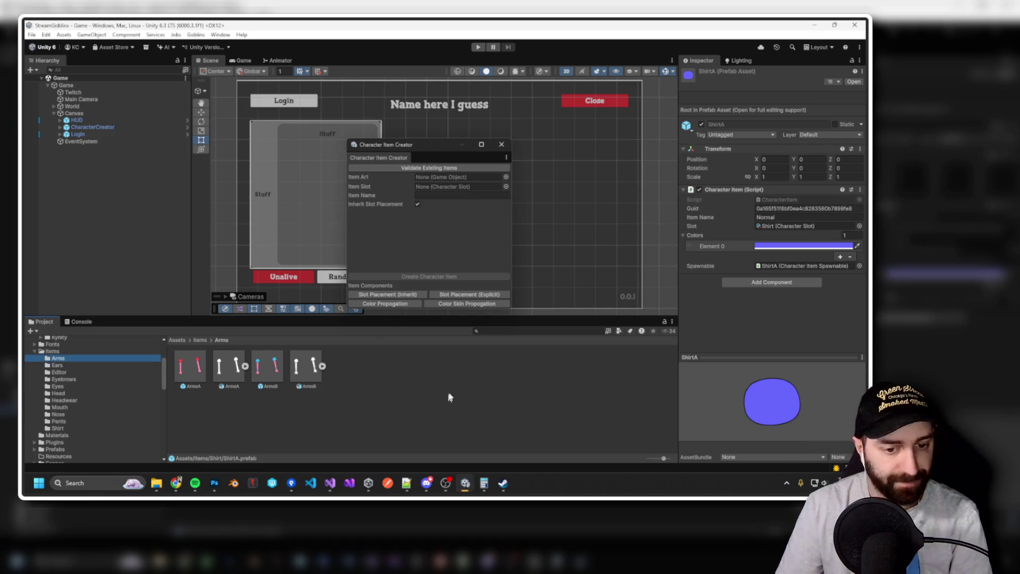
{"action": "left_click", "coordinate": [75, 400]}
{"action": "key", "text": "alt+Tab"}
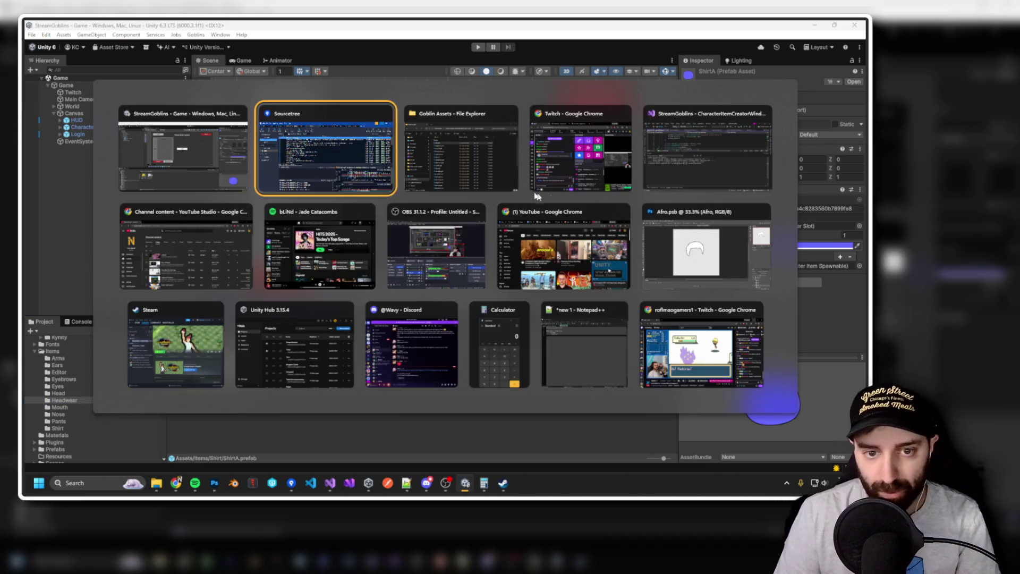
Drag Afro.psb from Goblin Assets into Unity's Headwear folder and select the new Afro asset.
{"action": "key", "text": "alt+Tab"}
{"action": "left_click_drag", "start_coordinate": [266, 403], "coordinate": [263, 402]}
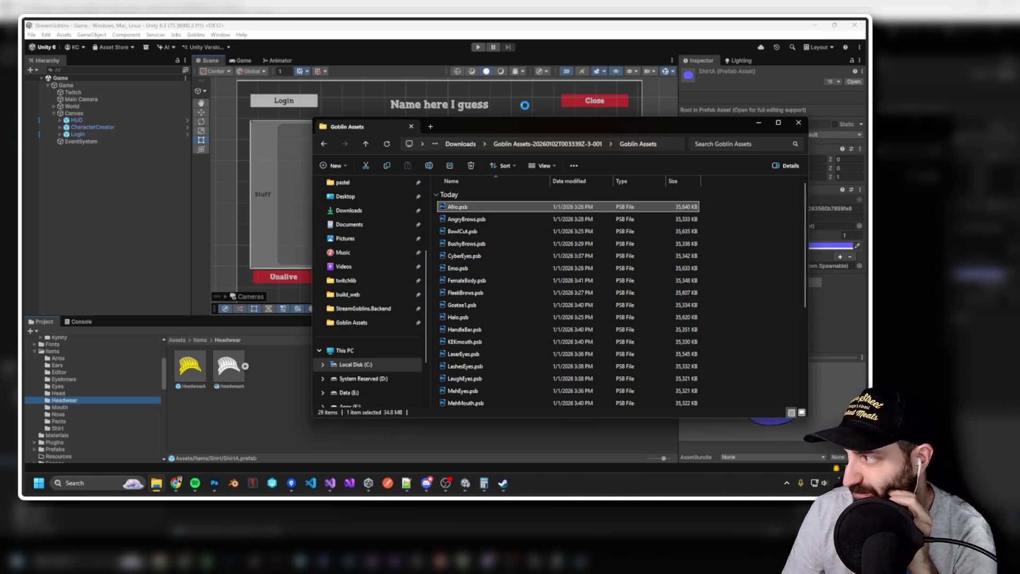
{"action": "left_click", "coordinate": [192, 368]}
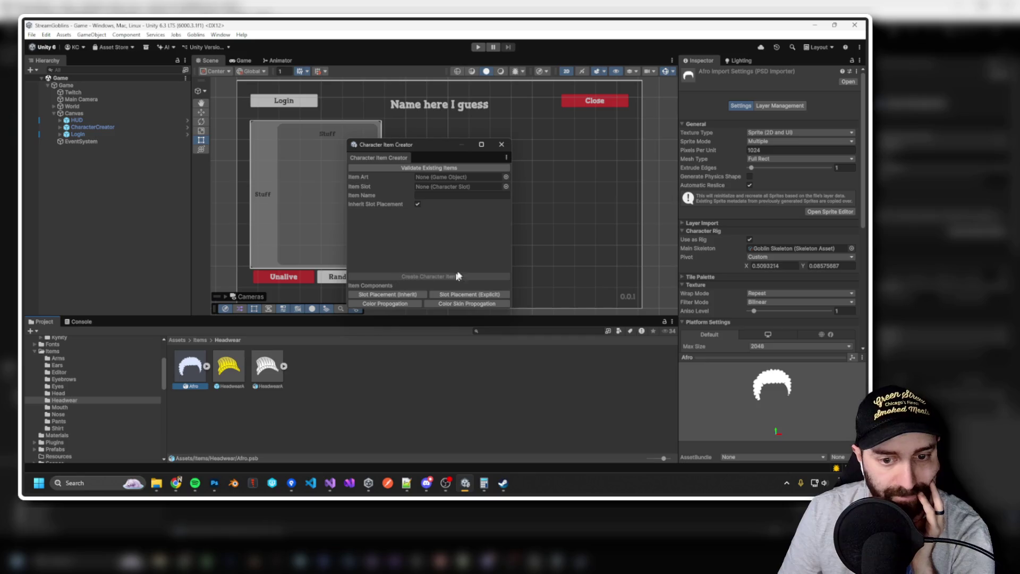
Create the Afro item in the Headwear slot with Character Item Creator, then open Afro.psb in the Sprite Editor.
{"action": "left_click_drag", "start_coordinate": [195, 370], "coordinate": [457, 177]}
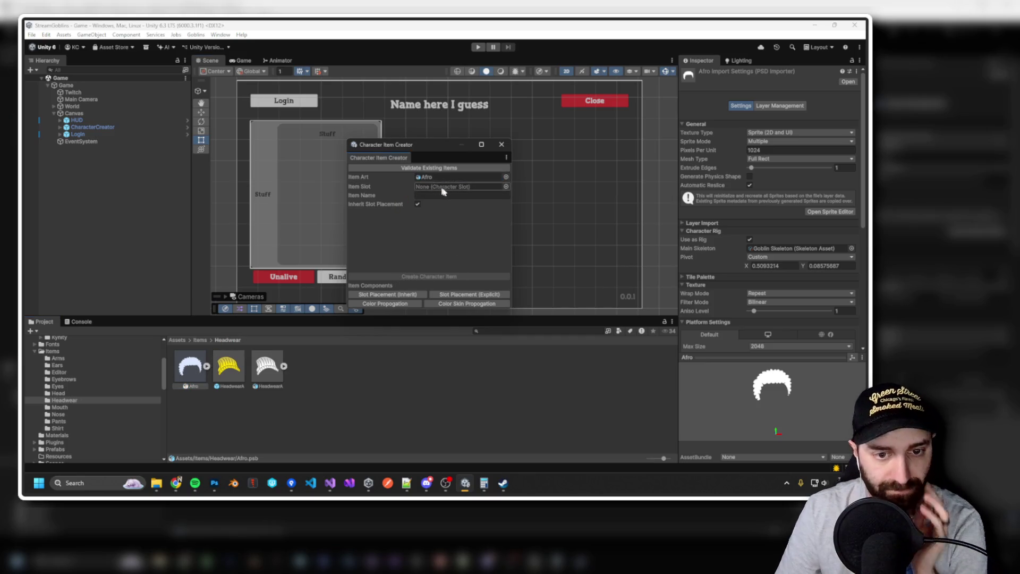
{"action": "left_click", "coordinate": [506, 187]}
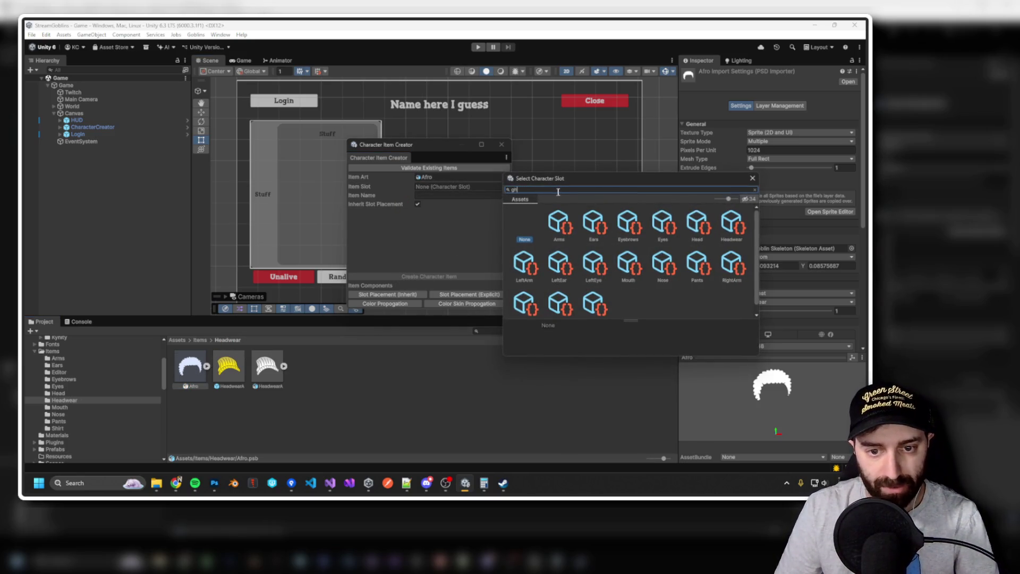
{"action": "type", "text": "ad"}
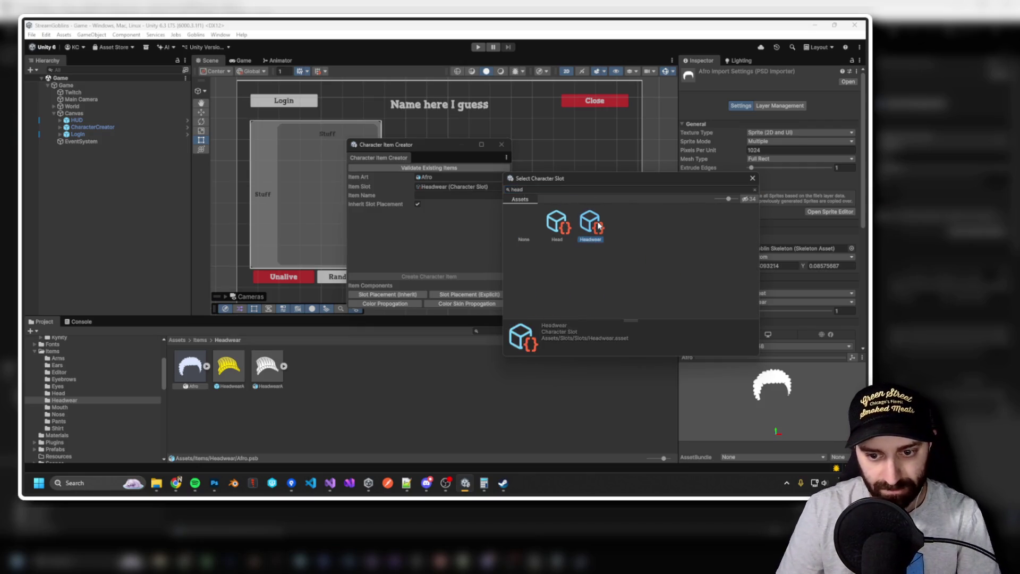
{"action": "double_click", "coordinate": [599, 226]}
{"action": "type", "text": "Afro"}
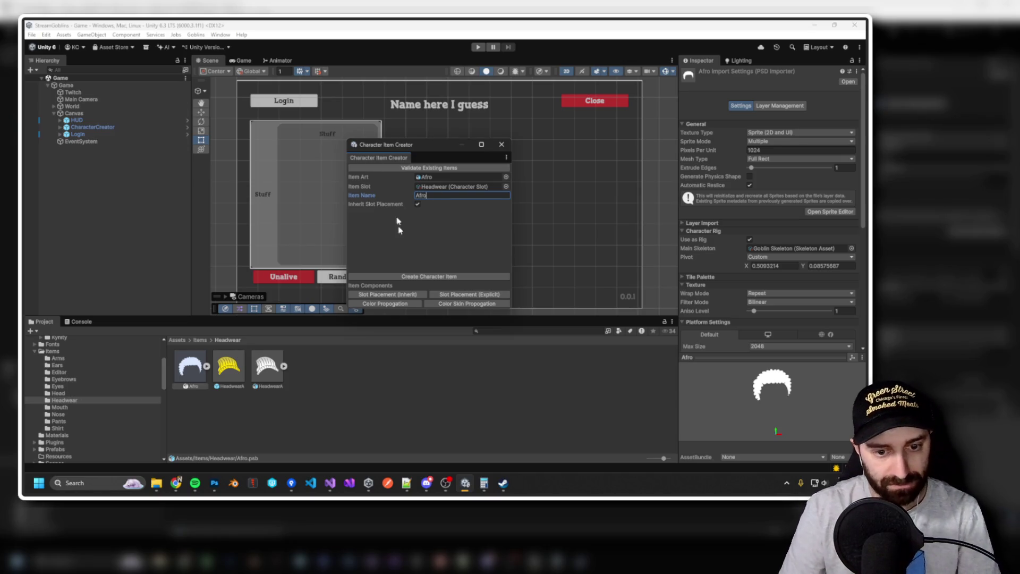
{"action": "left_click", "coordinate": [400, 277]}
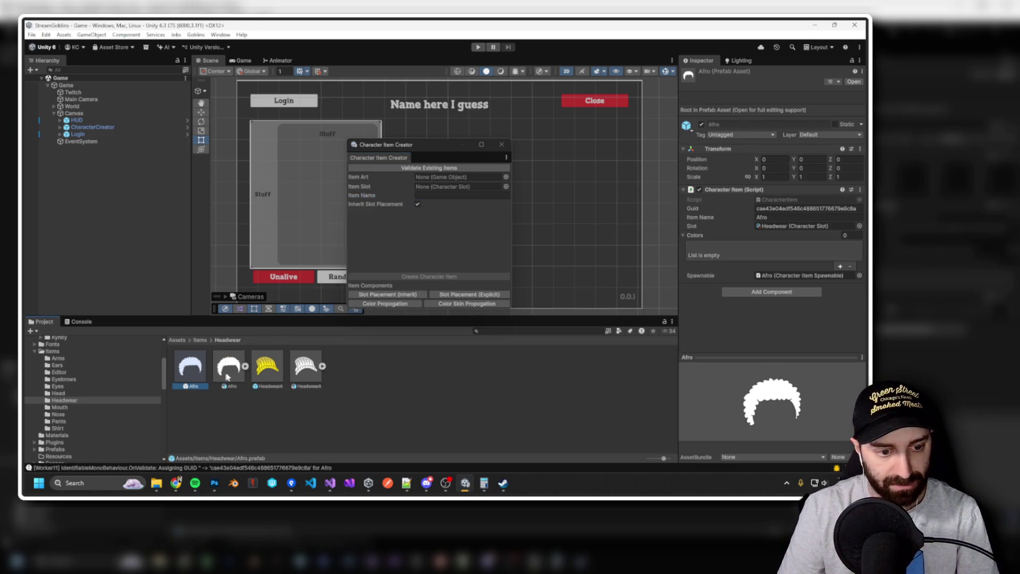
{"action": "left_click", "coordinate": [226, 372]}
{"action": "left_click", "coordinate": [831, 211]}
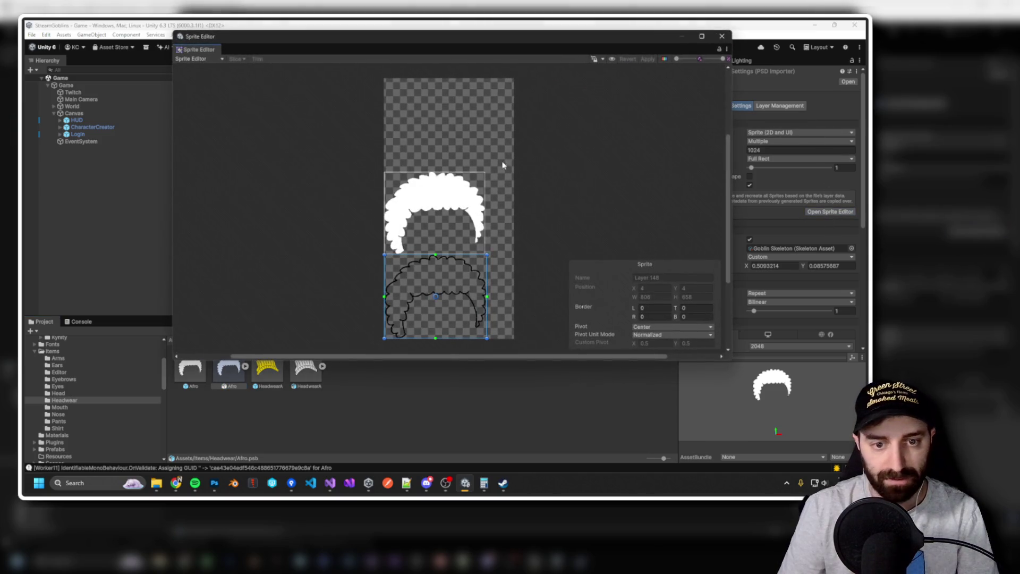
In the Skinning Editor, add Layer 148 and Layer 149 to the Headwear bone's sprite influences.
{"action": "left_click", "coordinate": [204, 59]}
{"action": "left_click", "coordinate": [224, 112]}
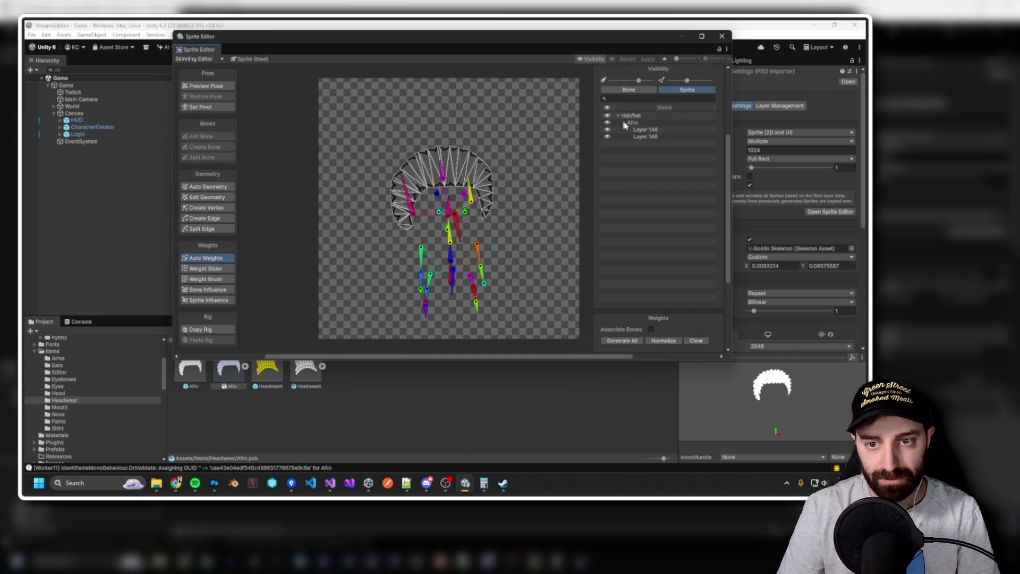
{"action": "left_click", "coordinate": [641, 130]}
{"action": "left_click", "coordinate": [645, 136], "text": "shift"}
{"action": "scroll", "coordinate": [449, 181], "scroll_direction": "up", "scroll_amount": 3}
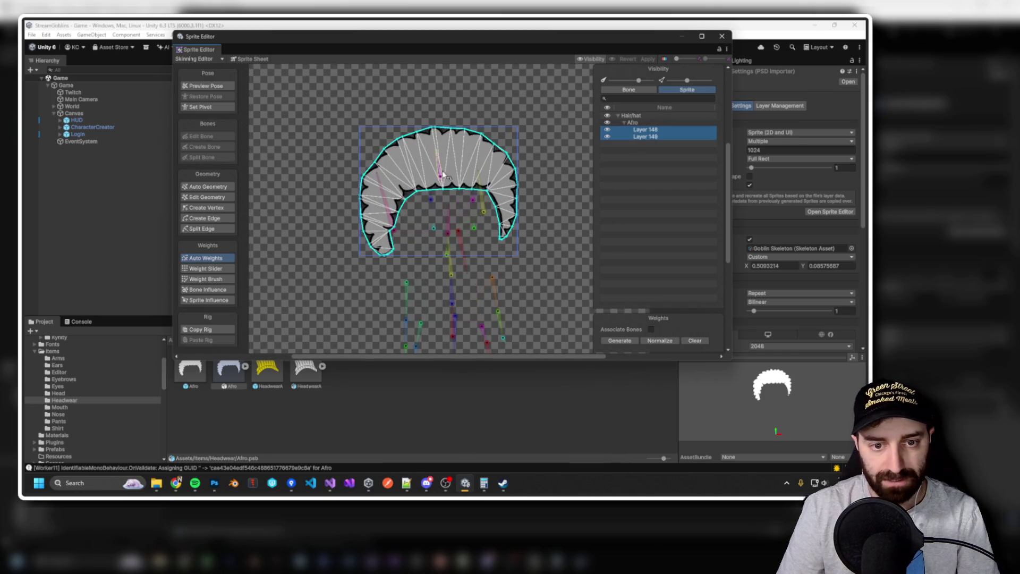
{"action": "left_click", "coordinate": [441, 175]}
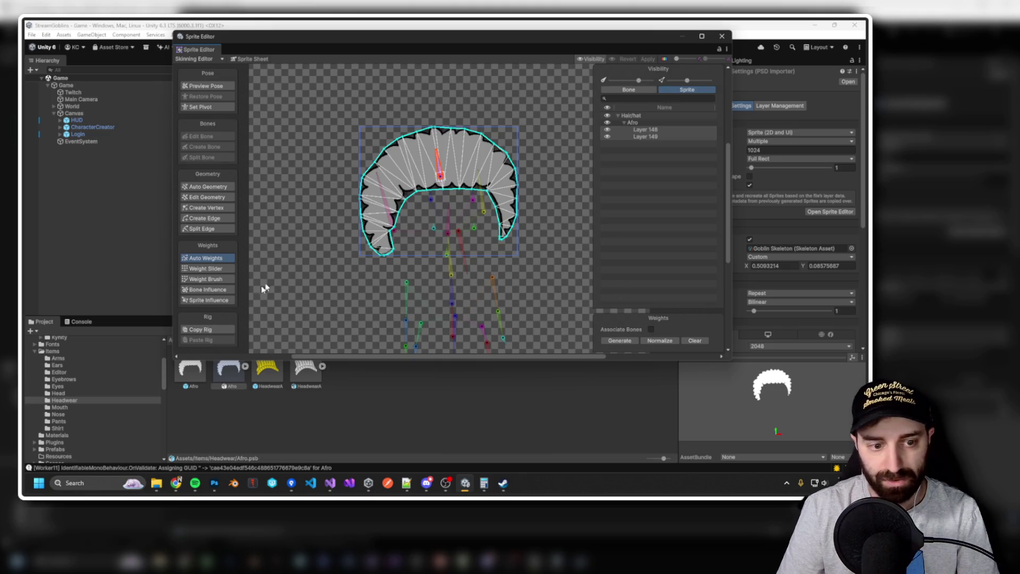
{"action": "left_click", "coordinate": [220, 301]}
{"action": "left_click", "coordinate": [701, 345]}
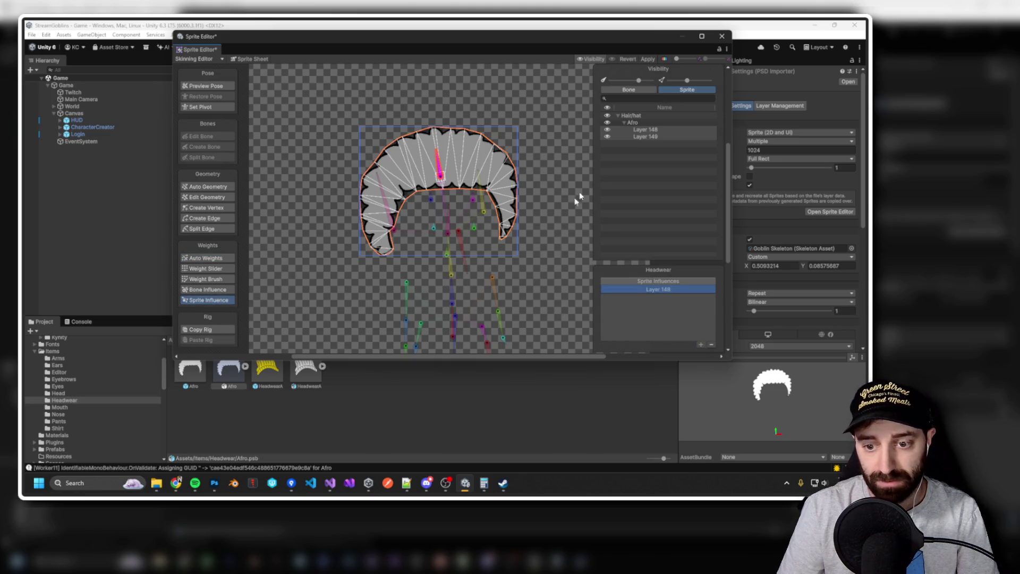
{"action": "left_click", "coordinate": [649, 137]}
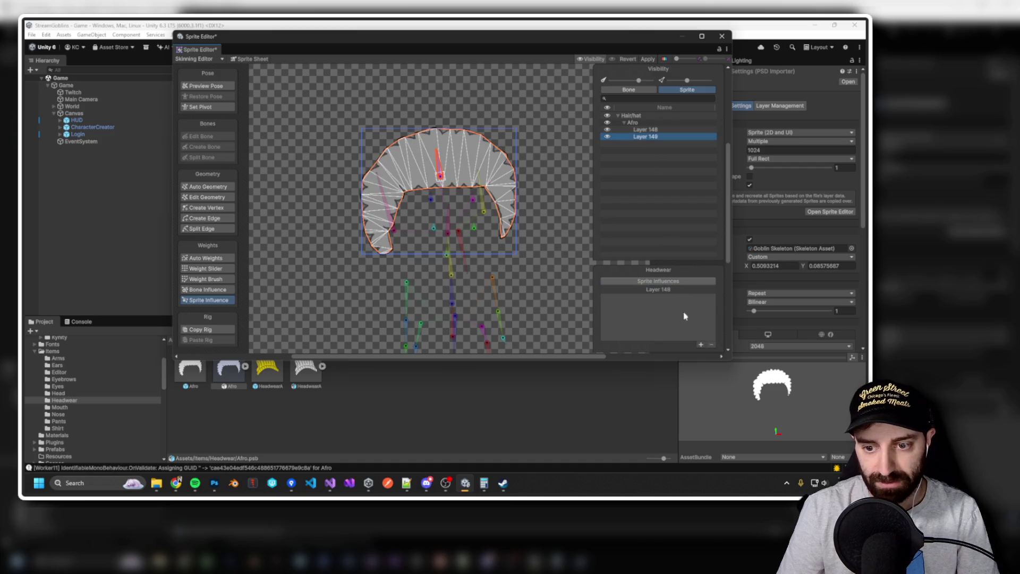
{"action": "left_click", "coordinate": [700, 345]}
Generate auto weights for Layers 149 and 148, apply, and open the Afro prefab.
{"action": "left_click", "coordinate": [206, 258]}
{"action": "left_click", "coordinate": [620, 340]}
{"action": "left_click", "coordinate": [644, 131]}
{"action": "left_click", "coordinate": [620, 341]}
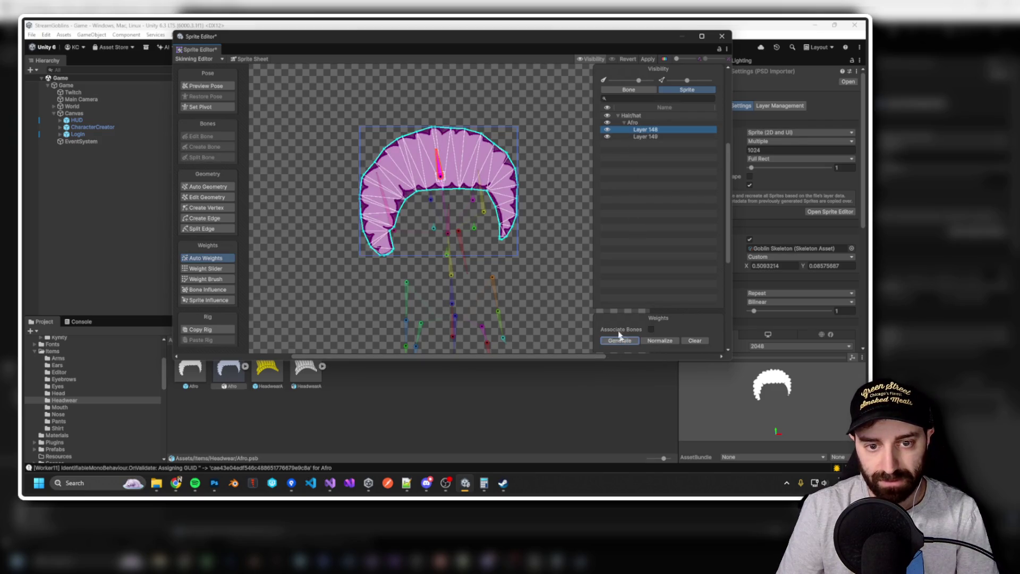
{"action": "left_click", "coordinate": [645, 60]}
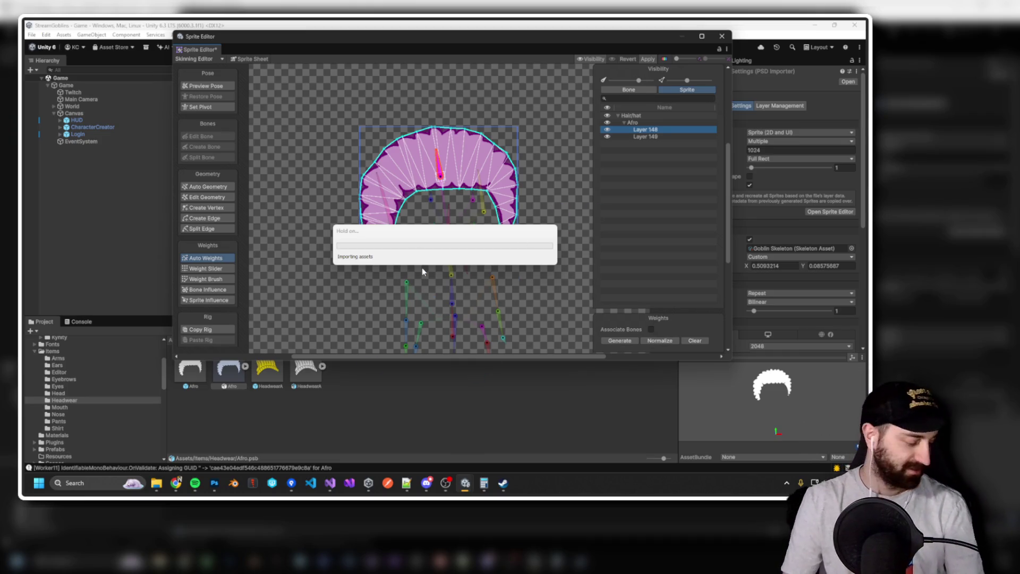
{"action": "left_click", "coordinate": [721, 36]}
{"action": "double_click", "coordinate": [193, 372]}
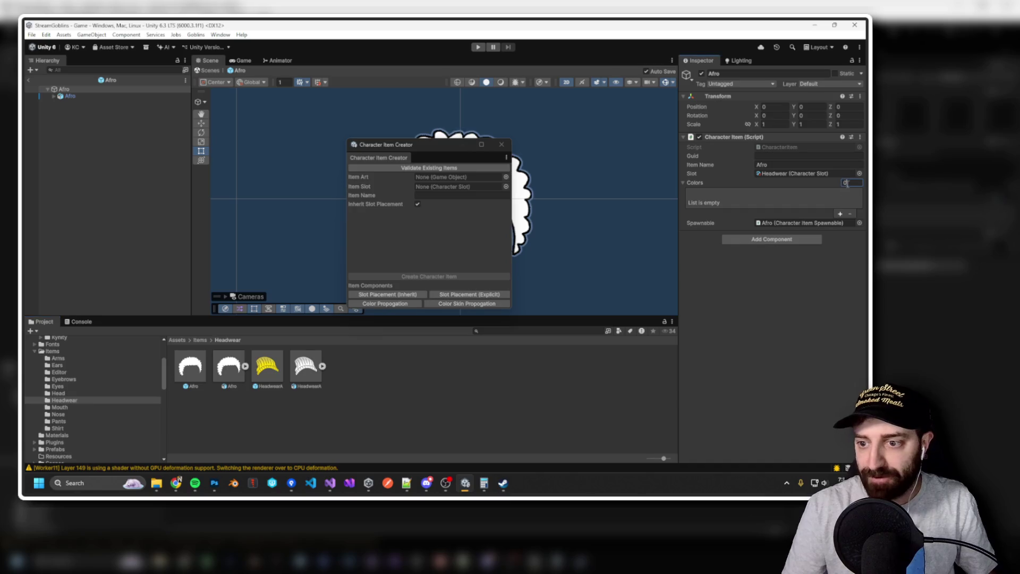
Give the Afro item a Colors list of size 1 set to pure white at full opacity.
{"action": "type", "text": "1"}
{"action": "key", "text": "Return"}
{"action": "left_click", "coordinate": [813, 195]}
{"action": "left_click", "coordinate": [808, 264]}
{"action": "left_click_drag", "start_coordinate": [808, 265], "coordinate": [791, 240]}
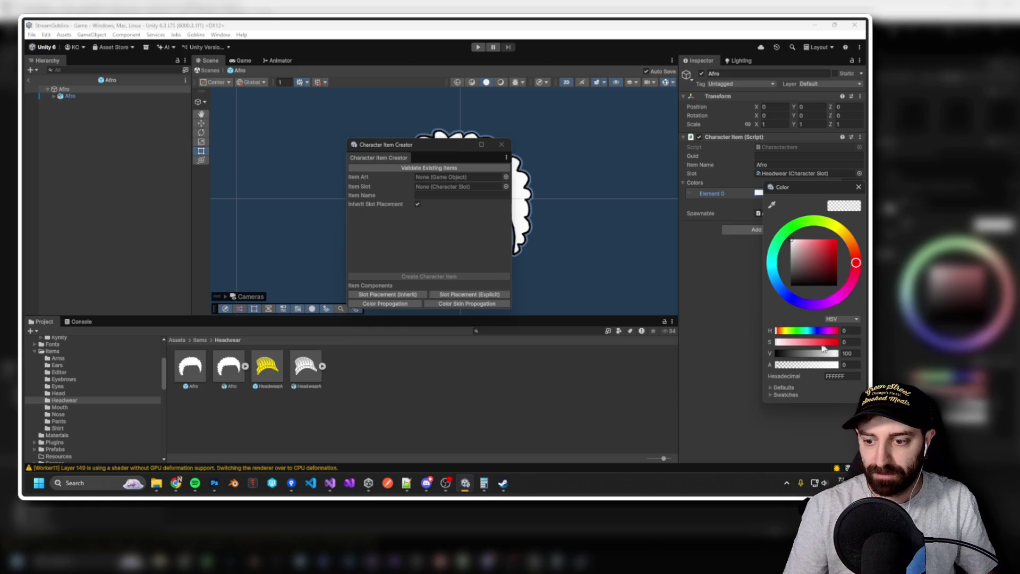
{"action": "left_click_drag", "start_coordinate": [786, 366], "coordinate": [839, 365]}
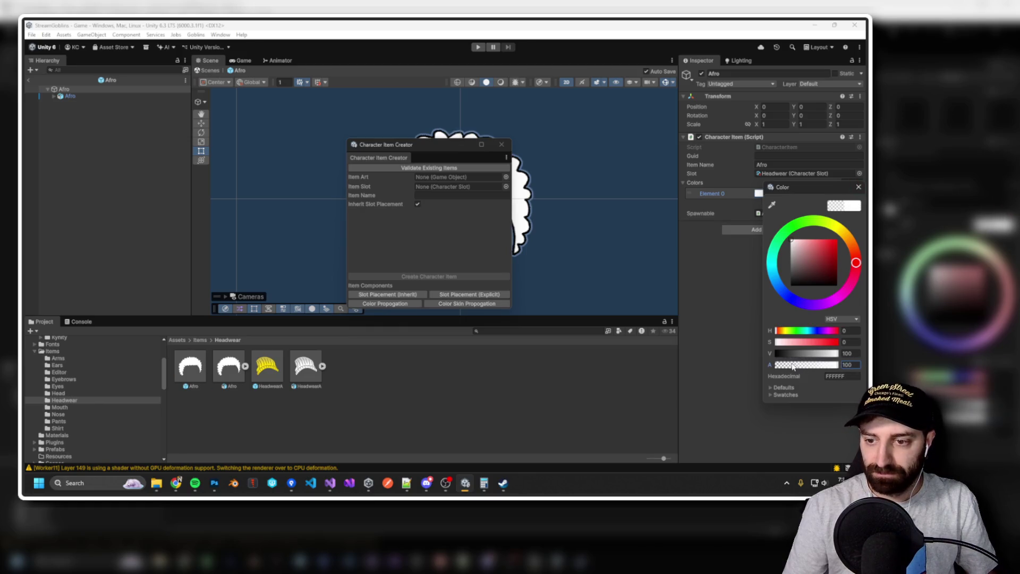
{"action": "left_click", "coordinate": [859, 187]}
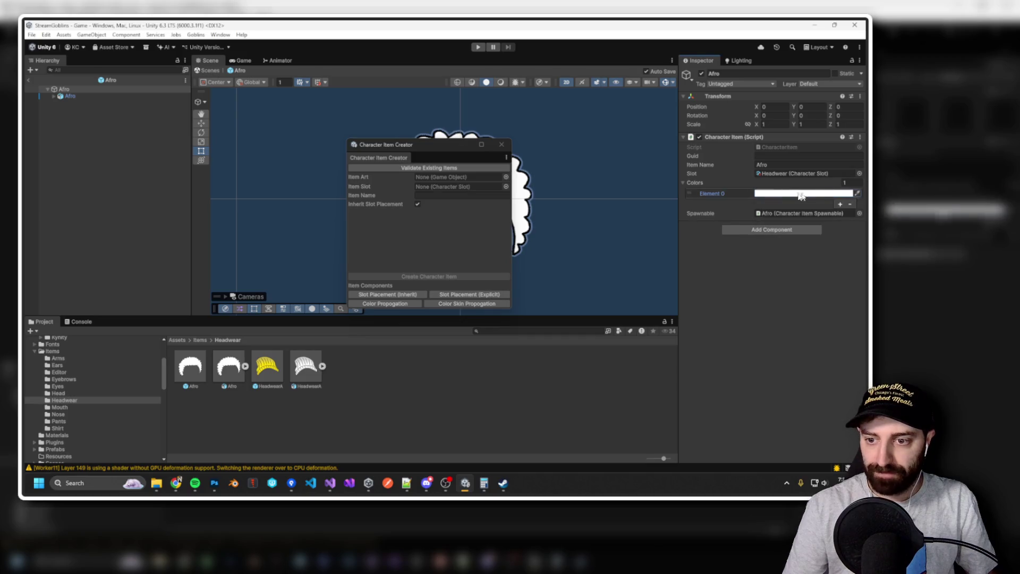
Add Color Propagation to the Layer 149 sprite and exit prefab mode to the Game scene.
{"action": "left_click", "coordinate": [54, 96]}
{"action": "left_click", "coordinate": [60, 117]}
{"action": "left_click", "coordinate": [90, 110]}
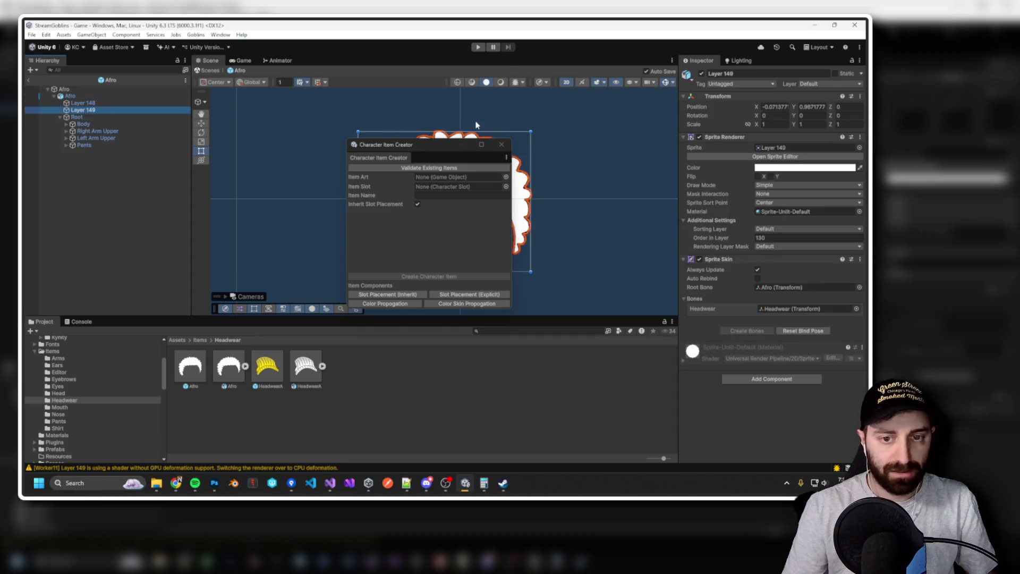
{"action": "left_click_drag", "start_coordinate": [458, 149], "coordinate": [366, 150]}
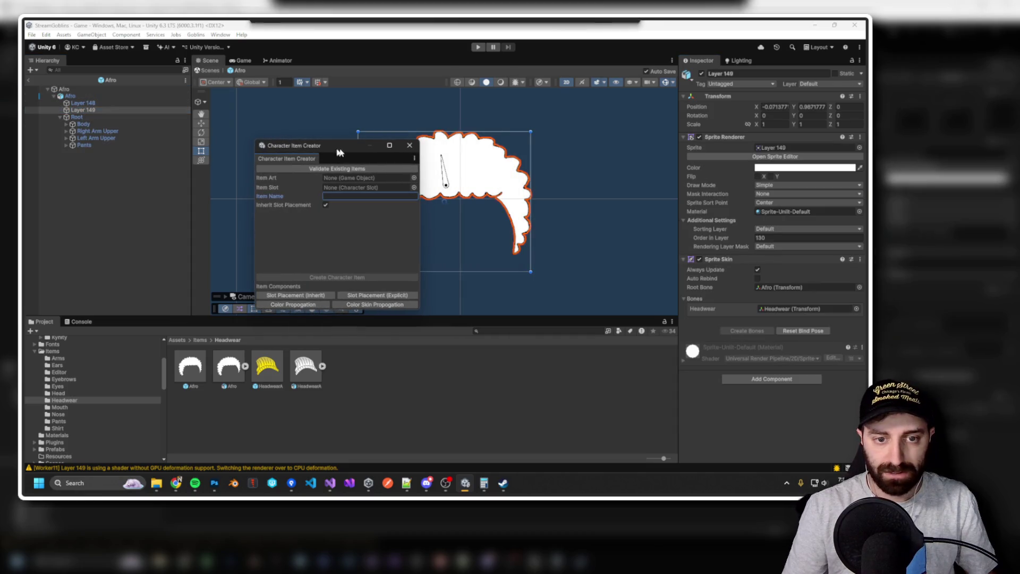
{"action": "left_click", "coordinate": [715, 137]}
{"action": "left_click", "coordinate": [700, 137]}
{"action": "left_click", "coordinate": [700, 137]}
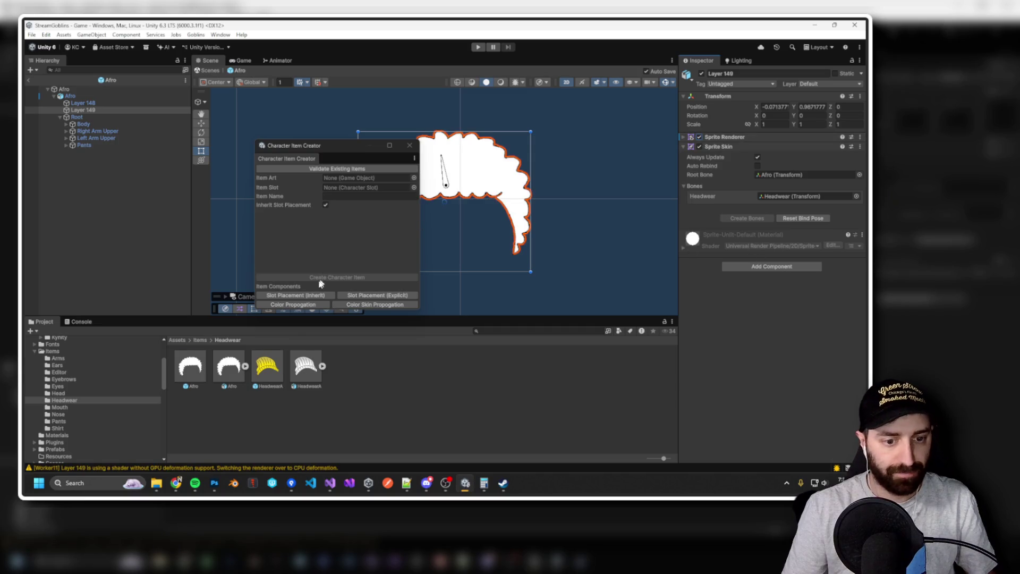
{"action": "left_click", "coordinate": [293, 305]}
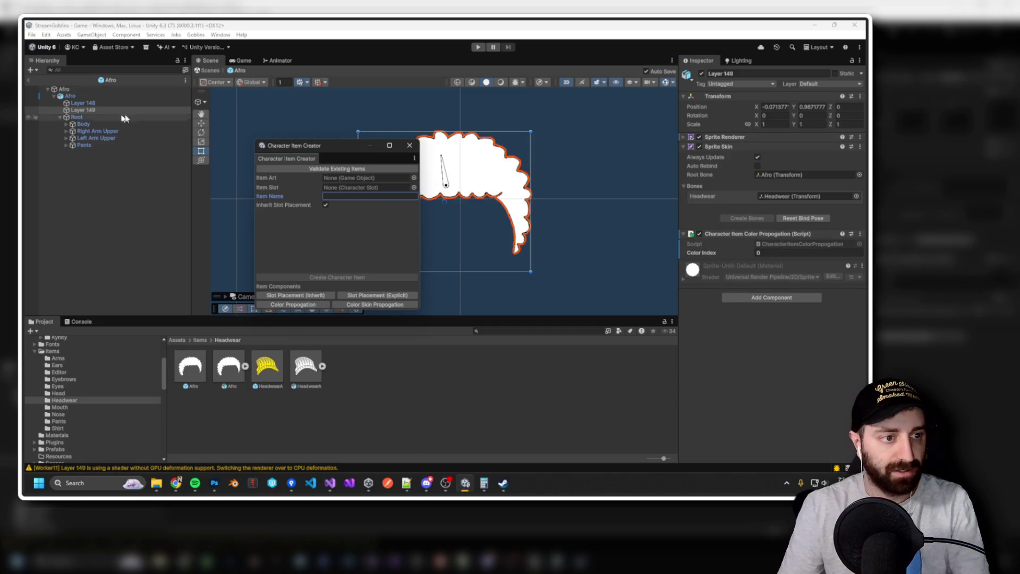
{"action": "left_click", "coordinate": [28, 79]}
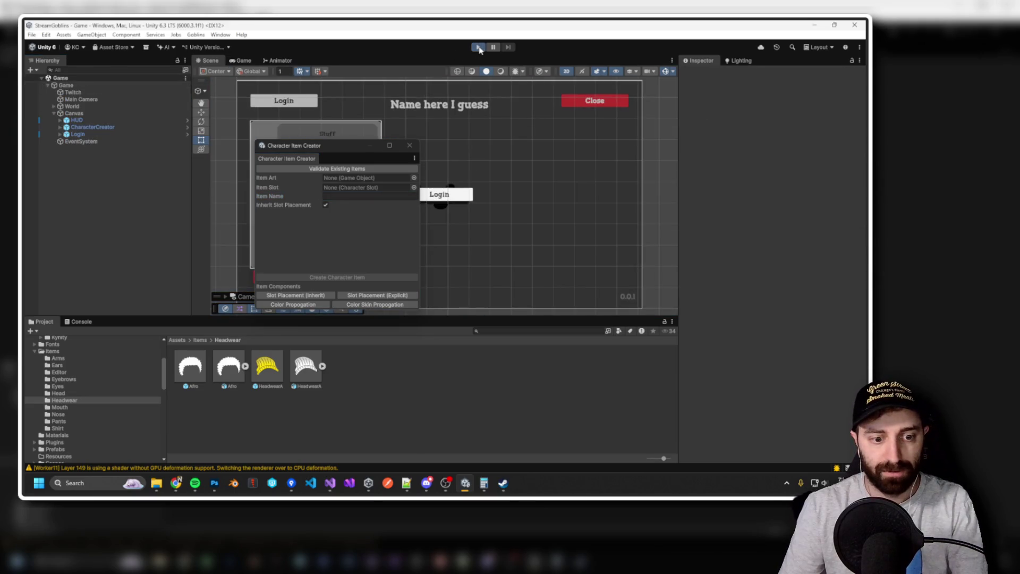
Enter play mode and equip the Afro from the character creator's Hats list.
{"action": "left_click", "coordinate": [479, 49]}
{"action": "mouse_move", "coordinate": [341, 148]}
{"action": "left_mouse_down"}
{"action": "mouse_move", "coordinate": [300, 187]}
{"action": "mouse_move", "coordinate": [126, 207]}
{"action": "left_mouse_up"}
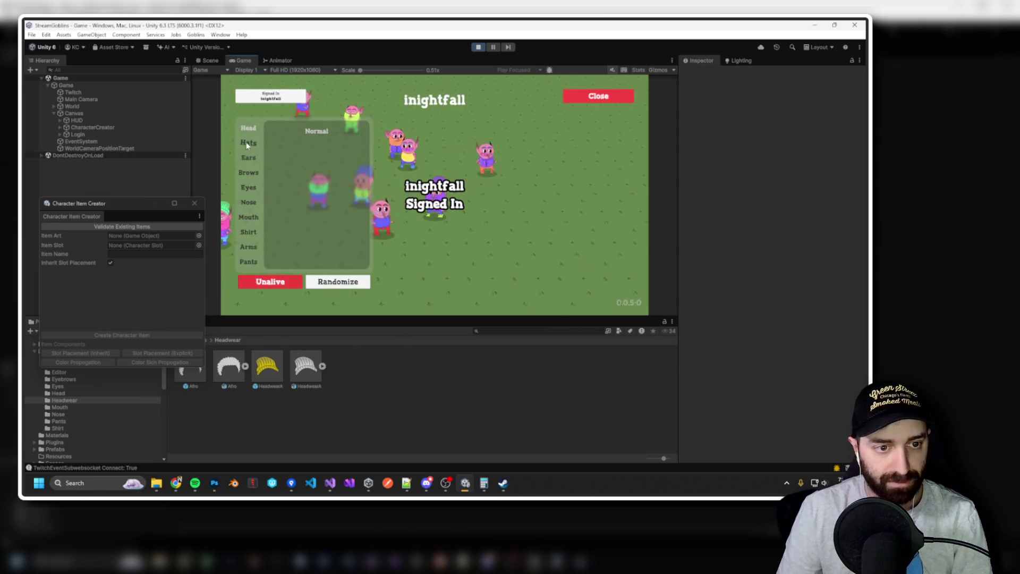
{"action": "left_click", "coordinate": [248, 143]}
{"action": "left_click", "coordinate": [253, 128]}
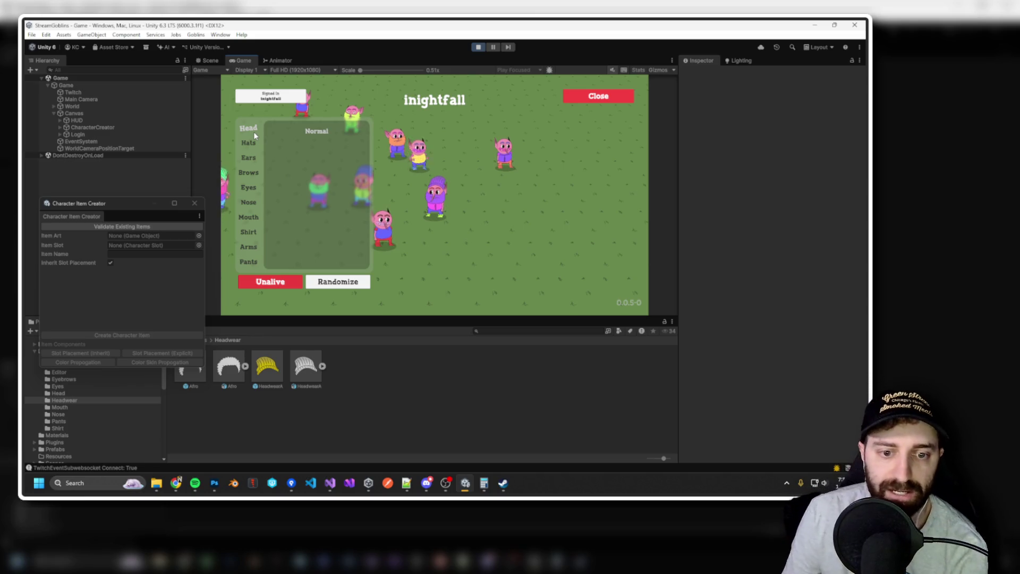
{"action": "left_click", "coordinate": [251, 142]}
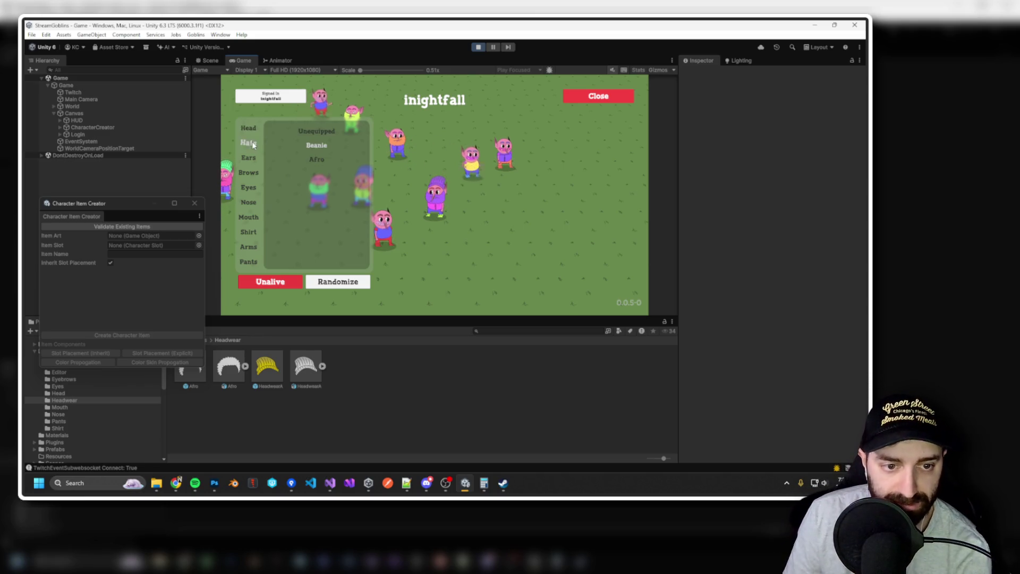
{"action": "left_click", "coordinate": [319, 157]}
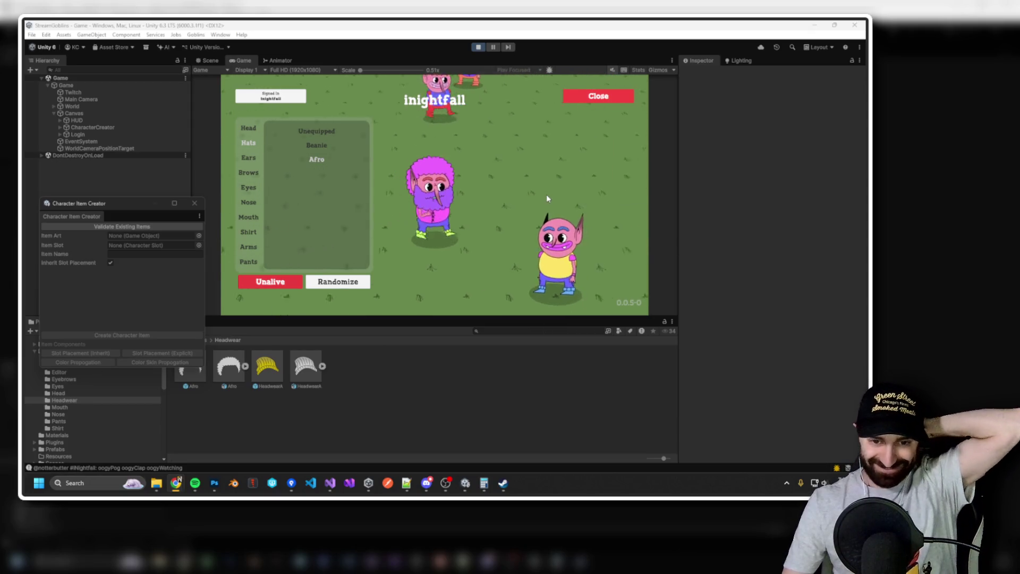
{"action": "scroll", "coordinate": [546, 193], "scroll_direction": "down", "scroll_amount": 5}
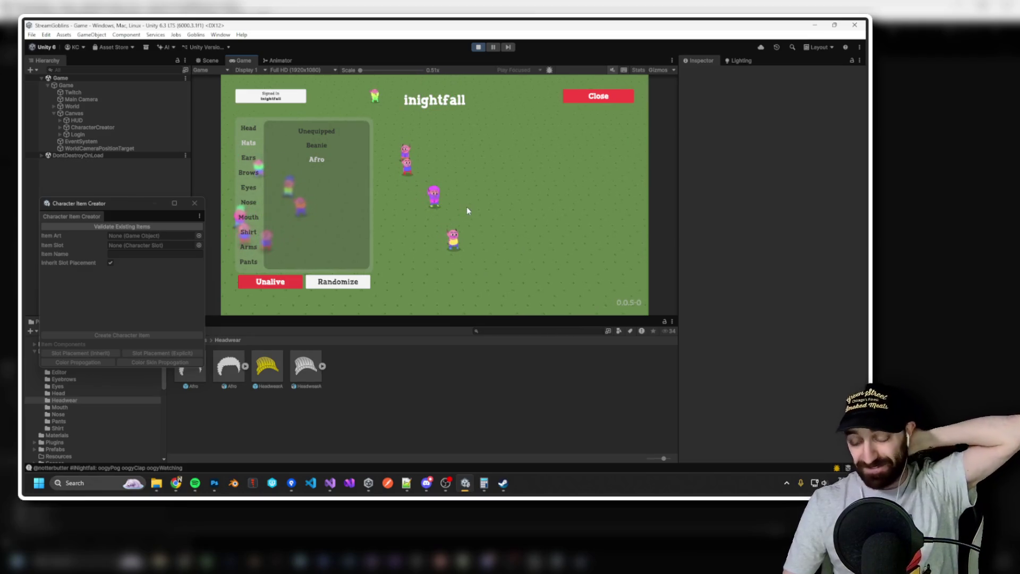
{"action": "key", "text": "Escape"}
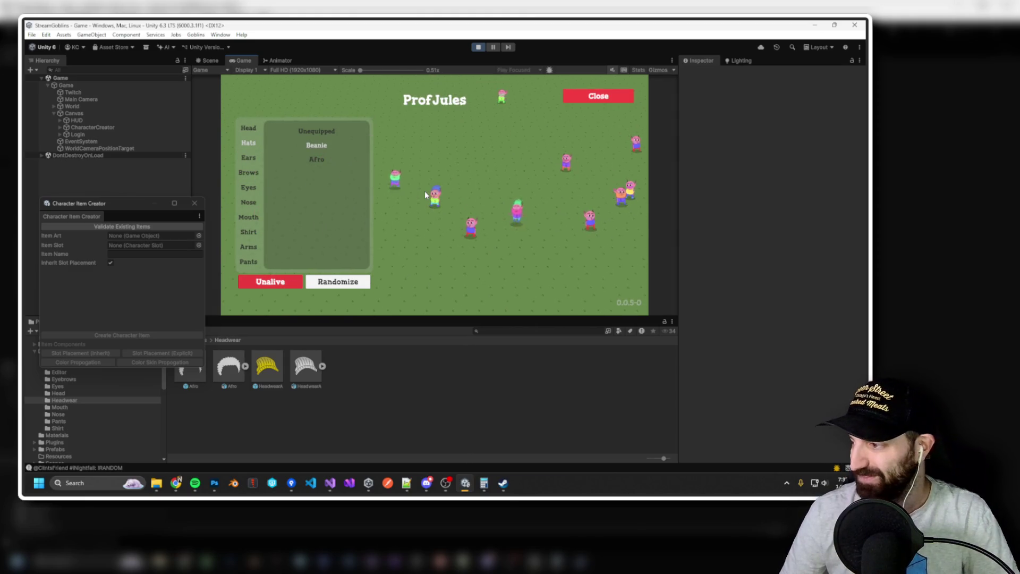
{"action": "scroll", "coordinate": [429, 222], "scroll_direction": "up", "scroll_amount": 5}
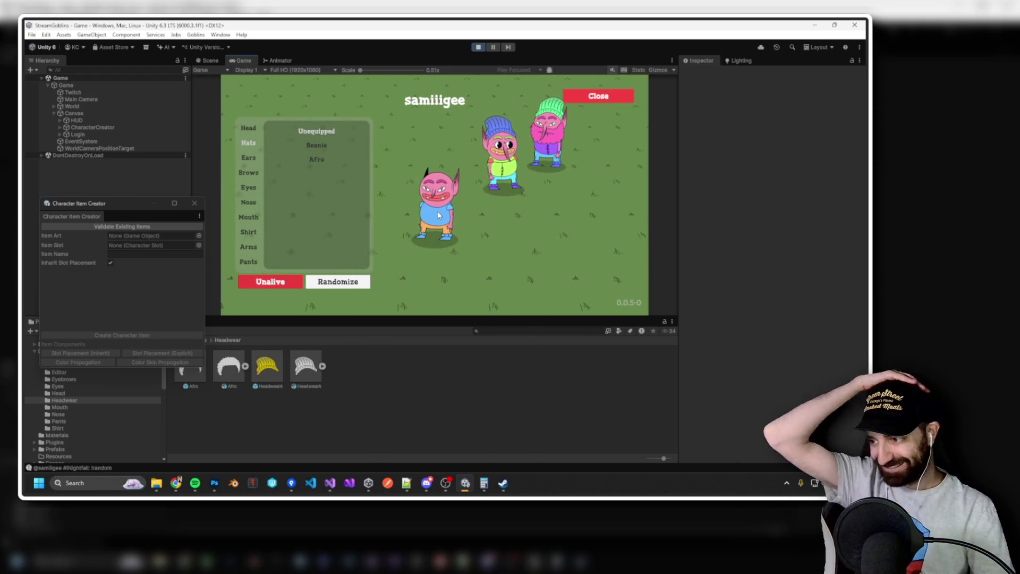
{"action": "scroll", "coordinate": [452, 210], "scroll_direction": "down", "scroll_amount": 5}
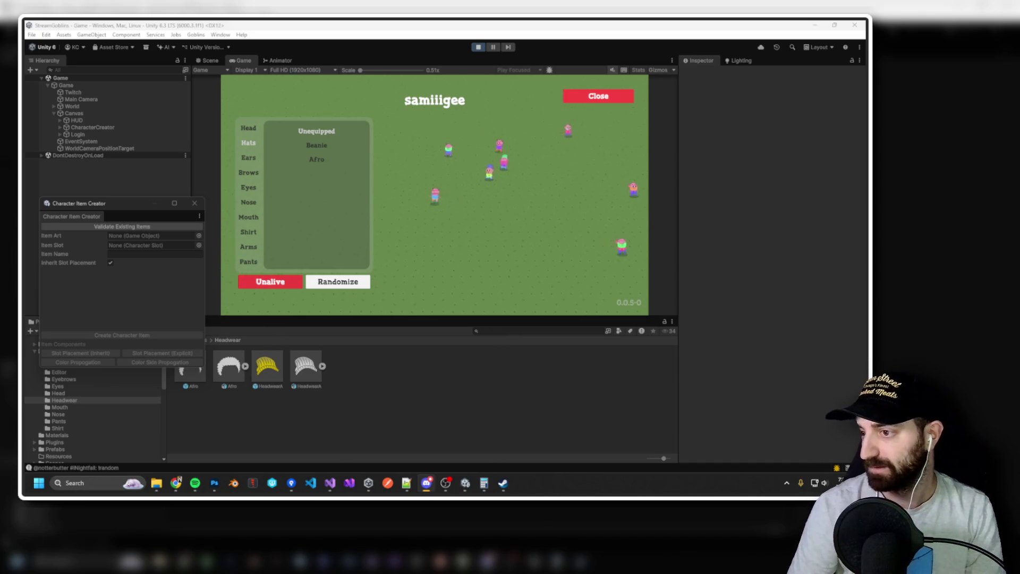
{"action": "key", "text": "alt+Tab"}
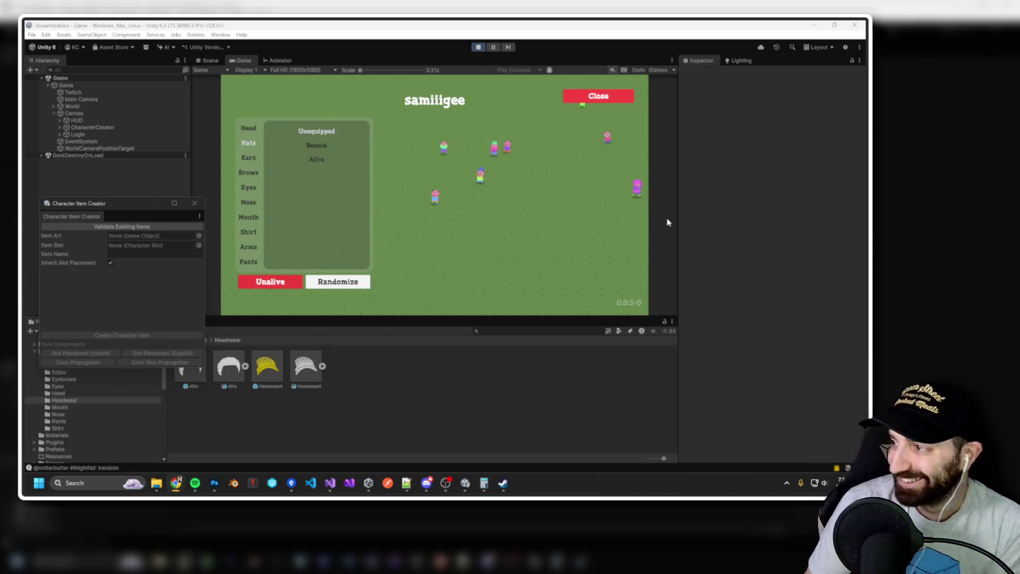
{"action": "left_click", "coordinate": [471, 185]}
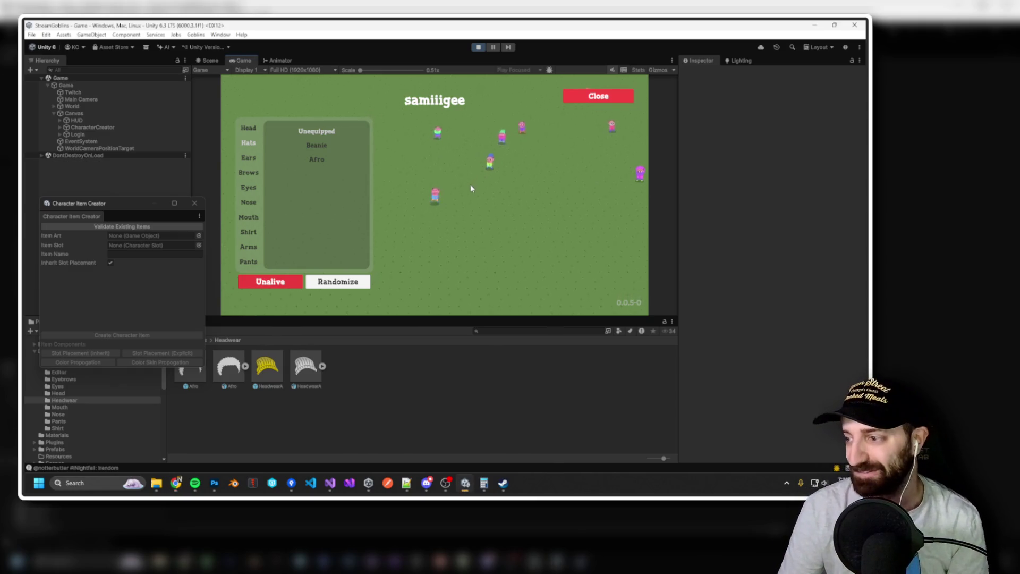